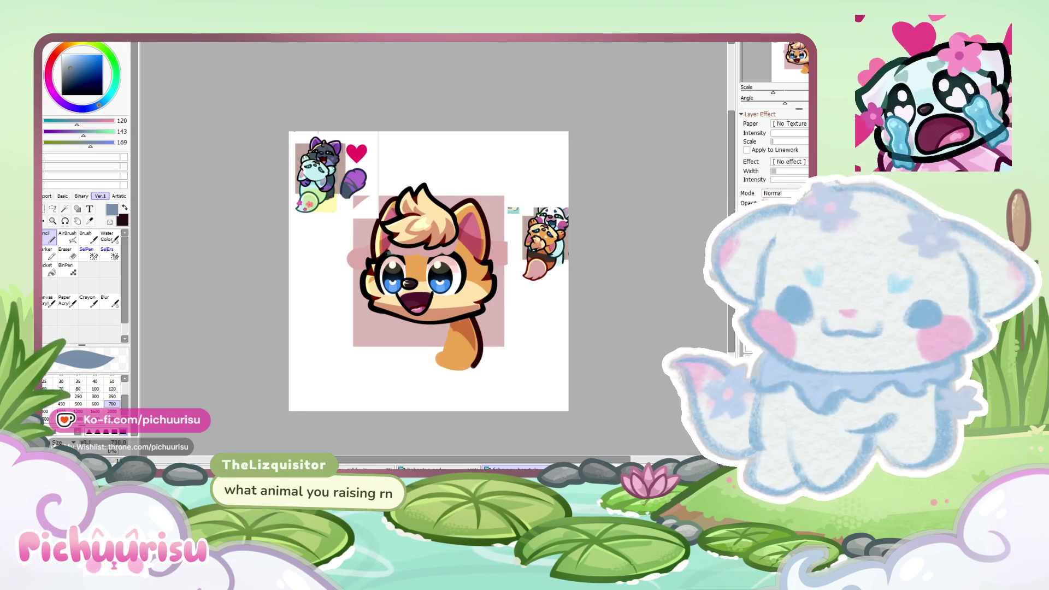
Step: Switch with Ctrl+Tab to the document showing the black fire-tailed fox sticker
scroll(529, 323, down, 1)
scroll(529, 322, up, 1)
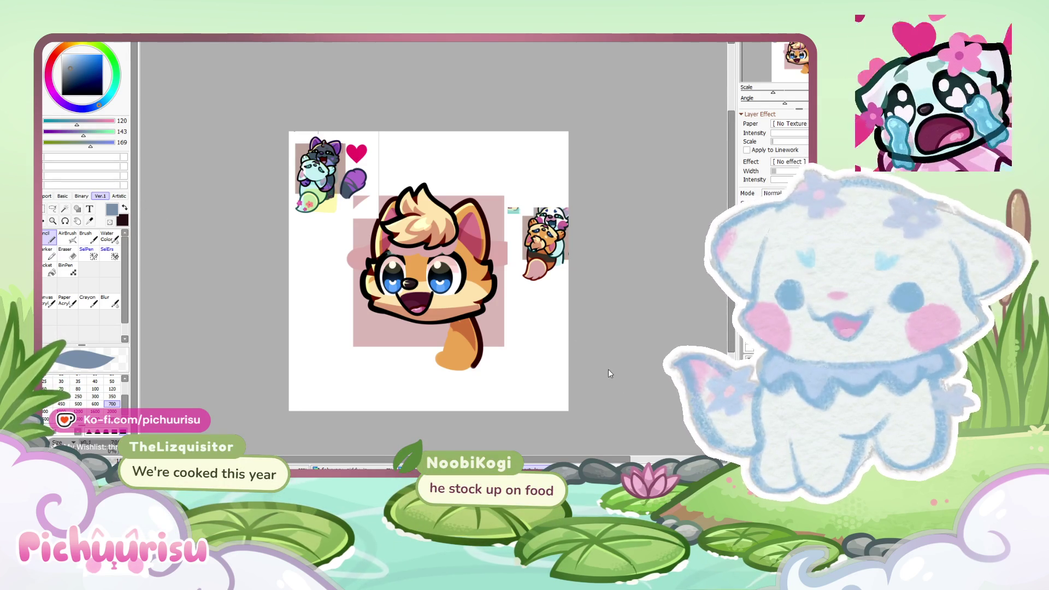
key(ctrl+Tab)
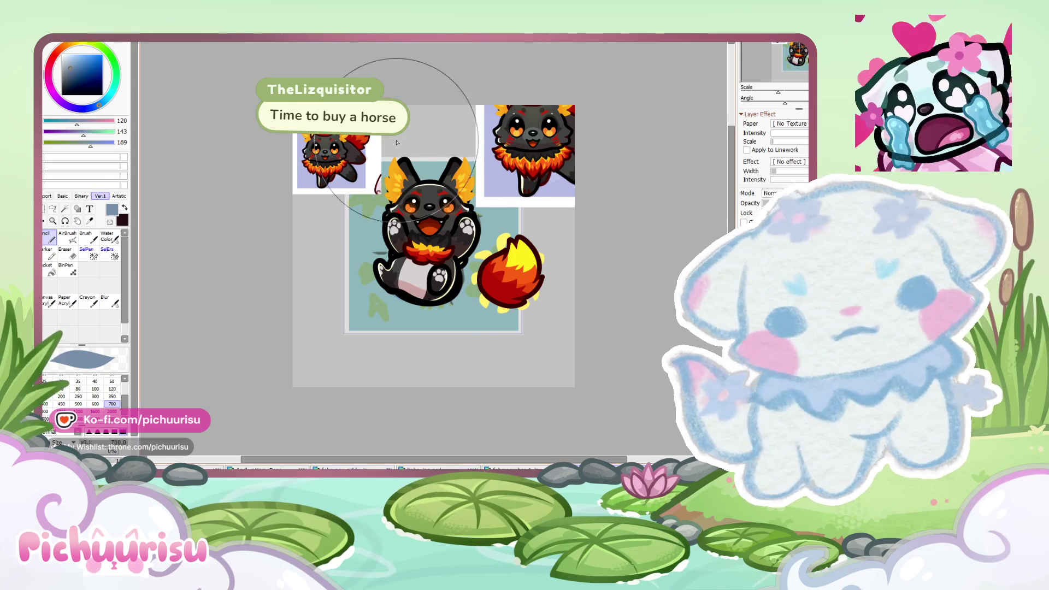
Step: Shift the top-right fox picture down-right and the flaming-head fox picture down
scroll(405, 142, up, 1)
drag(592, 164, 616, 199)
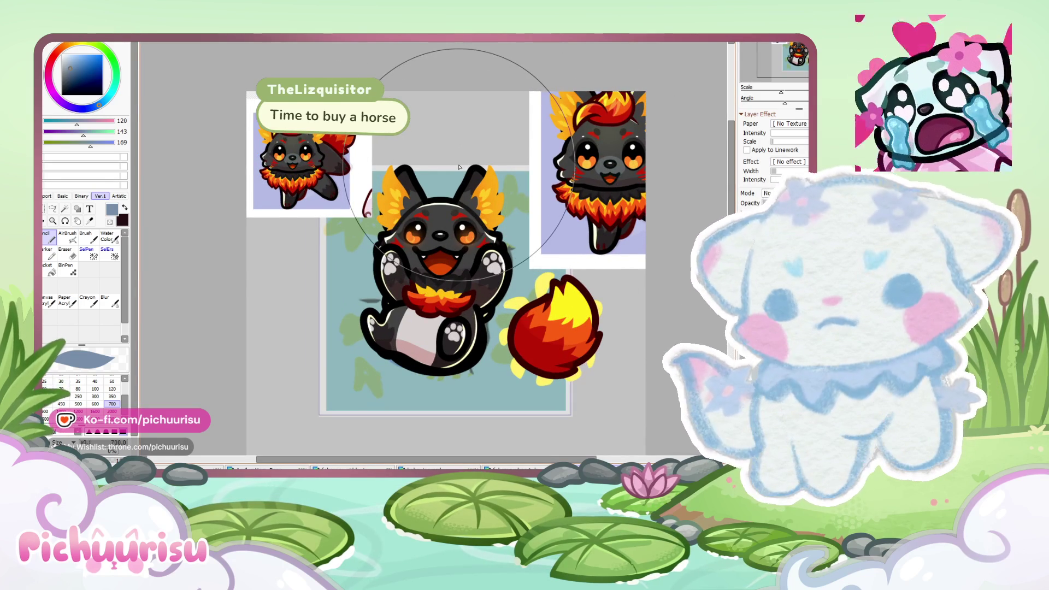
key(ctrl+v)
drag(287, 197, 293, 212)
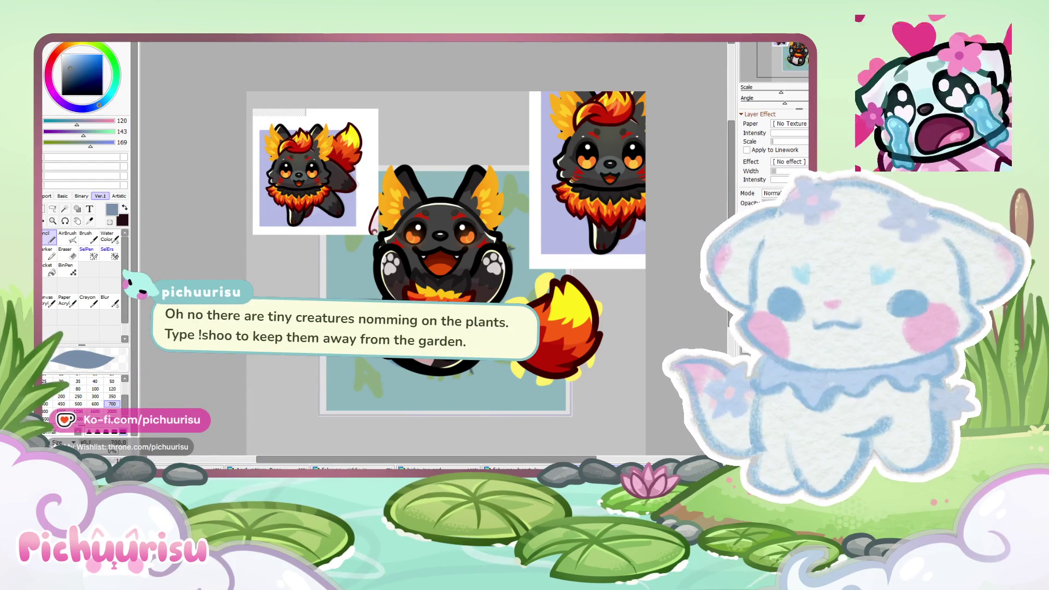
Step: Glance at the blue bat-winged fox document, then return to the orange fox emote
click(352, 469)
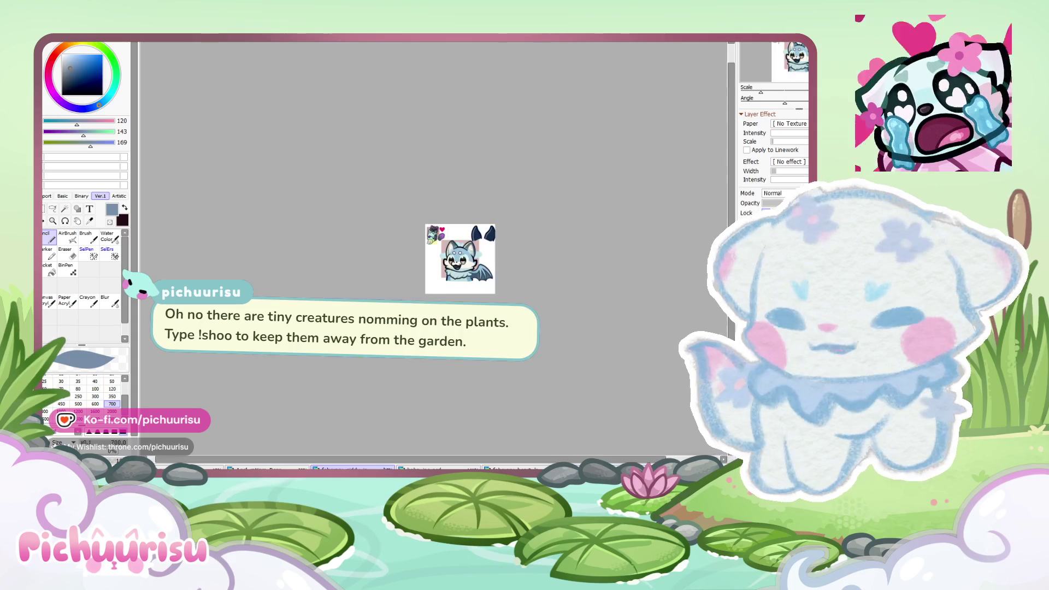
scroll(502, 248, up, 2)
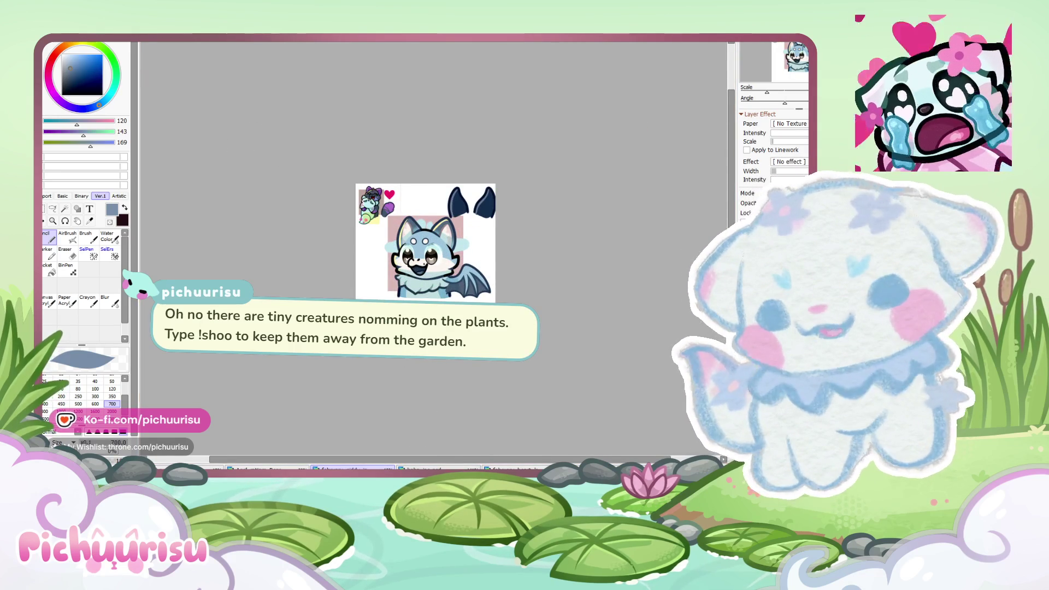
click(511, 468)
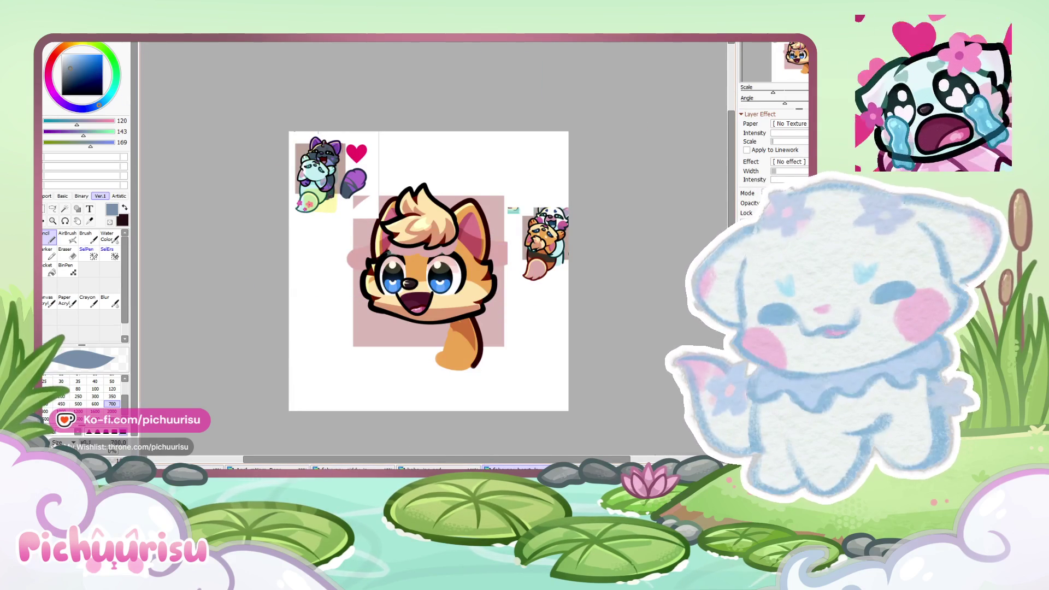
Step: Shrink the black fox sticker sheet and place it near the top-right edge
drag(503, 242, 519, 170)
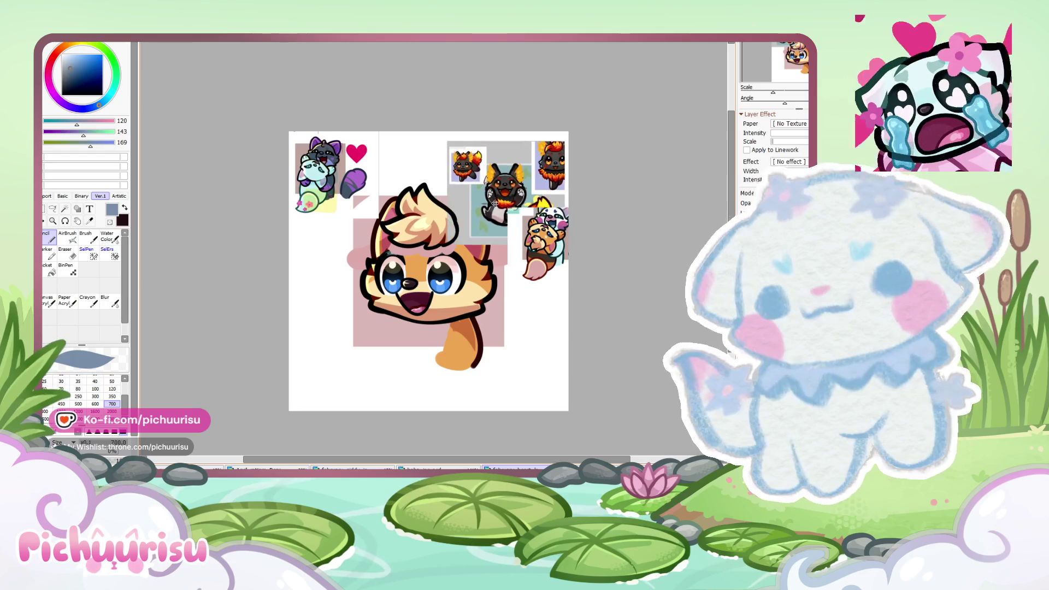
scroll(535, 162, up, 2)
key(ctrl+t)
drag(610, 251, 576, 229)
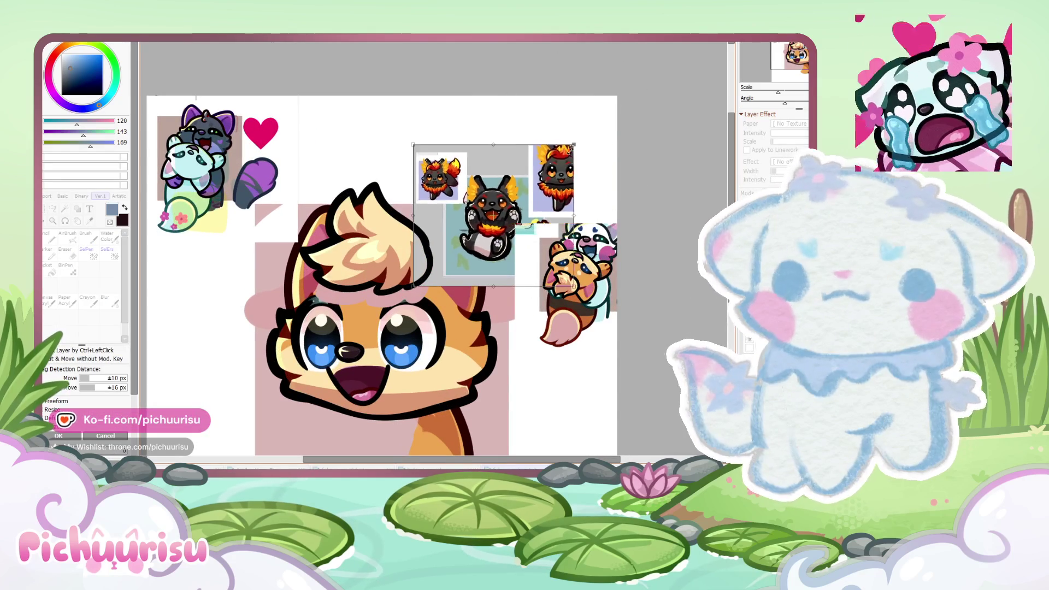
drag(508, 158, 508, 138)
key(Return)
Step: Paint the fox's lower neck dark brown and reveal the glossy pink heart over the mouth
scroll(492, 148, up, 2)
scroll(481, 156, up, 2)
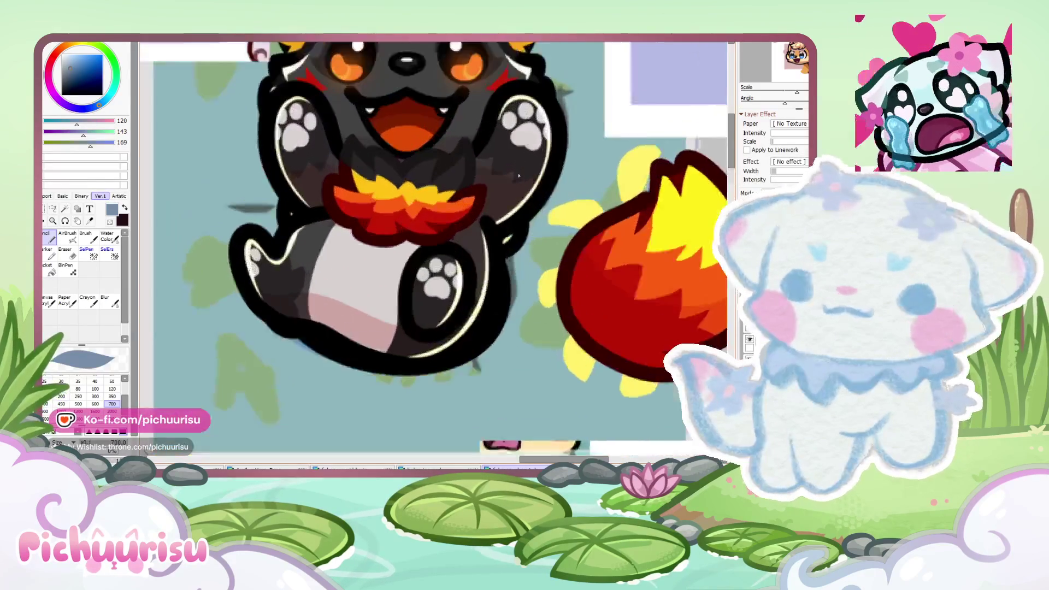
scroll(469, 162, up, 1)
scroll(469, 162, down, 5)
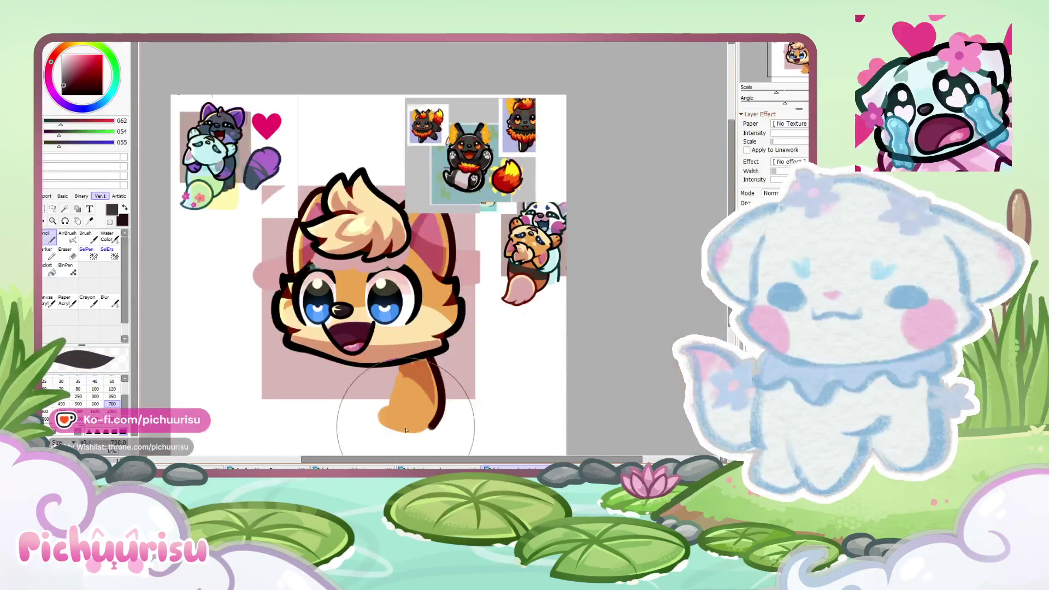
drag(360, 393, 459, 382)
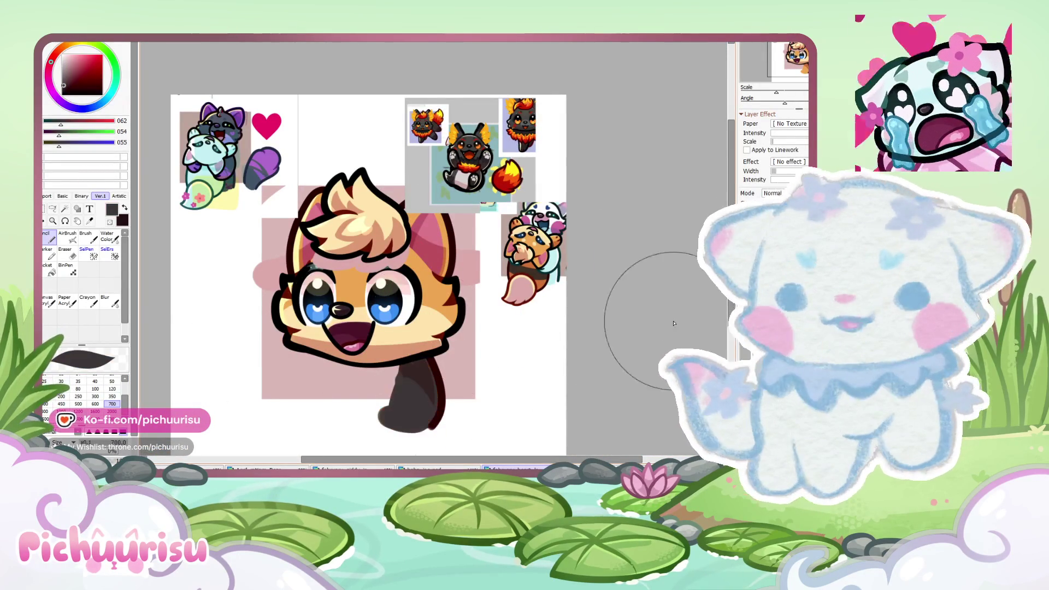
drag(517, 342, 540, 301)
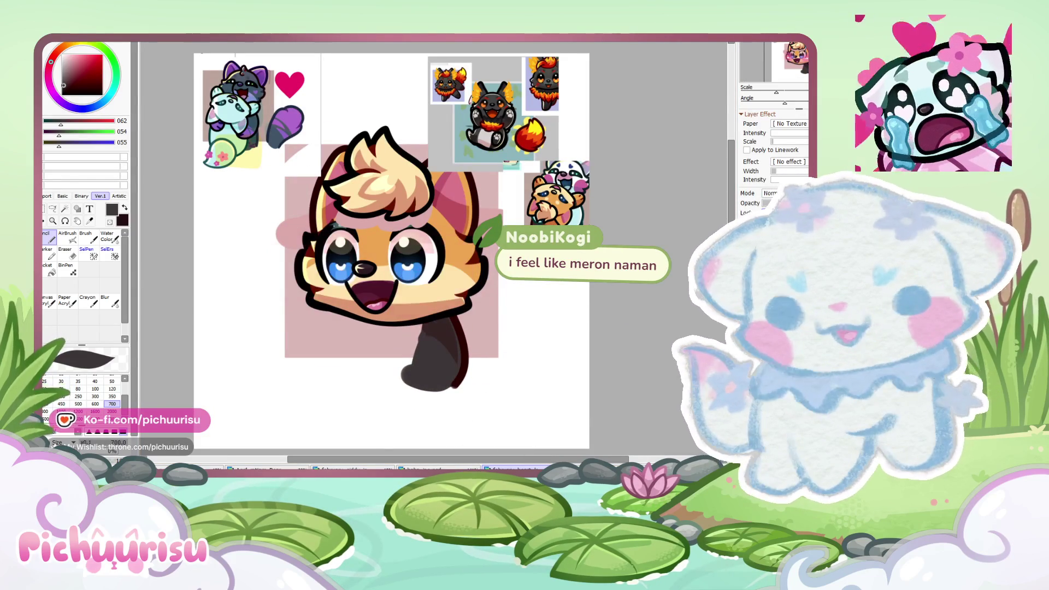
key(ctrl+v)
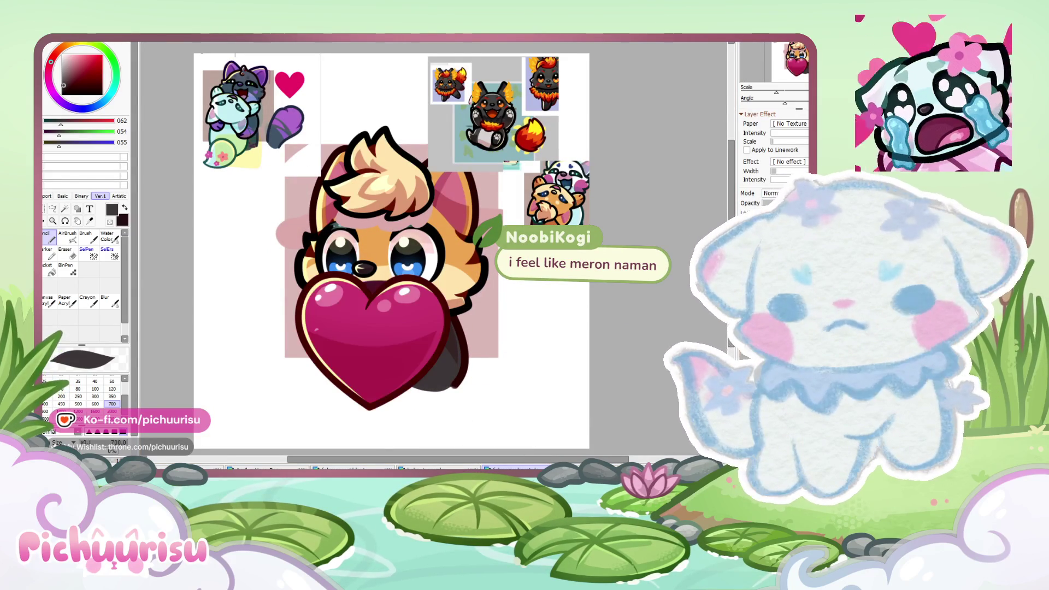
Step: Toggle the striped tail and arm layers, leaving the dark paws holding the heart visible
key(ctrl+v)
click(749, 358)
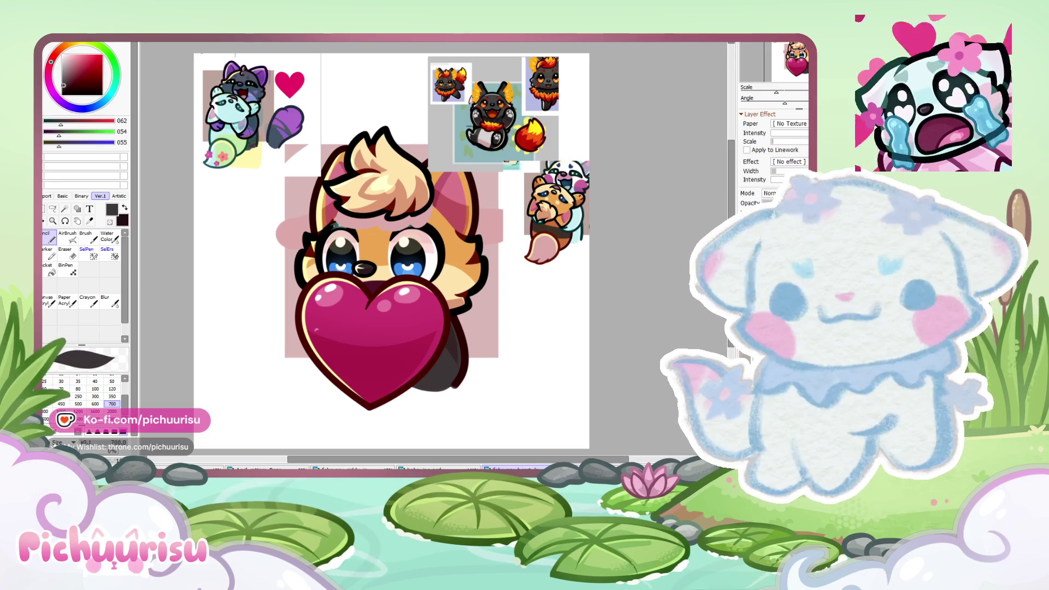
click(748, 358)
scroll(460, 309, up, 1)
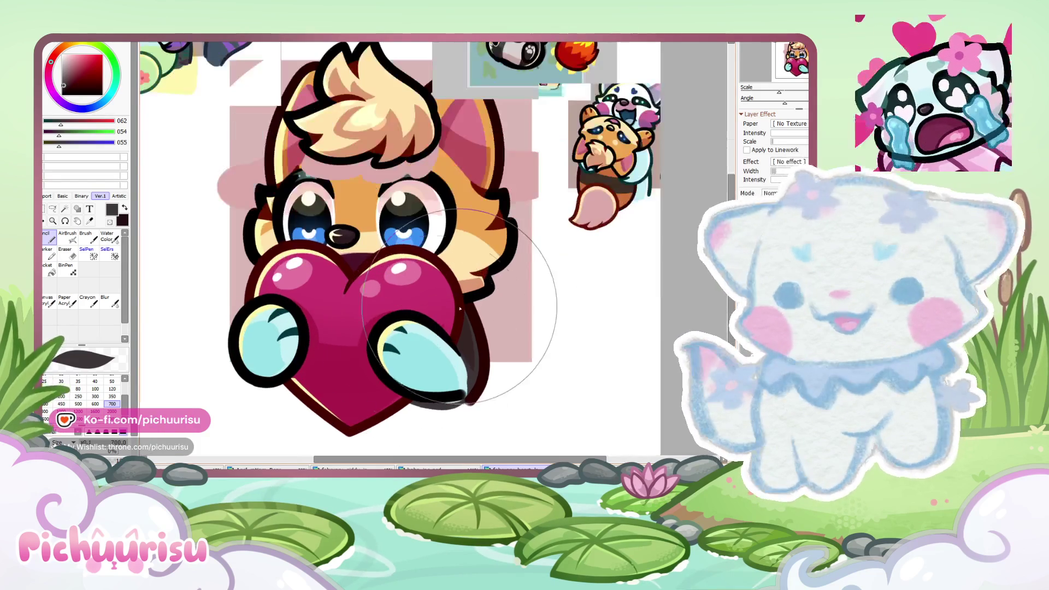
scroll(460, 309, up, 1)
scroll(505, 319, up, 1)
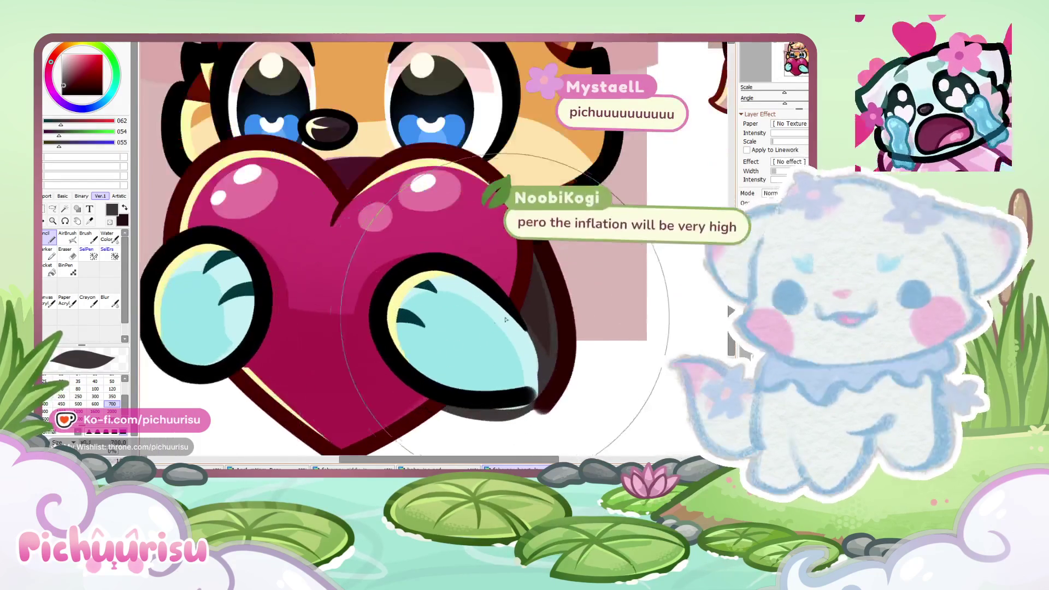
scroll(505, 320, up, 1)
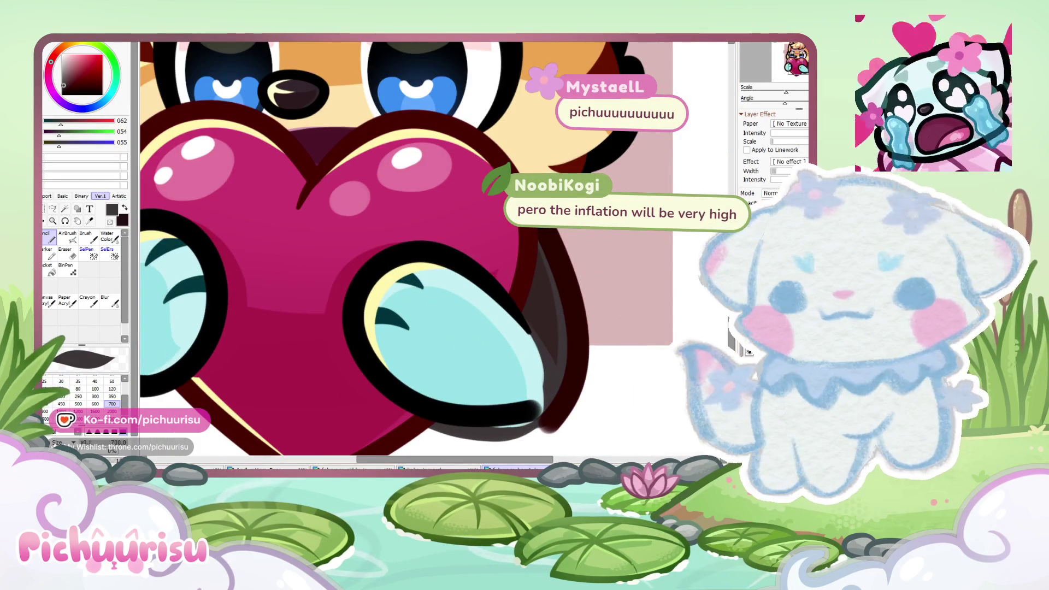
scroll(469, 327, down, 1)
scroll(470, 327, down, 1)
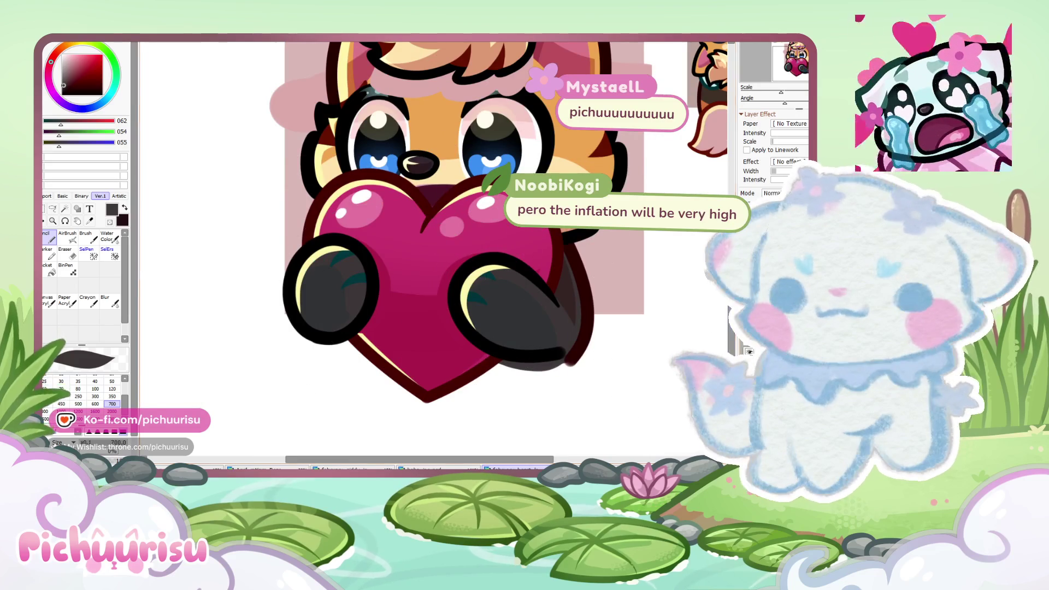
Step: Compare by hiding and restoring the dark paws, then sample the dark red outline colour
key(Delete)
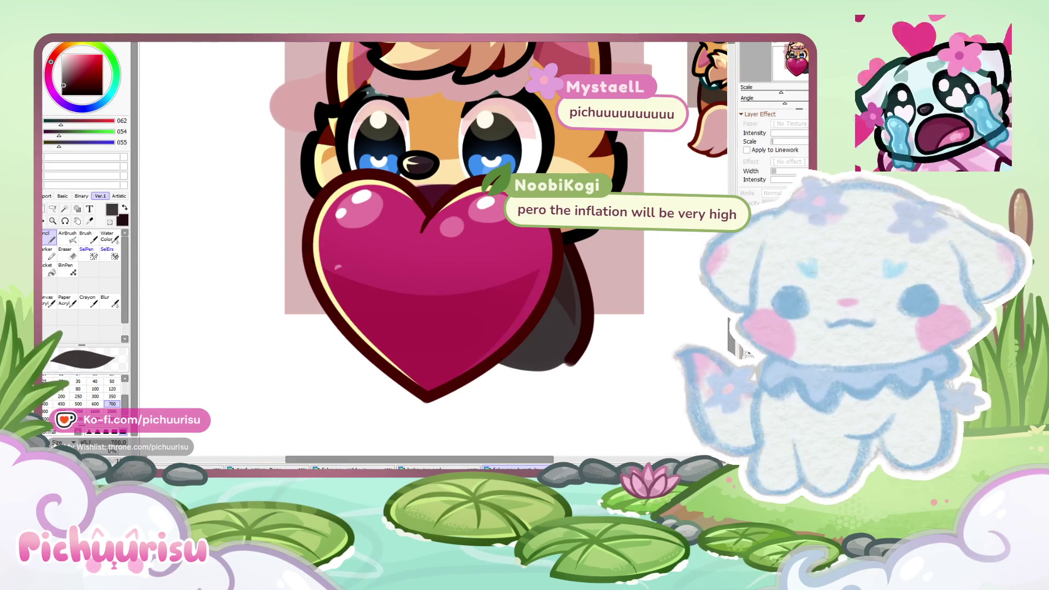
key(ctrl+z)
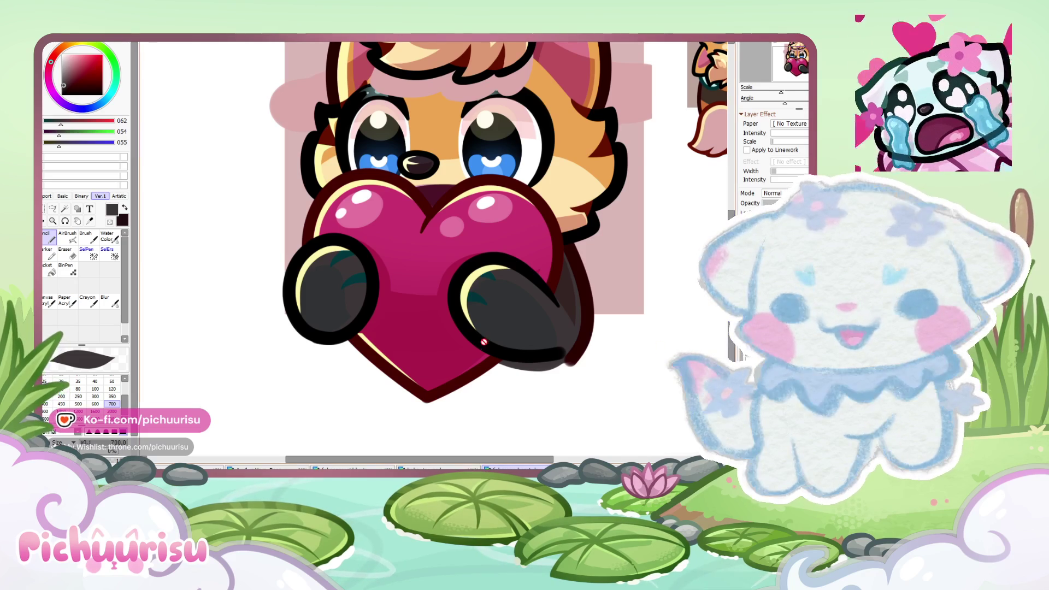
scroll(397, 326, down, 2)
scroll(397, 326, up, 2)
alt+click(396, 327)
scroll(397, 326, down, 2)
scroll(397, 326, up, 2)
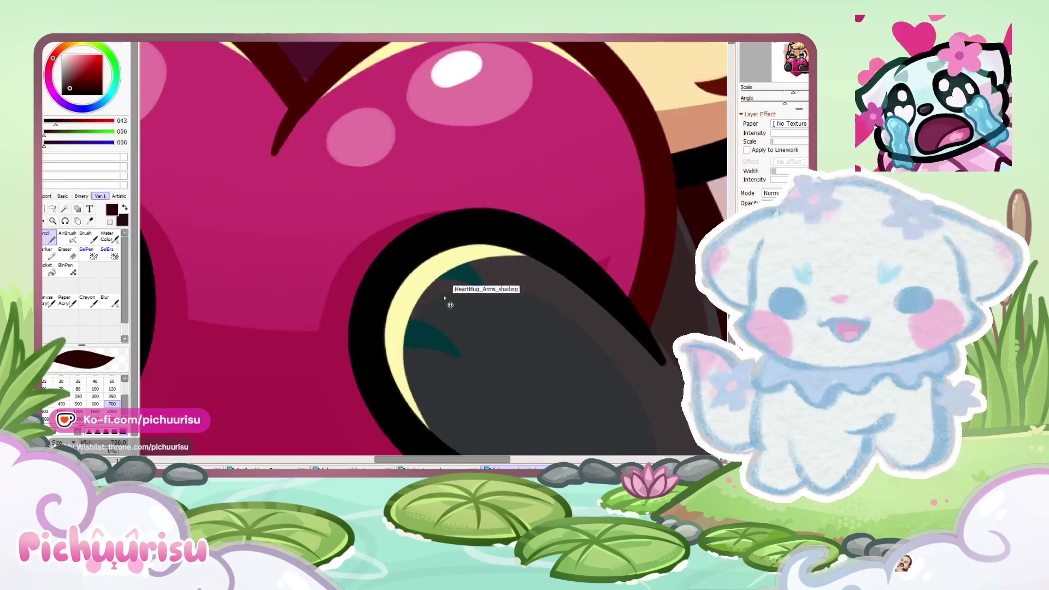
Step: Zoom in on the black fox reference and sample pale pink (241, 202, 198) from its belly
scroll(459, 290, down, 1)
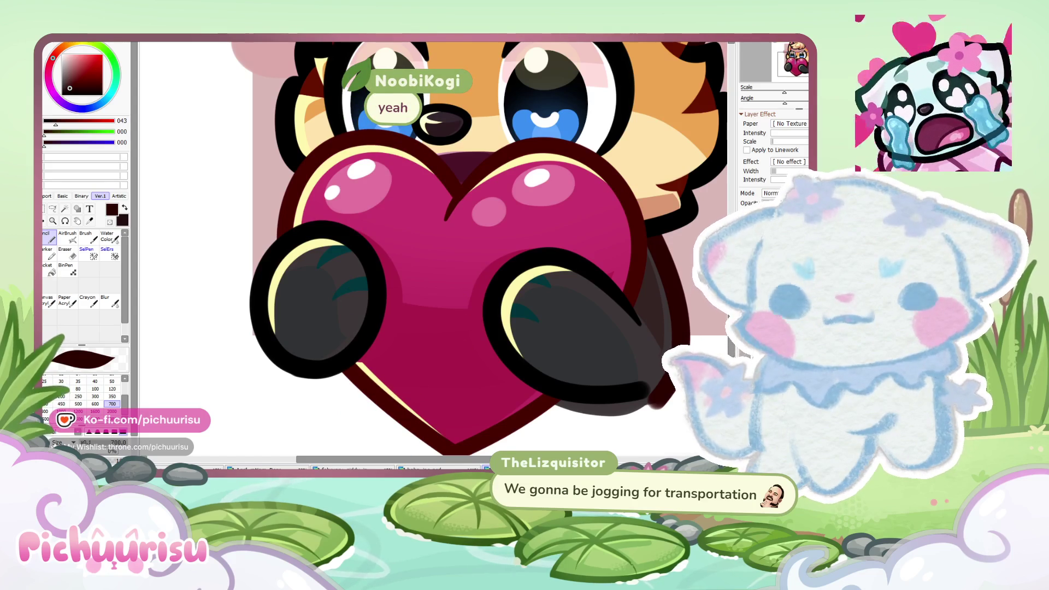
scroll(491, 229, down, 4)
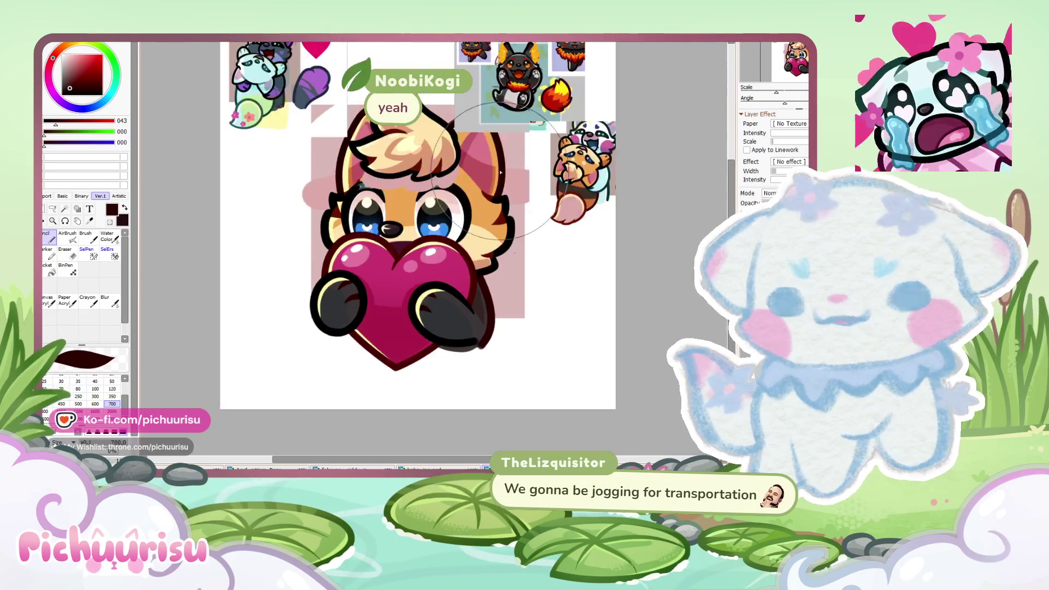
scroll(591, 82, up, 4)
scroll(591, 56, up, 2)
scroll(595, 82, up, 2)
scroll(601, 109, down, 3)
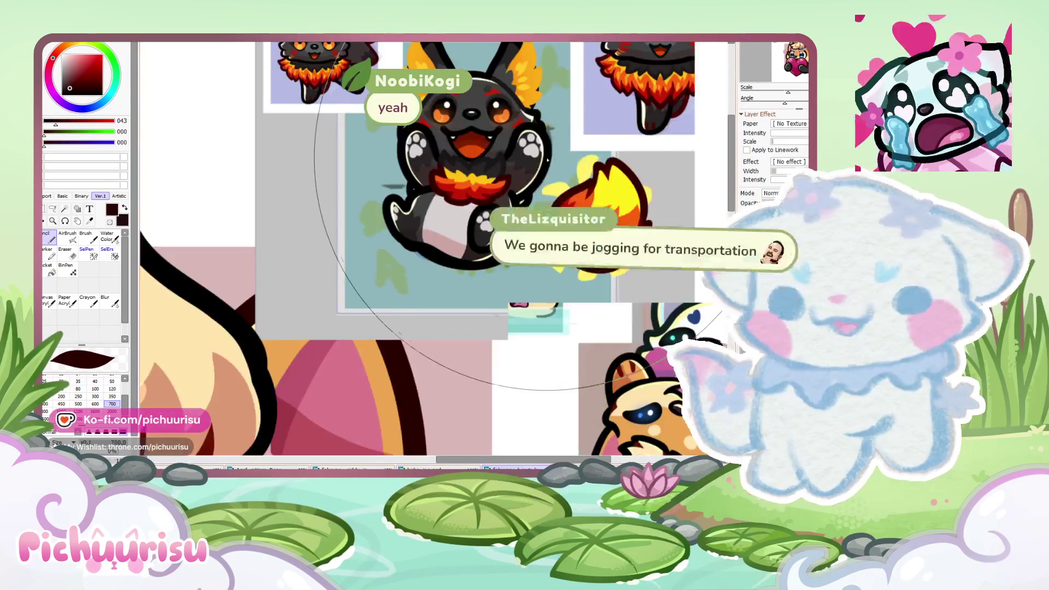
scroll(604, 135, up, 1)
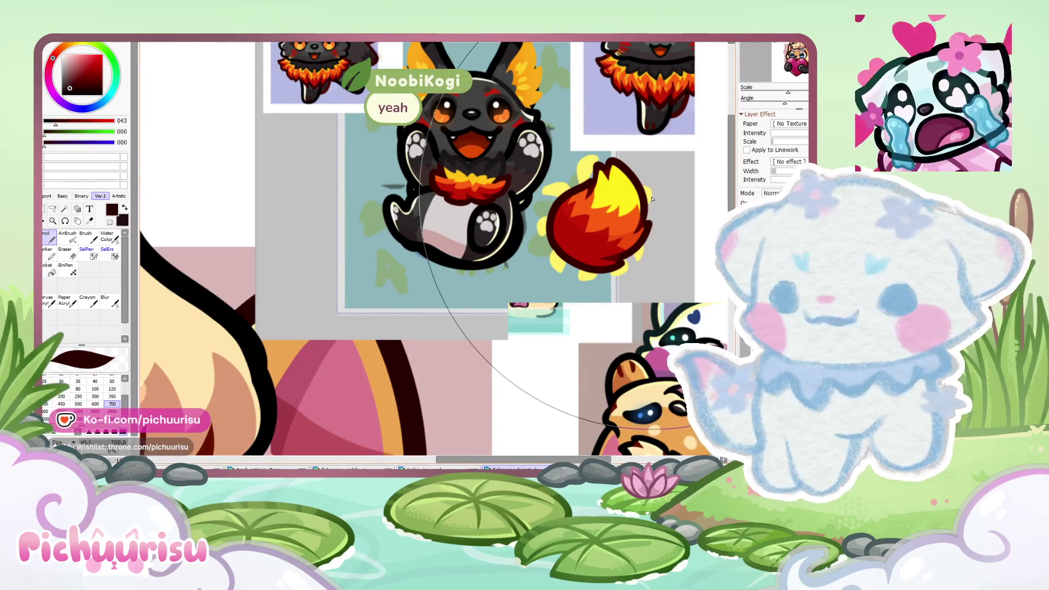
scroll(546, 262, down, 2)
scroll(488, 343, down, 1)
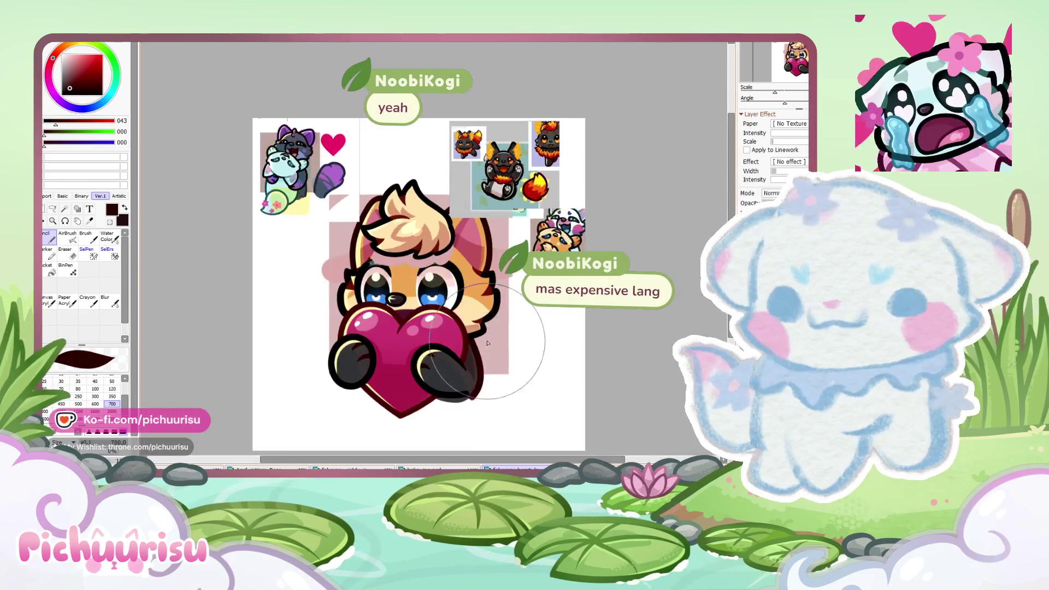
scroll(497, 328, up, 2)
scroll(519, 290, down, 2)
scroll(540, 257, up, 2)
scroll(564, 219, down, 3)
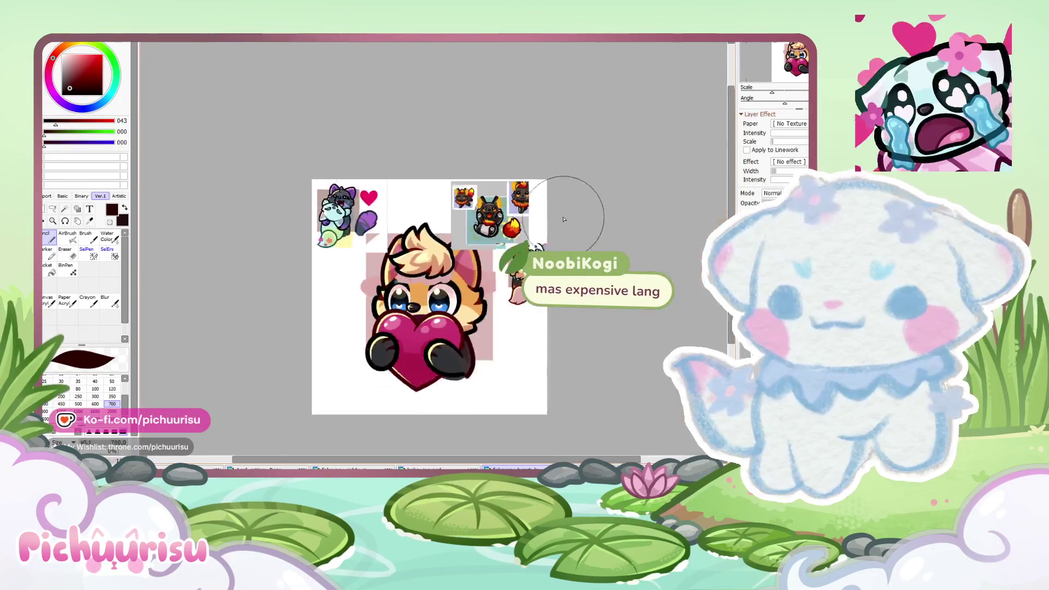
scroll(514, 360, up, 2)
scroll(492, 393, up, 1)
scroll(500, 375, up, 1)
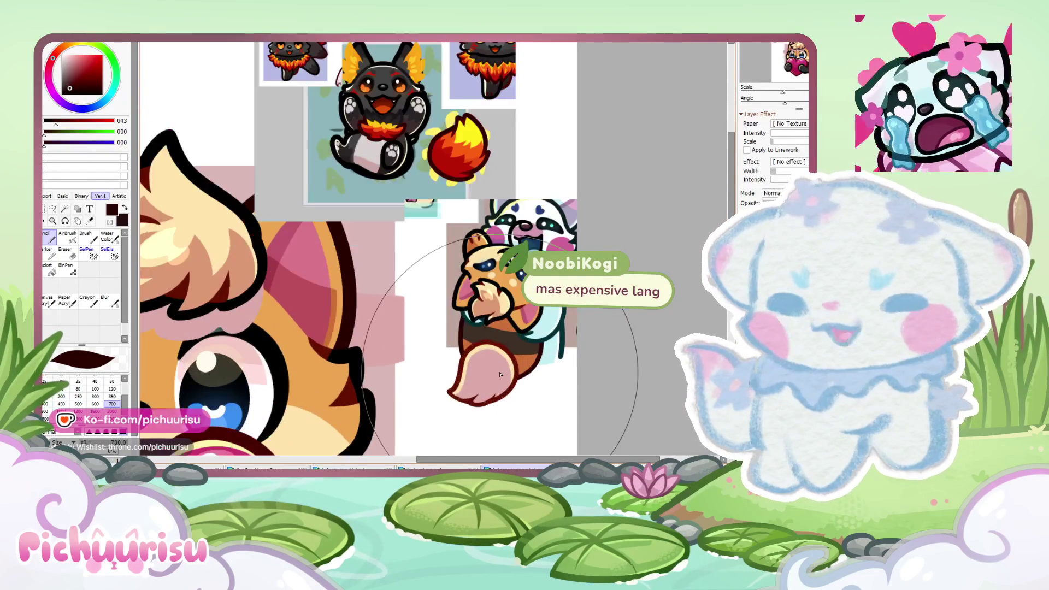
scroll(500, 375, down, 2)
scroll(464, 218, up, 2)
scroll(443, 202, up, 1)
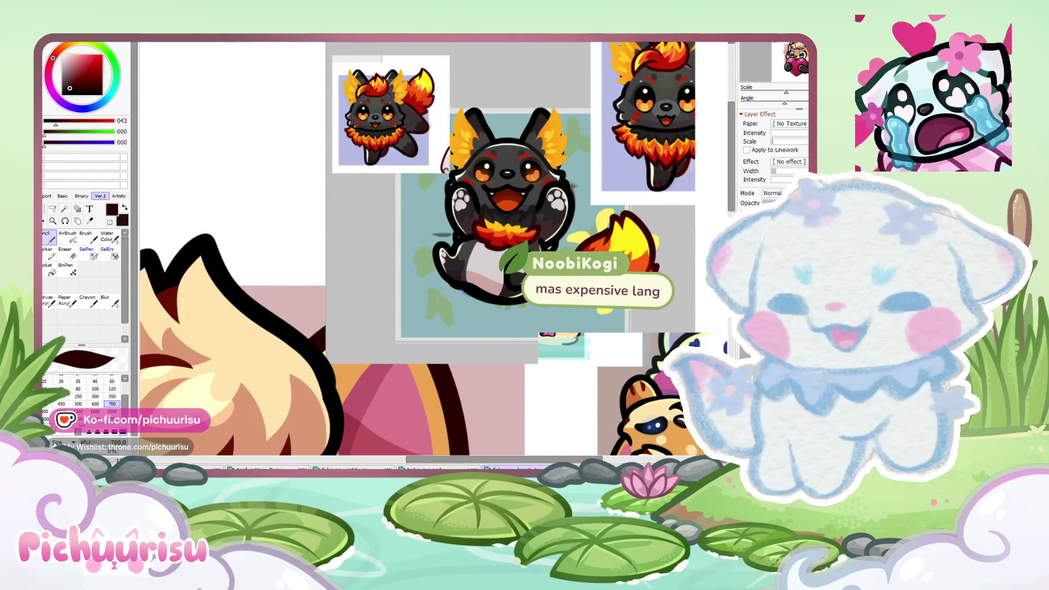
scroll(437, 262, up, 2)
scroll(437, 262, up, 1)
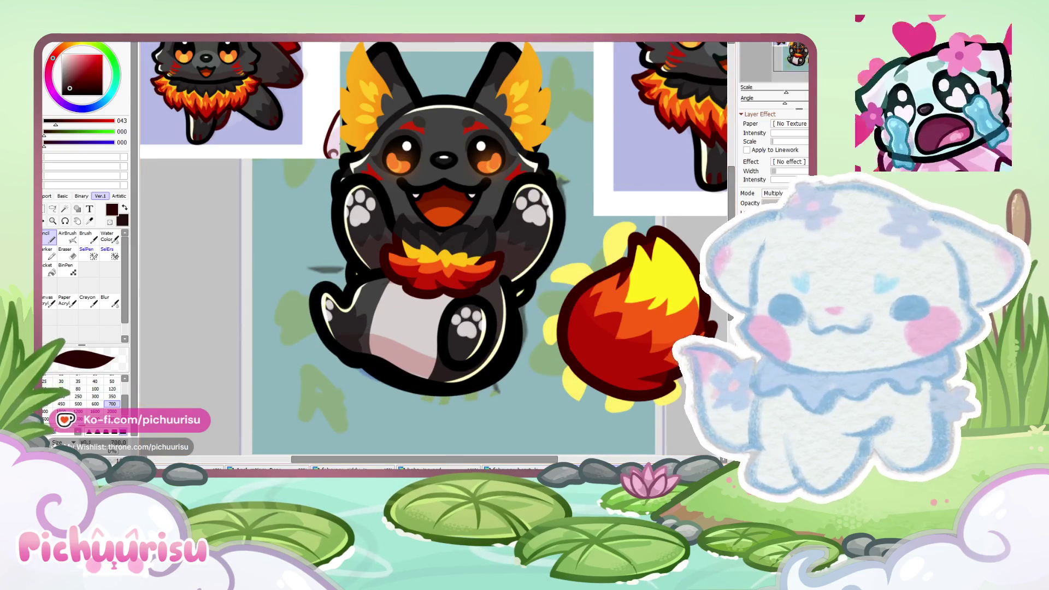
click(437, 349)
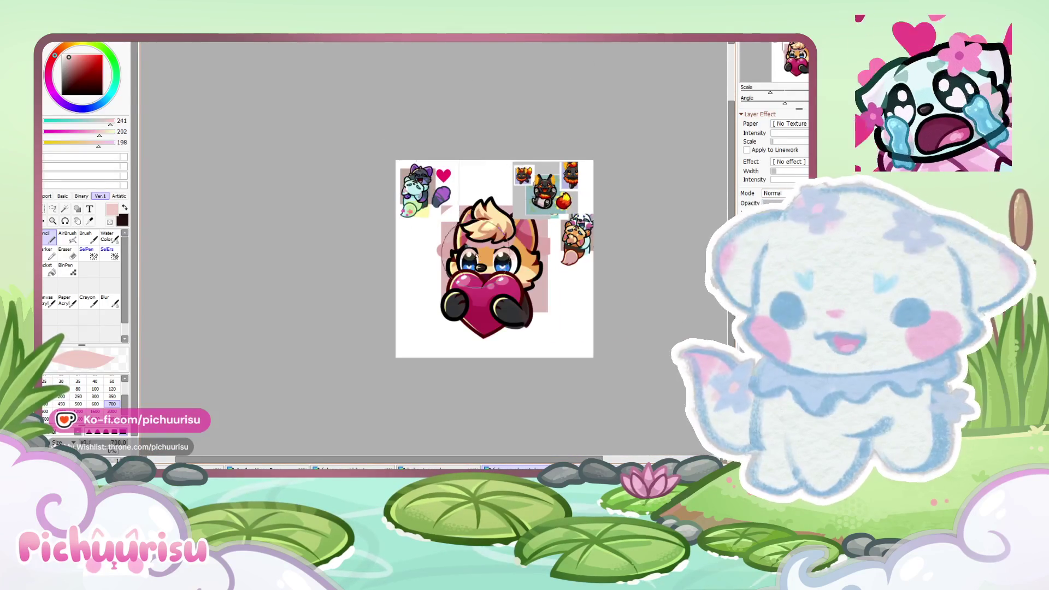
Step: Sample a dark grey and, with a much smaller brush, shade the fox's left paw
scroll(483, 316, up, 3)
scroll(554, 361, up, 1)
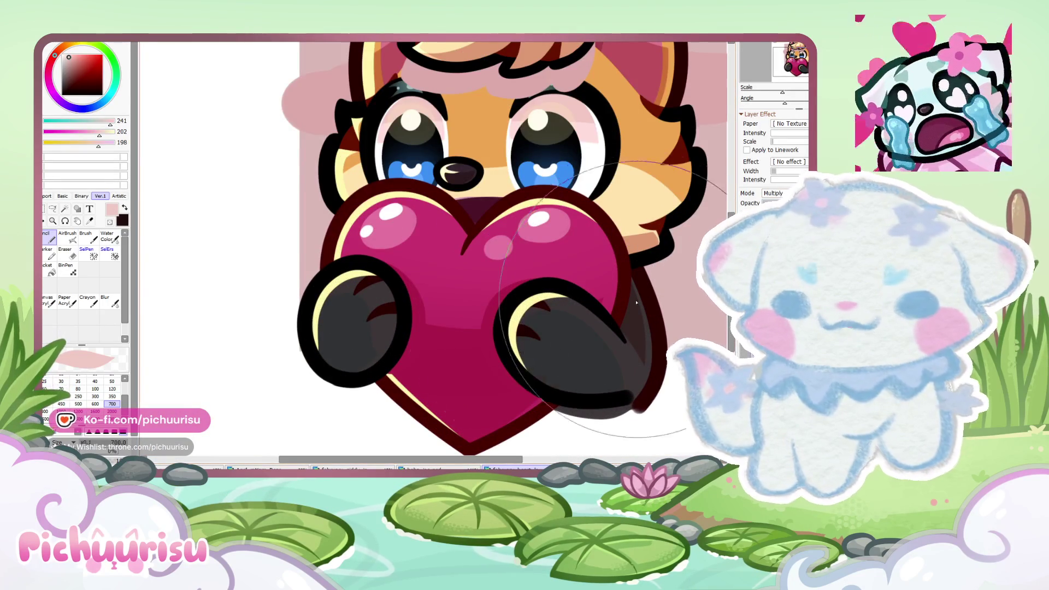
scroll(574, 382, down, 4)
scroll(571, 176, up, 1)
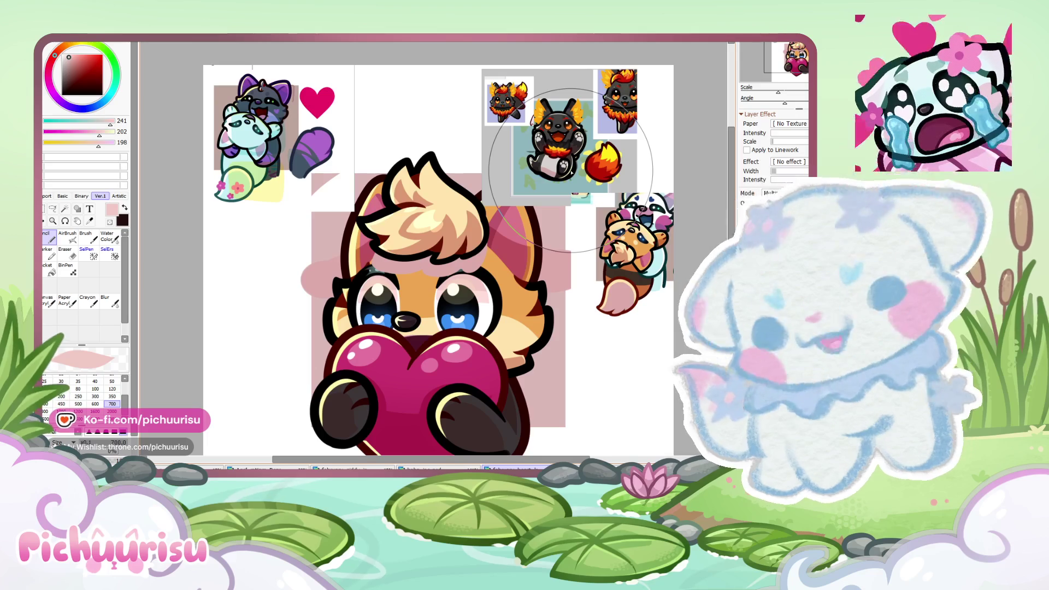
scroll(496, 193, up, 1)
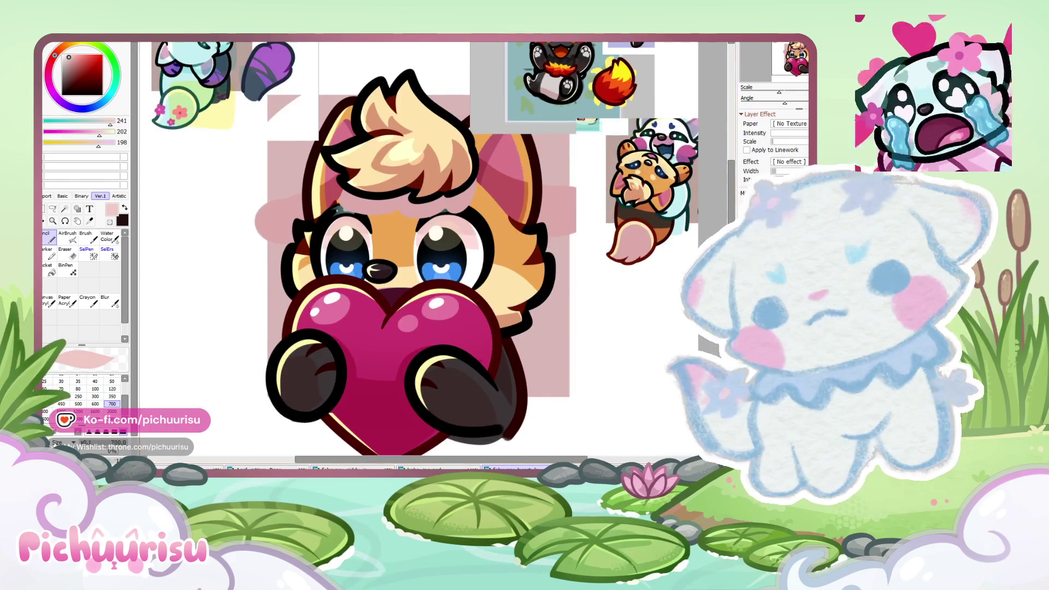
scroll(574, 191, up, 1)
scroll(574, 191, down, 3)
scroll(482, 162, up, 2)
scroll(482, 162, up, 1)
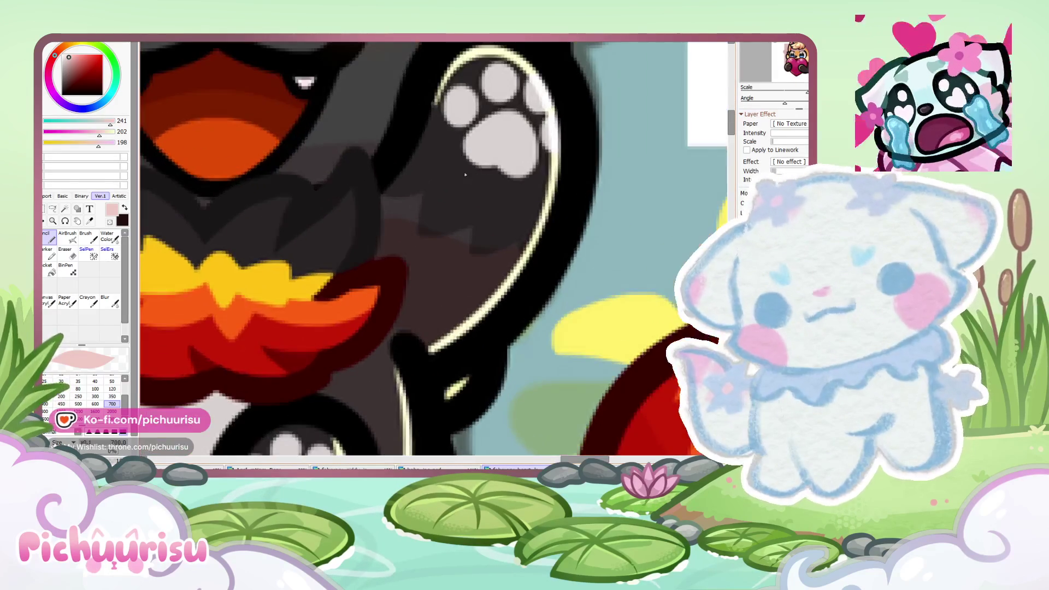
scroll(482, 163, down, 1)
alt+click(481, 163)
scroll(481, 163, down, 3)
scroll(555, 334, down, 1)
scroll(417, 300, up, 4)
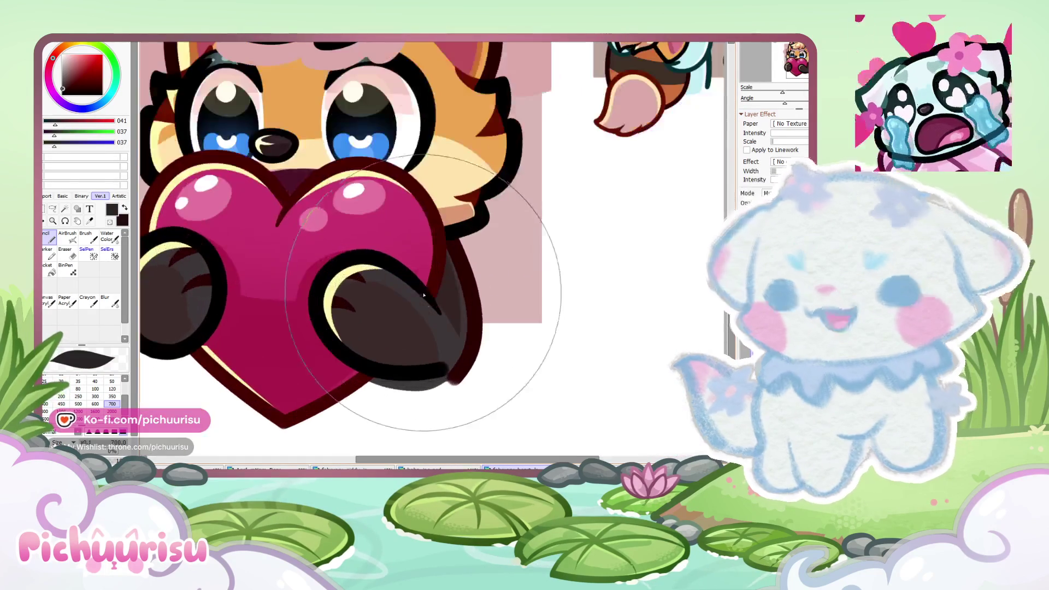
click(112, 389)
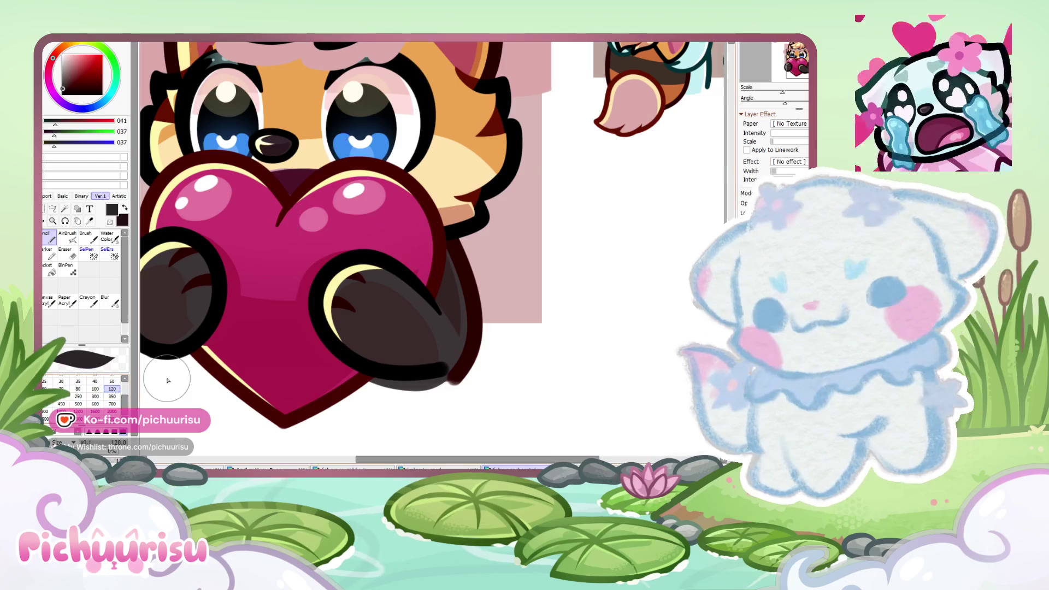
scroll(301, 259, down, 3)
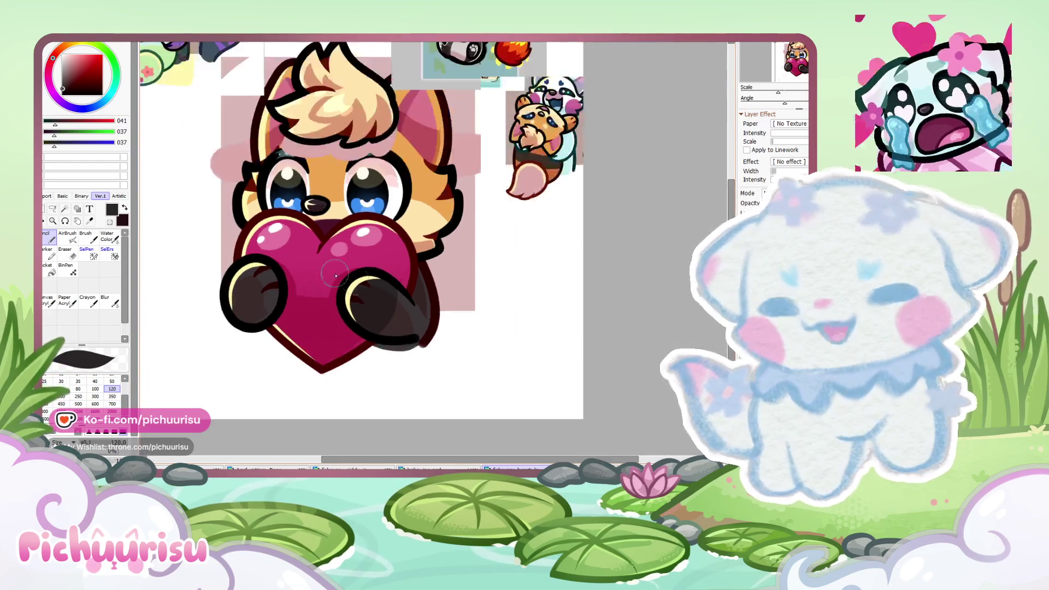
scroll(260, 261, up, 2)
drag(261, 261, 235, 309)
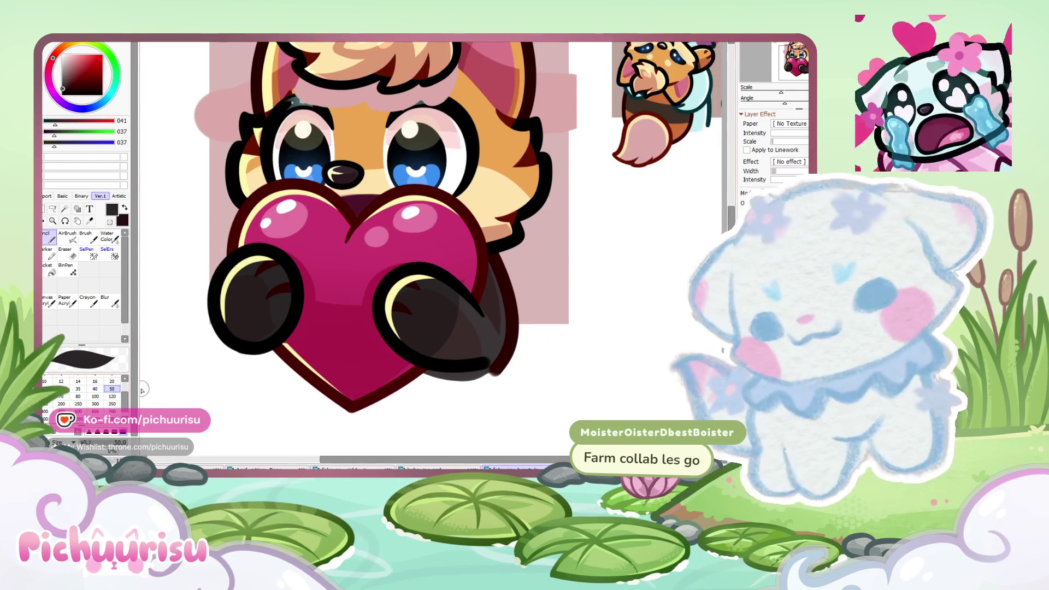
Step: With a smaller brush, add darker shading strokes to the right paw
key(bracketleft)
key(bracketleft)
key(bracketleft)
scroll(471, 313, up, 2)
mouse_move(471, 313)
mouse_down()
mouse_move(405, 407)
mouse_move(447, 296)
mouse_up()
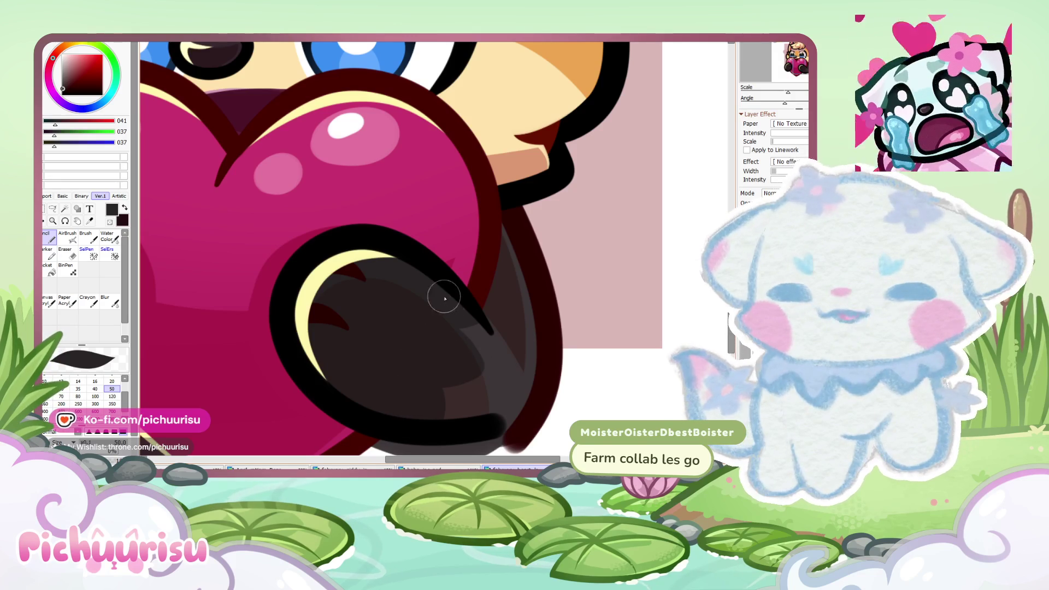
scroll(447, 296, up, 1)
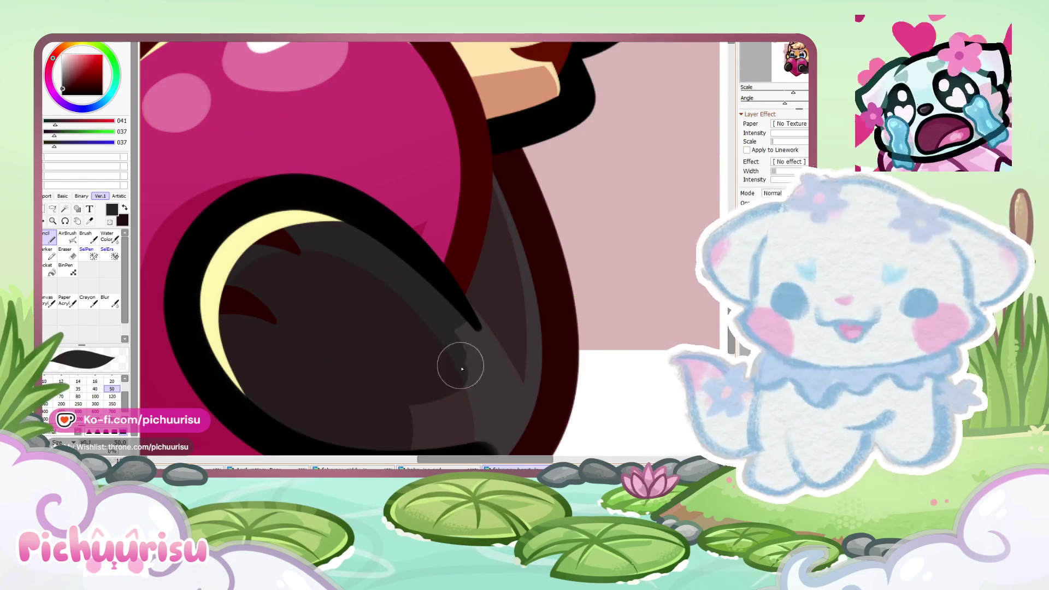
scroll(404, 404, down, 4)
scroll(406, 327, up, 3)
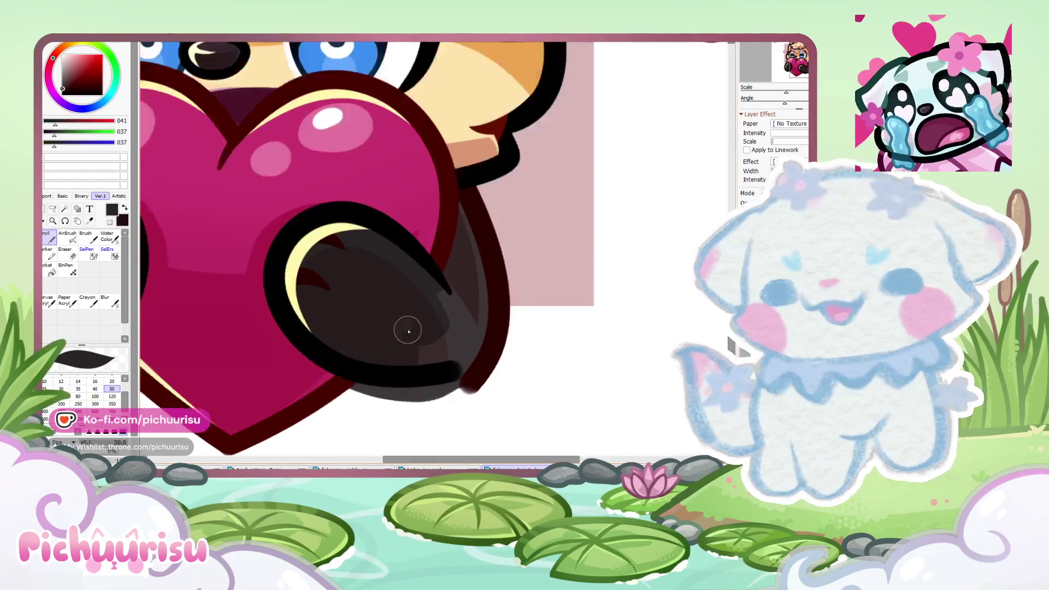
scroll(409, 334, up, 1)
scroll(393, 363, down, 4)
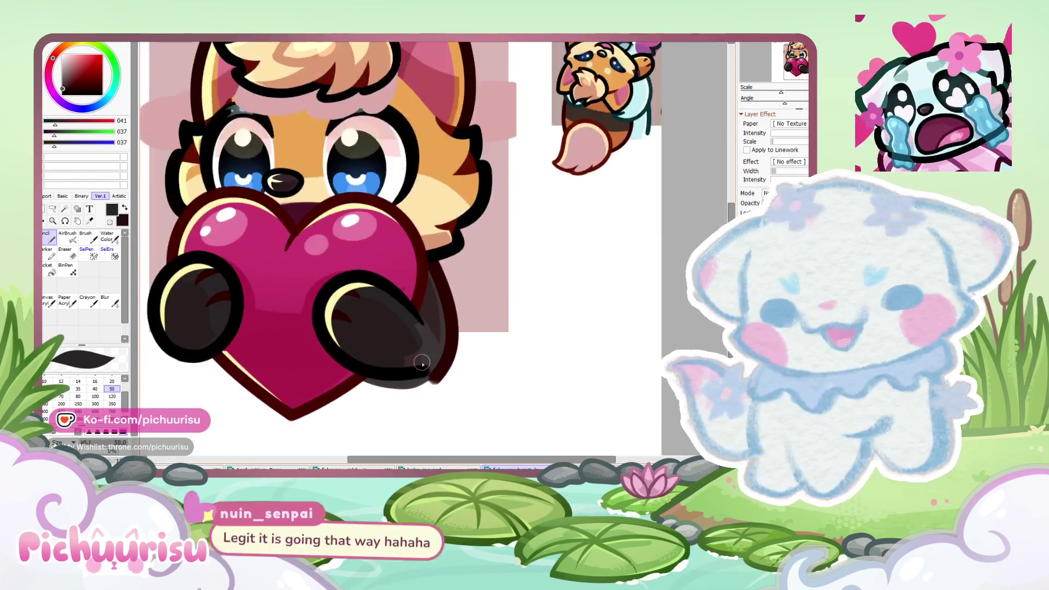
scroll(414, 368, up, 5)
key(bracketleft)
key(bracketleft)
key(bracketleft)
scroll(403, 351, up, 1)
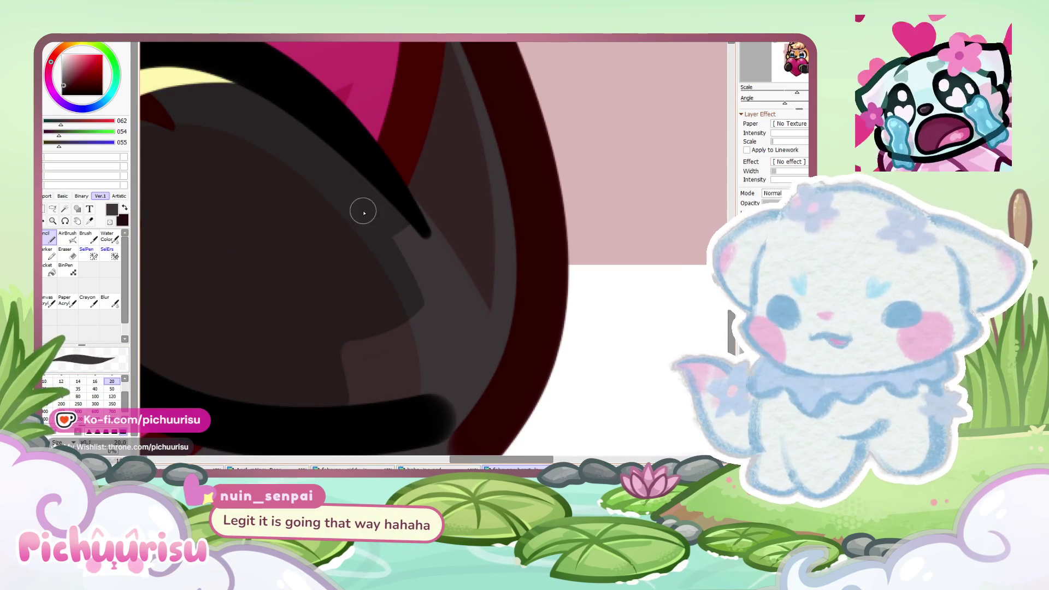
Step: Darken the lighter edge band of the right paw with dark grey, undoing rejected strokes
alt+click(367, 358)
scroll(386, 243, down, 2)
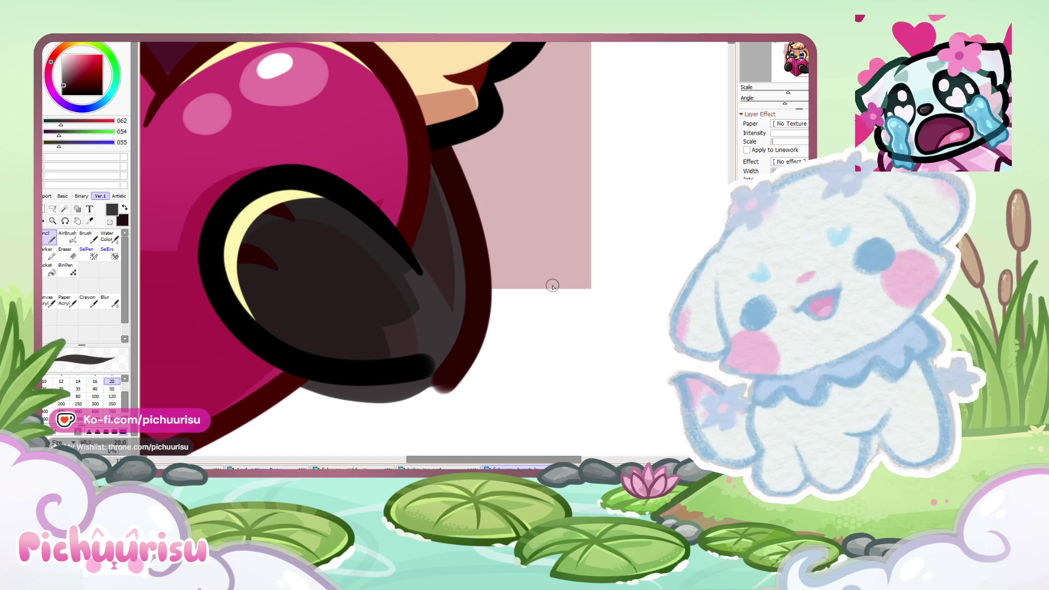
scroll(403, 304, up, 2)
mouse_move(384, 252)
mouse_down()
mouse_move(409, 339)
mouse_move(354, 346)
mouse_up()
key(ctrl+z)
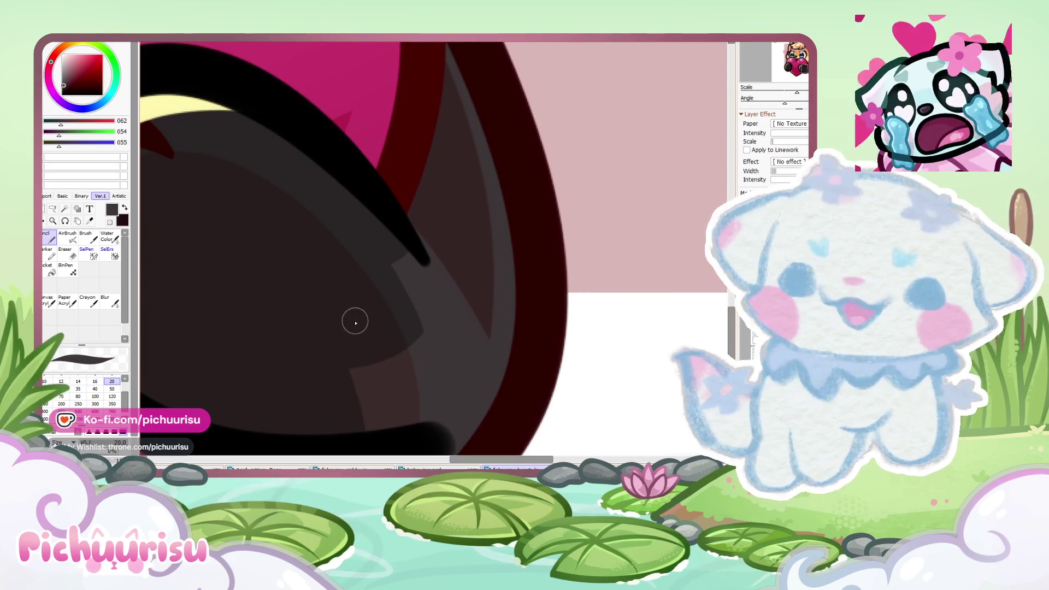
alt+click(386, 261)
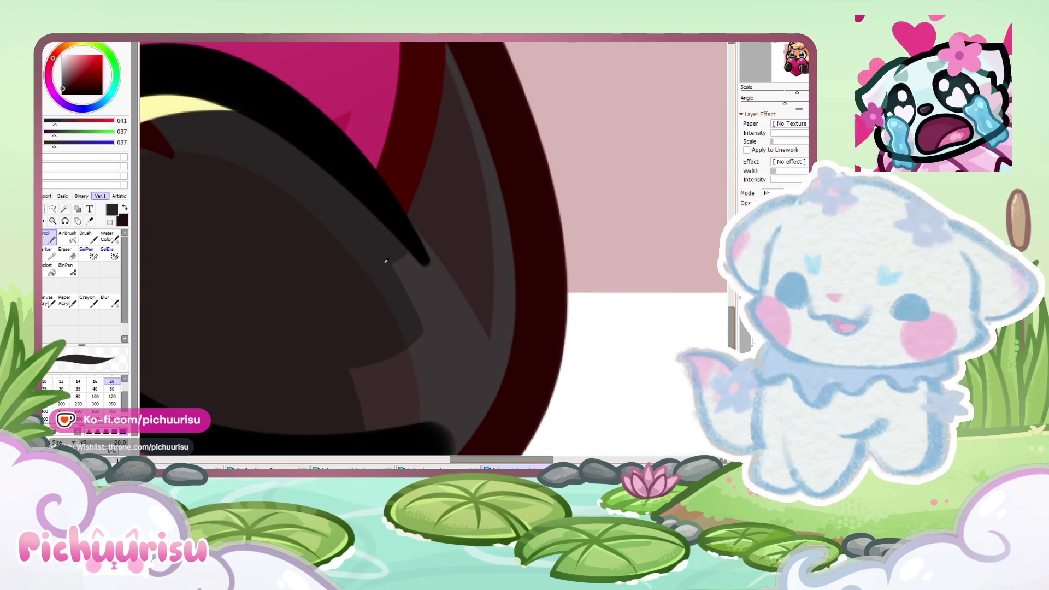
drag(405, 297, 317, 368)
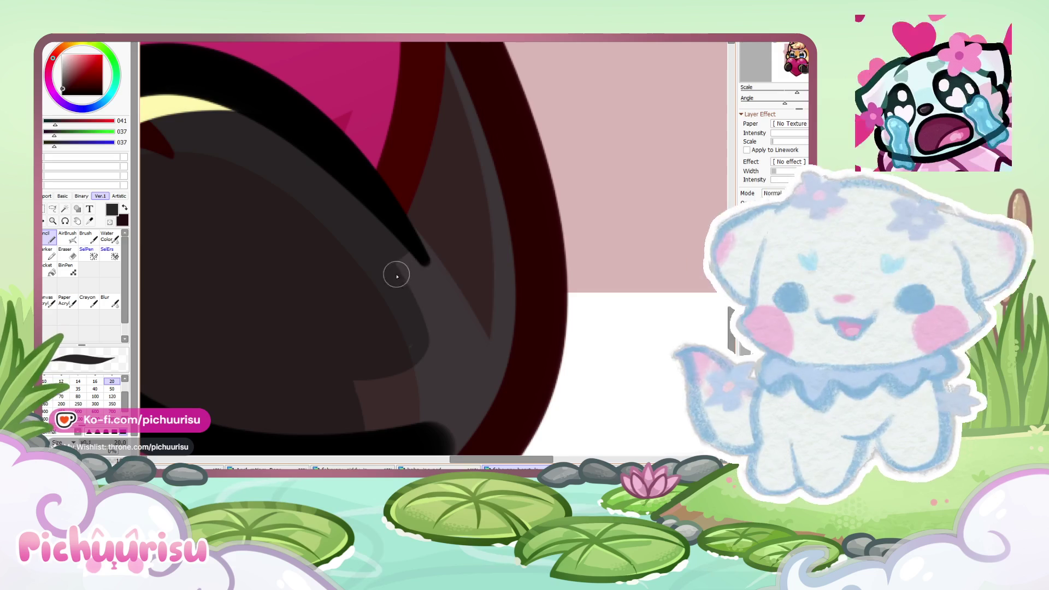
key(ctrl+z)
drag(409, 268, 378, 360)
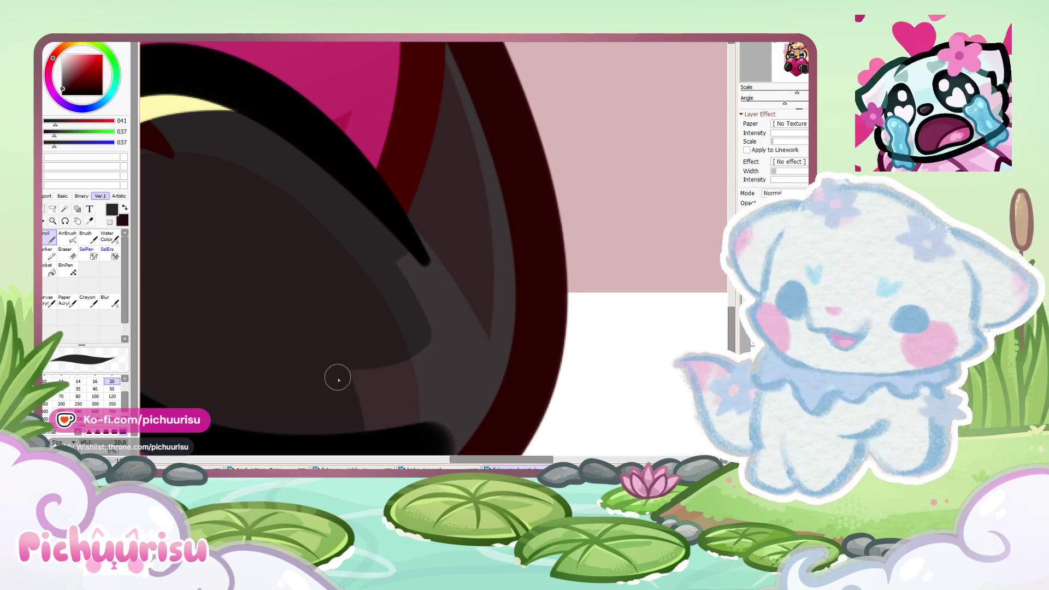
scroll(525, 288, down, 2)
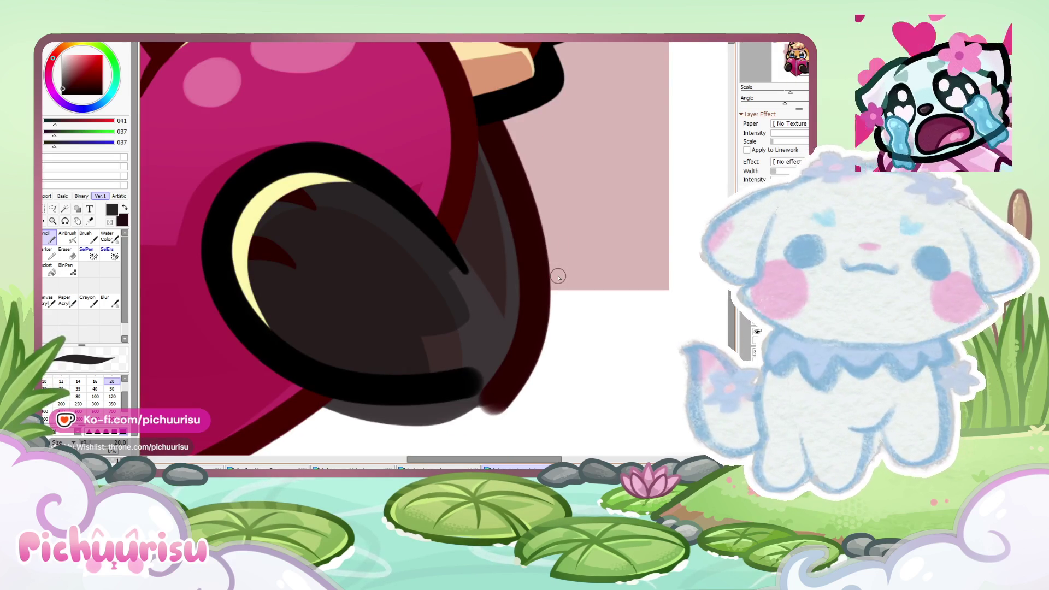
scroll(618, 277, down, 3)
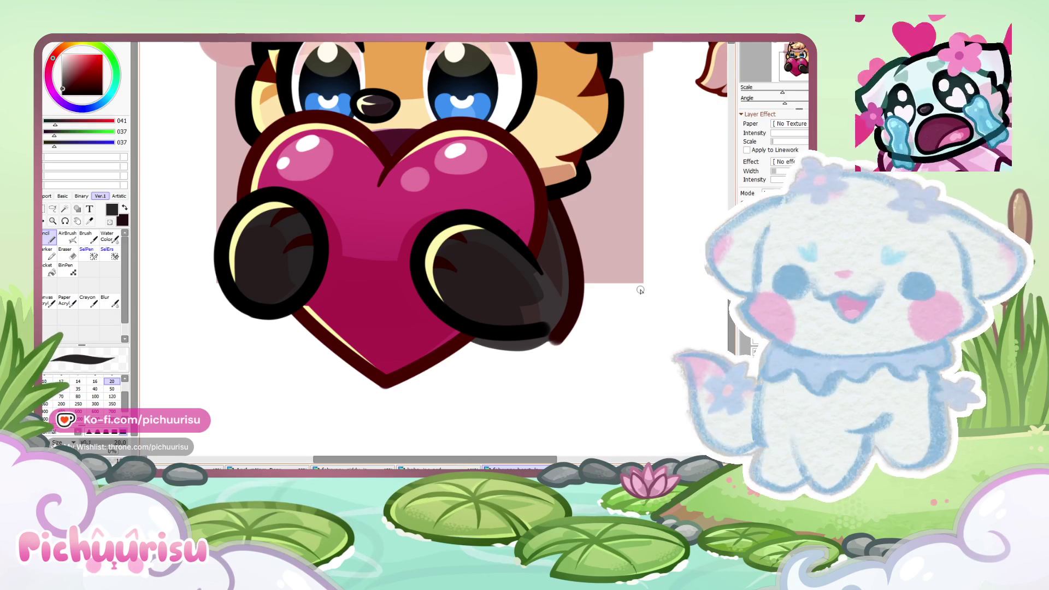
Step: Choose a near-black (19, 13, 13) colour and enlarge the brush to size 350
key(ctrl+plus)
key(ctrl+plus)
alt+click(556, 309)
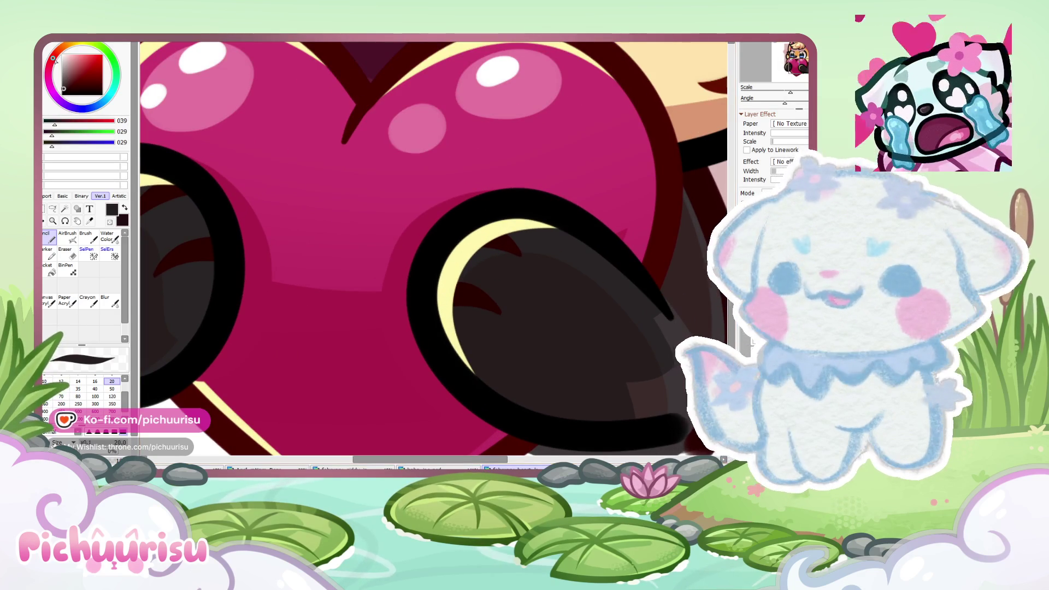
drag(64, 89, 64, 91)
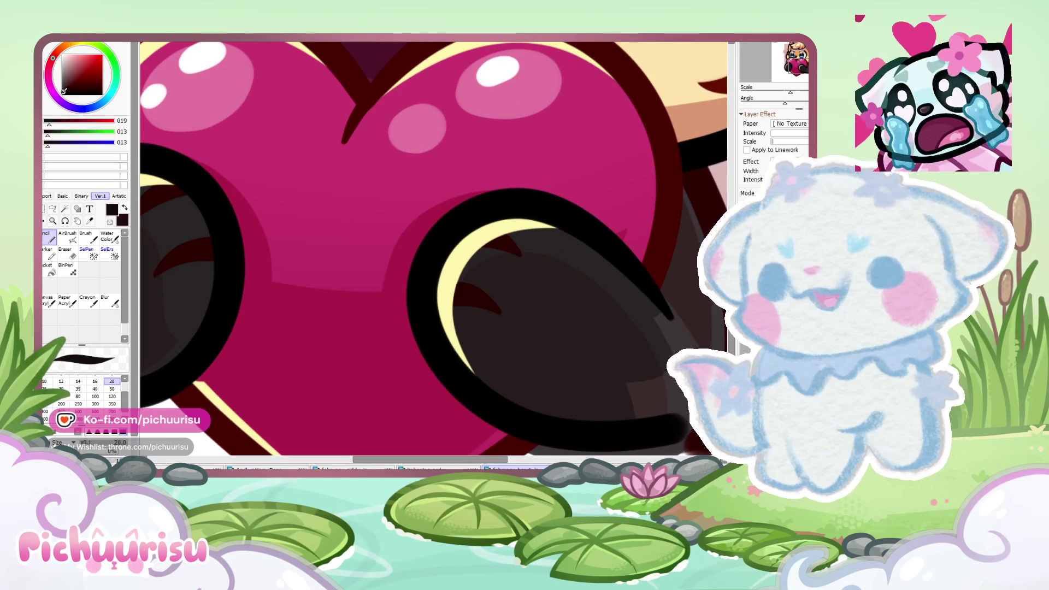
key(ctrl+minus)
key(ctrl+minus)
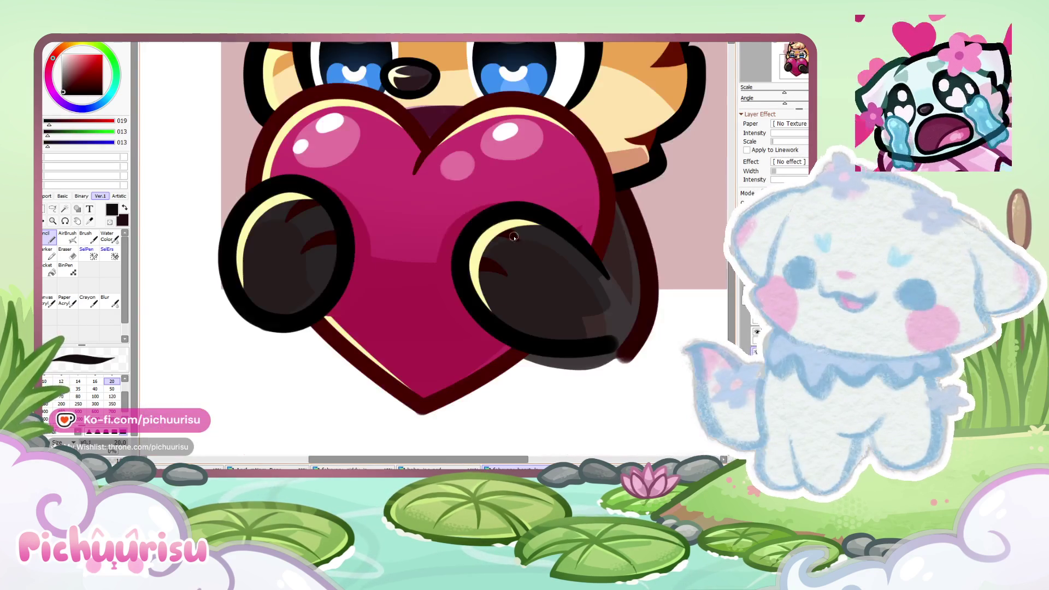
click(112, 396)
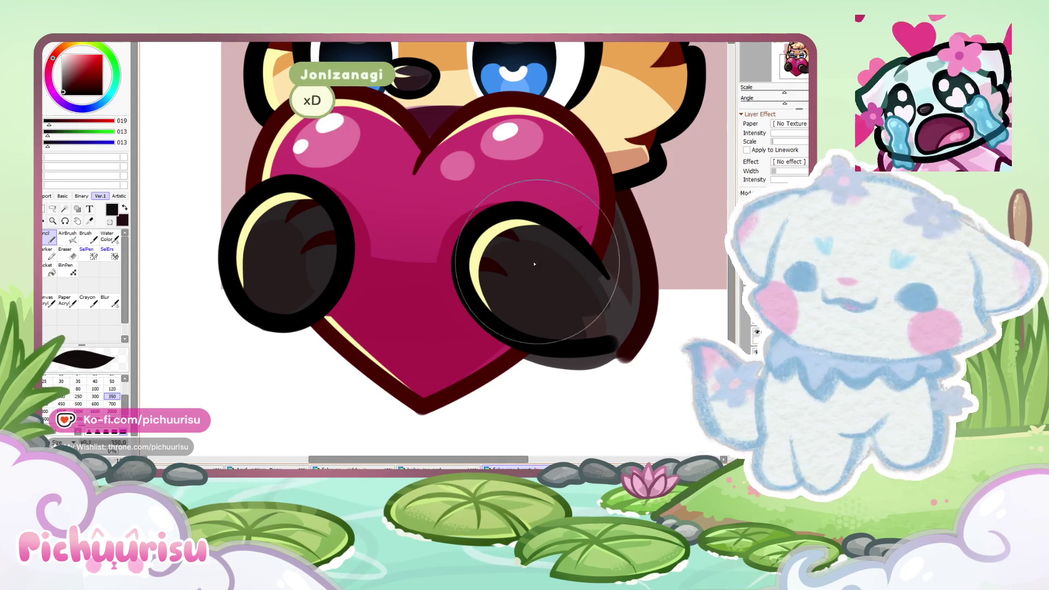
scroll(414, 318, down, 1)
Step: Zoom the view in and out around the heart-holding fox's cheek
scroll(414, 319, down, 1)
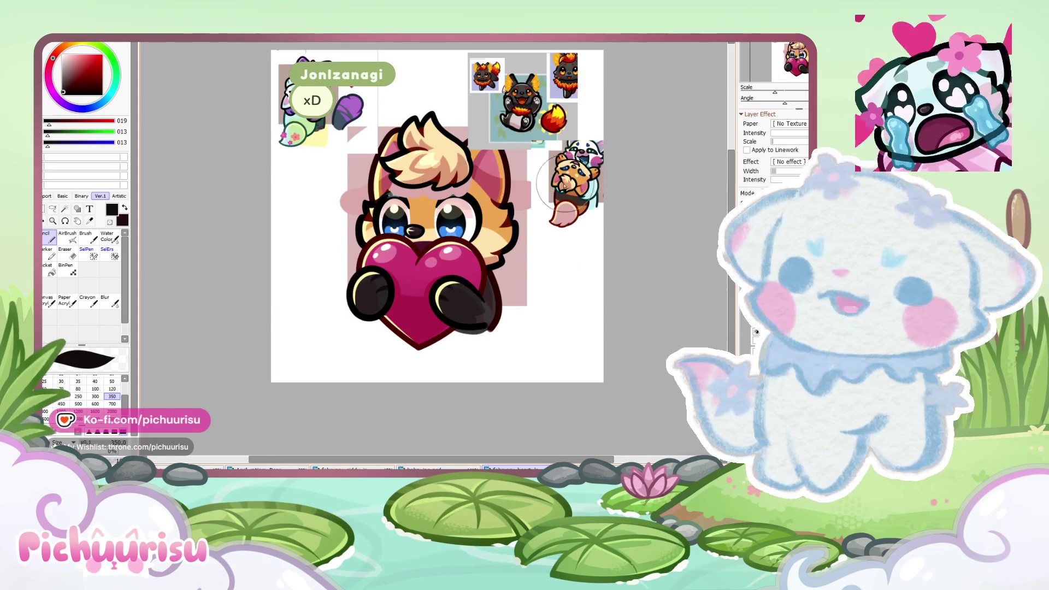
scroll(542, 139, up, 1)
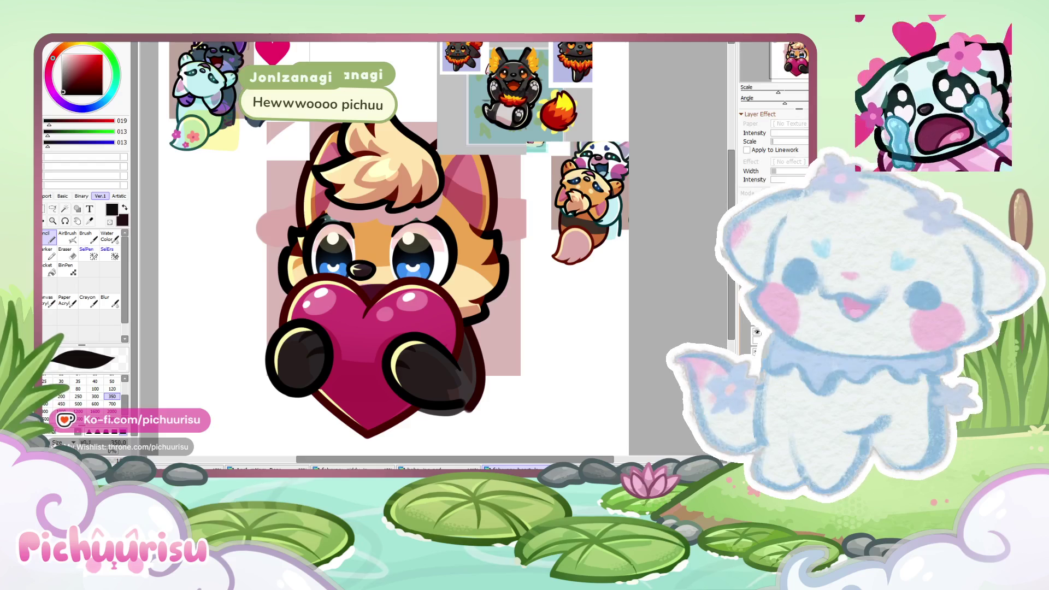
scroll(591, 214, down, 1)
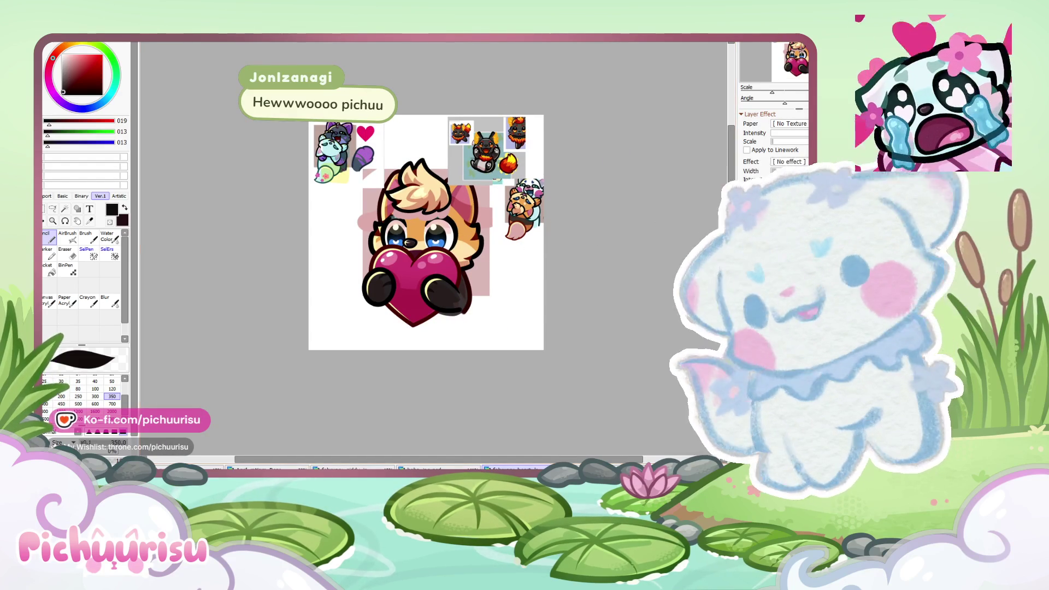
scroll(486, 153, up, 5)
scroll(455, 161, up, 1)
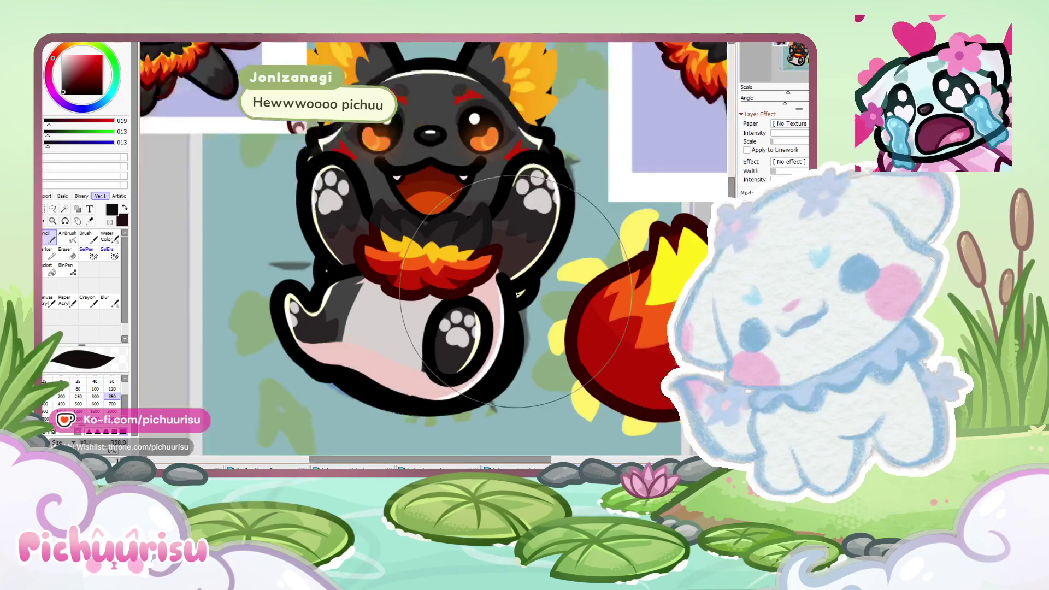
scroll(455, 161, up, 2)
scroll(455, 161, down, 4)
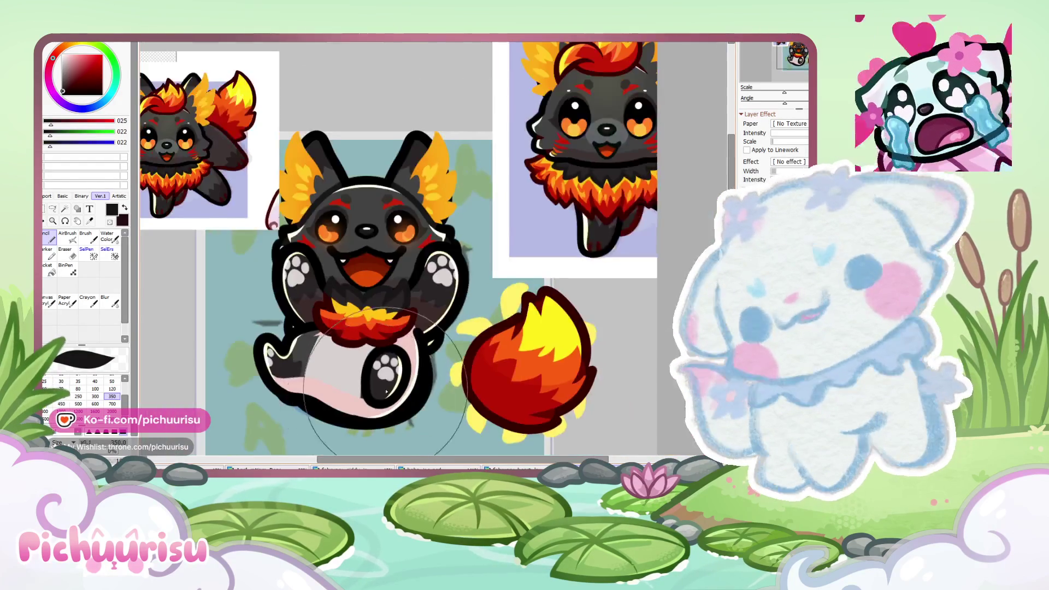
scroll(455, 162, down, 1)
scroll(451, 273, down, 4)
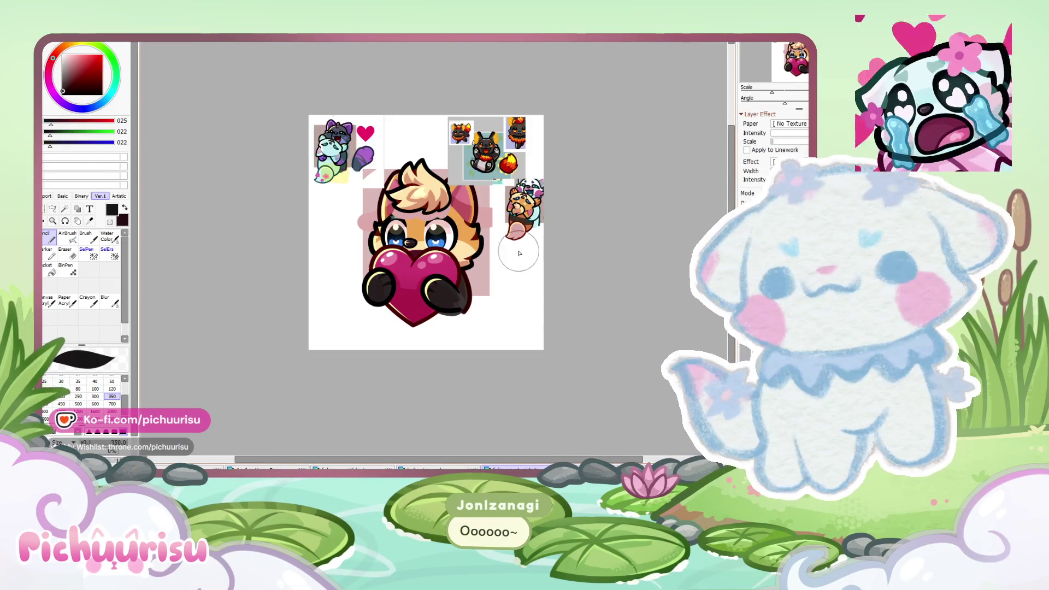
scroll(519, 228, up, 3)
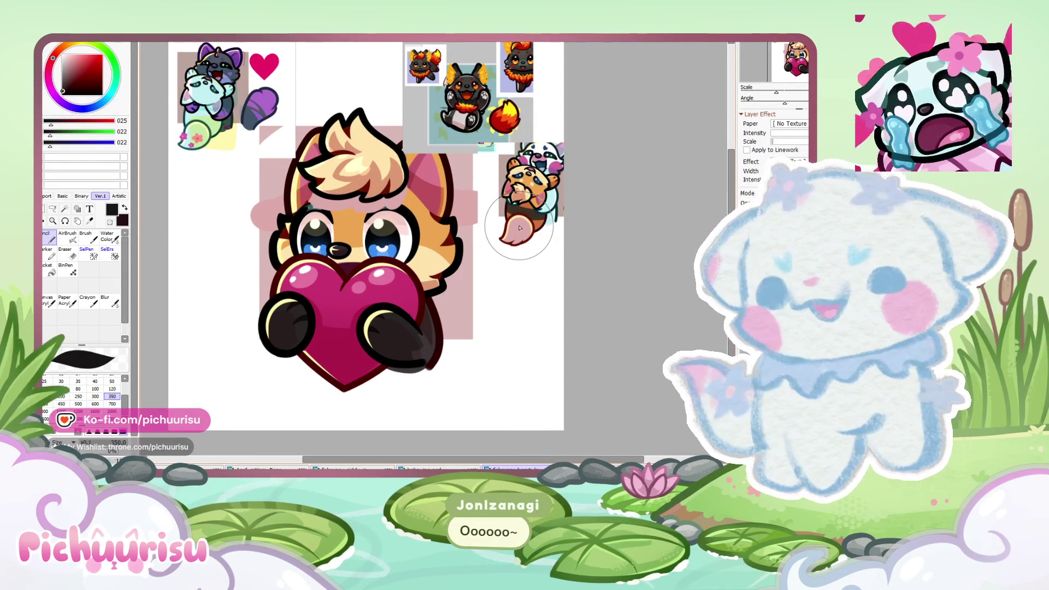
scroll(502, 293, up, 1)
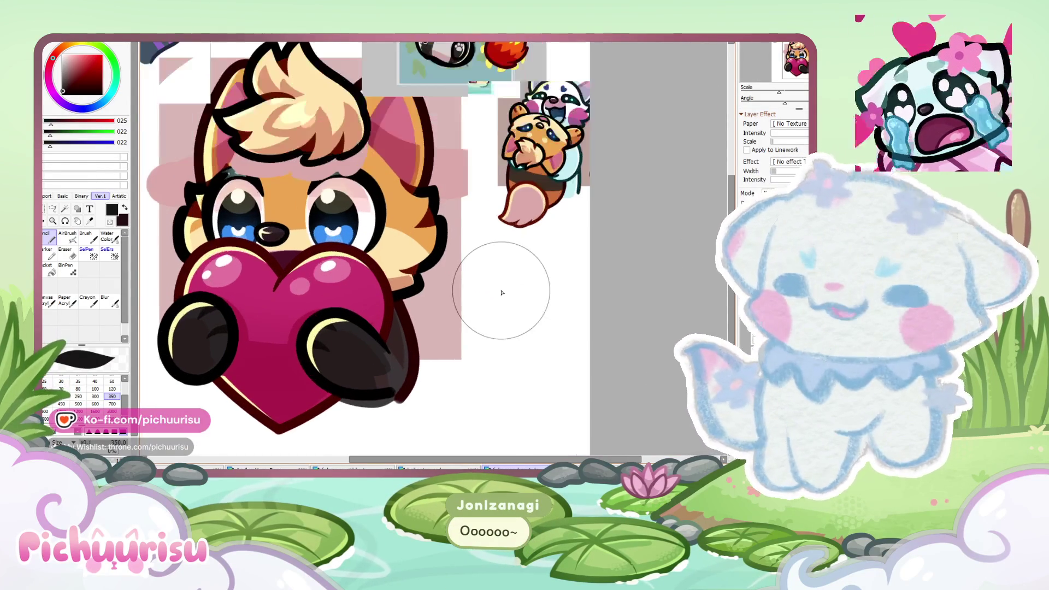
scroll(394, 271, up, 1)
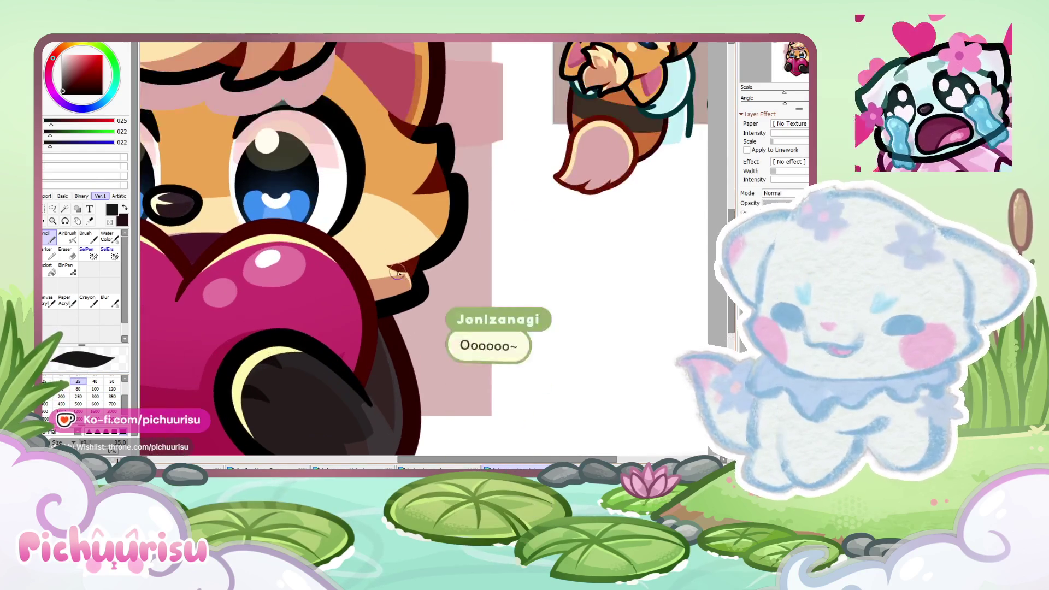
Step: Draw black Pencil wing outlines to the right and left of the heart
scroll(395, 272, up, 1)
drag(394, 271, 390, 370)
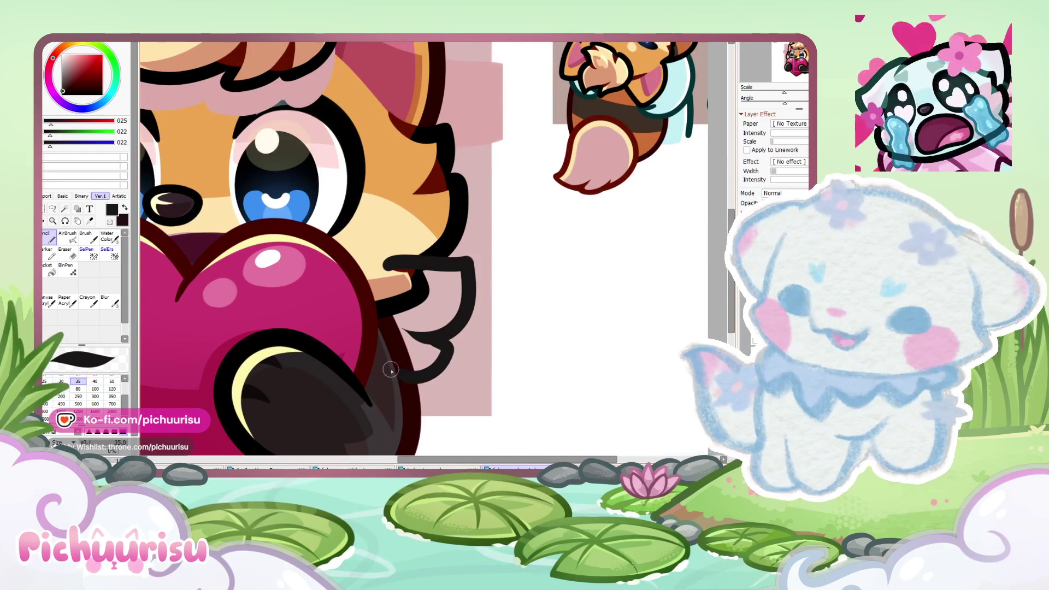
scroll(375, 372, up, 1)
scroll(304, 321, down, 3)
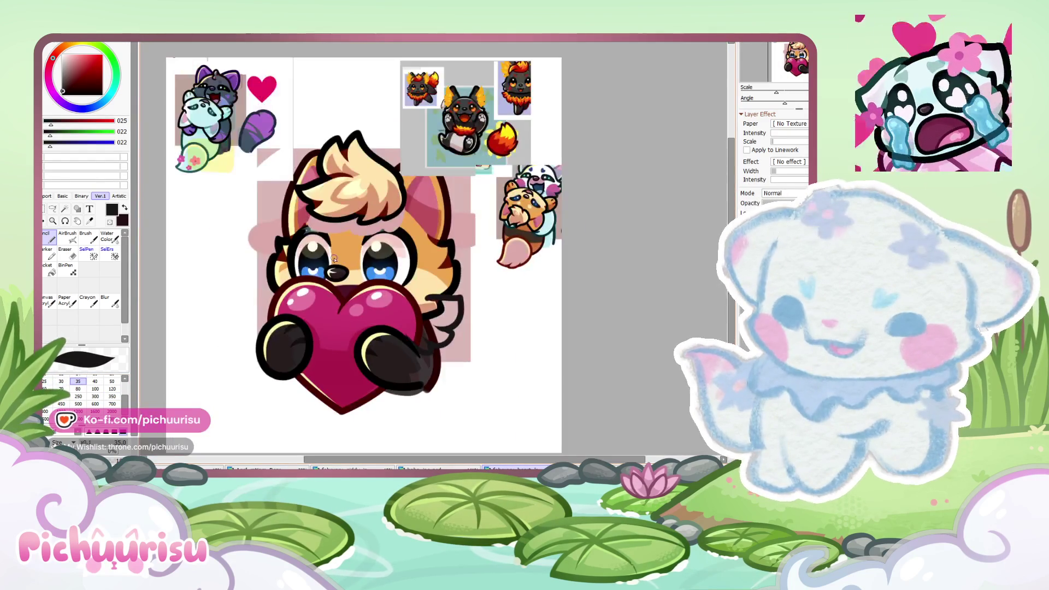
scroll(310, 280, up, 3)
scroll(310, 280, down, 1)
drag(257, 241, 210, 372)
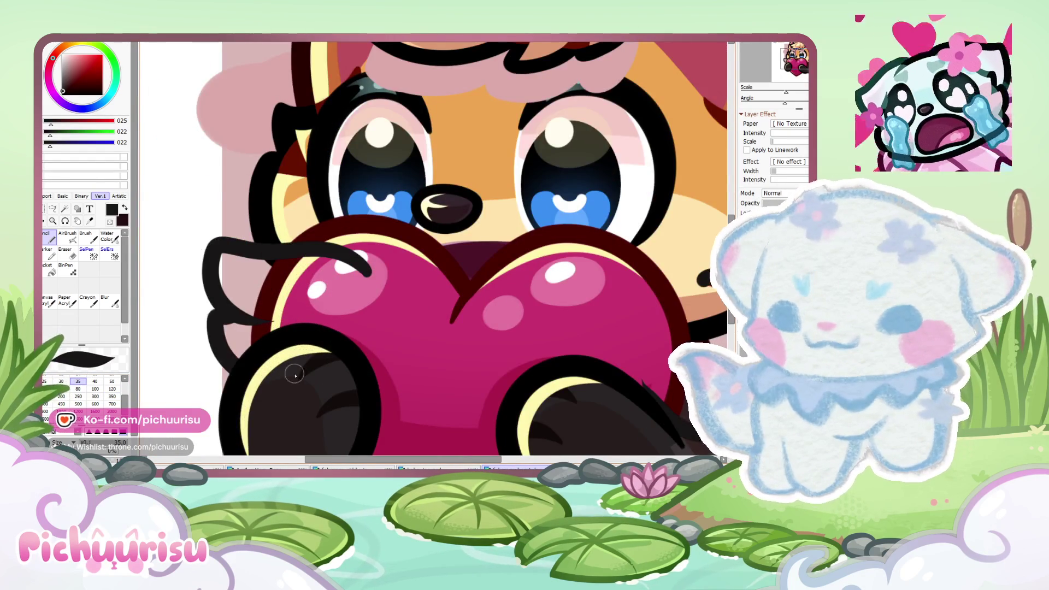
scroll(213, 274, down, 2)
scroll(213, 274, up, 2)
scroll(258, 264, up, 2)
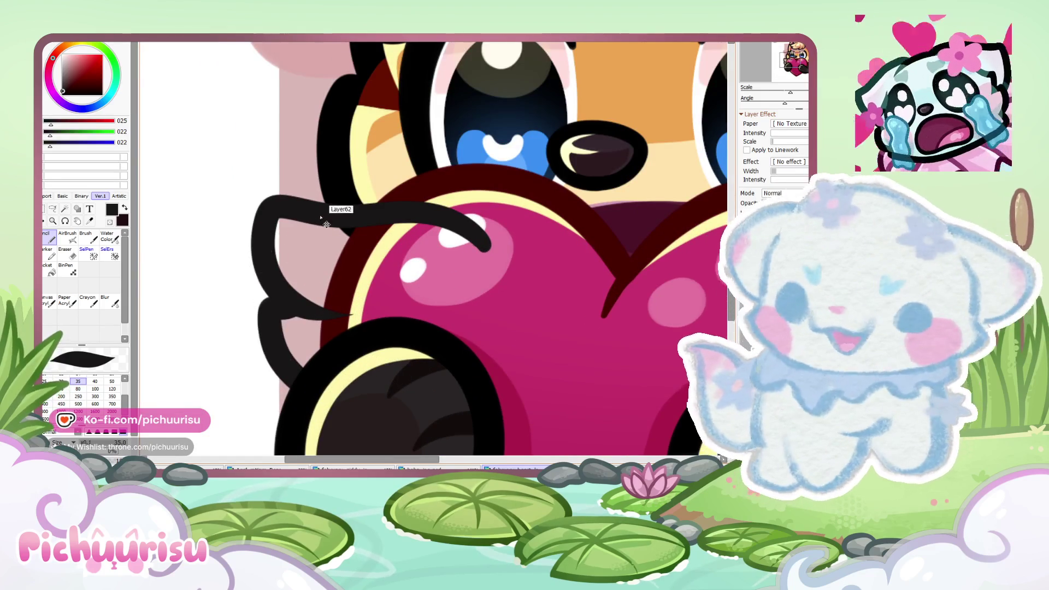
Step: Undo the left wing and redraw it as a feathered outline
key(ctrl+z)
key(ctrl+z)
drag(438, 235, 328, 306)
drag(273, 241, 323, 314)
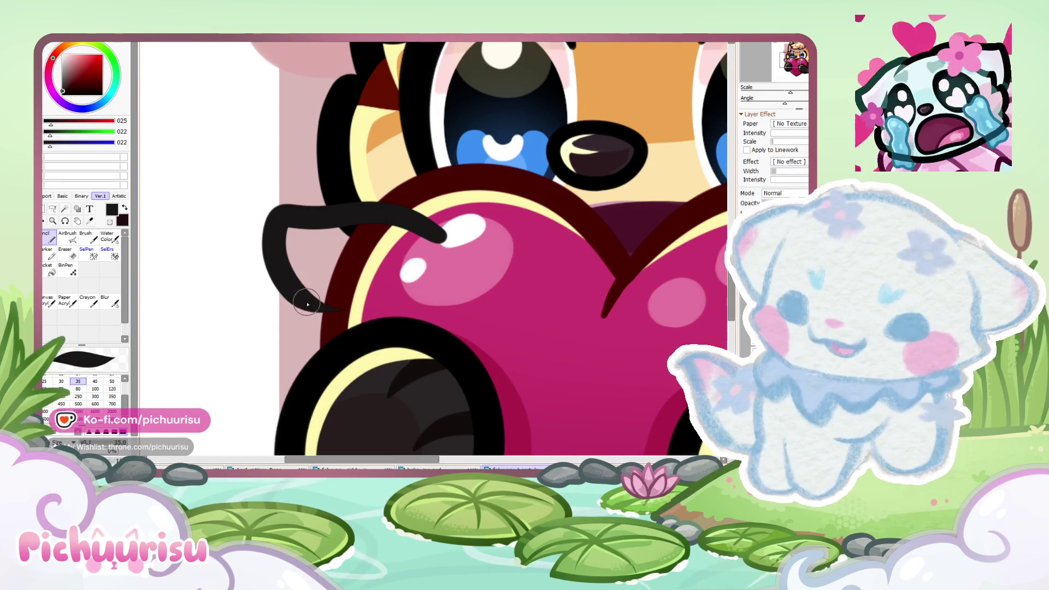
drag(267, 293, 298, 377)
Step: Erase the wing tips down into thin, tapered points
click(65, 253)
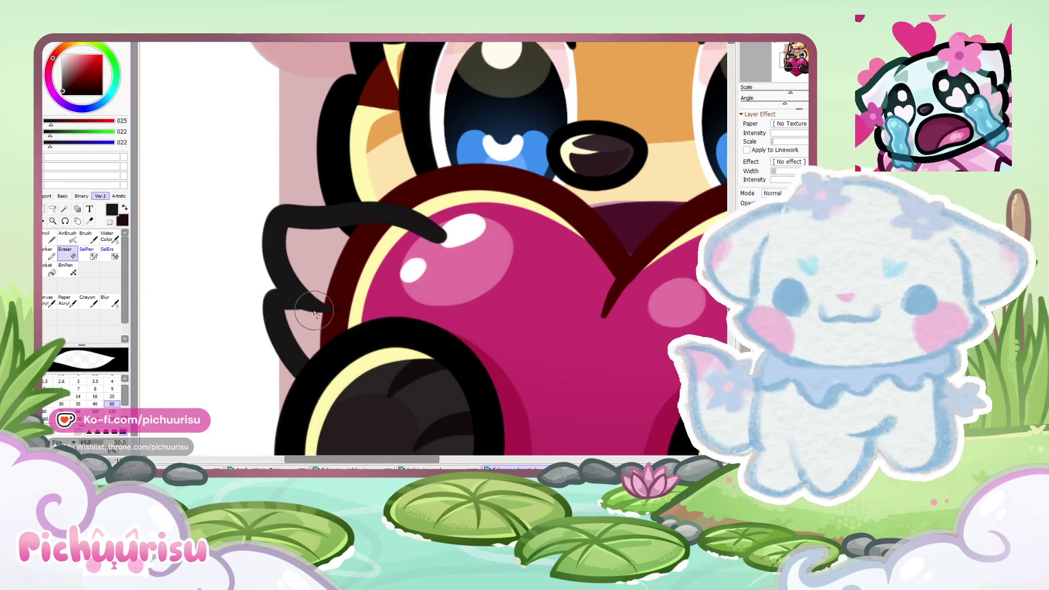
scroll(306, 323, up, 3)
scroll(295, 333, up, 1)
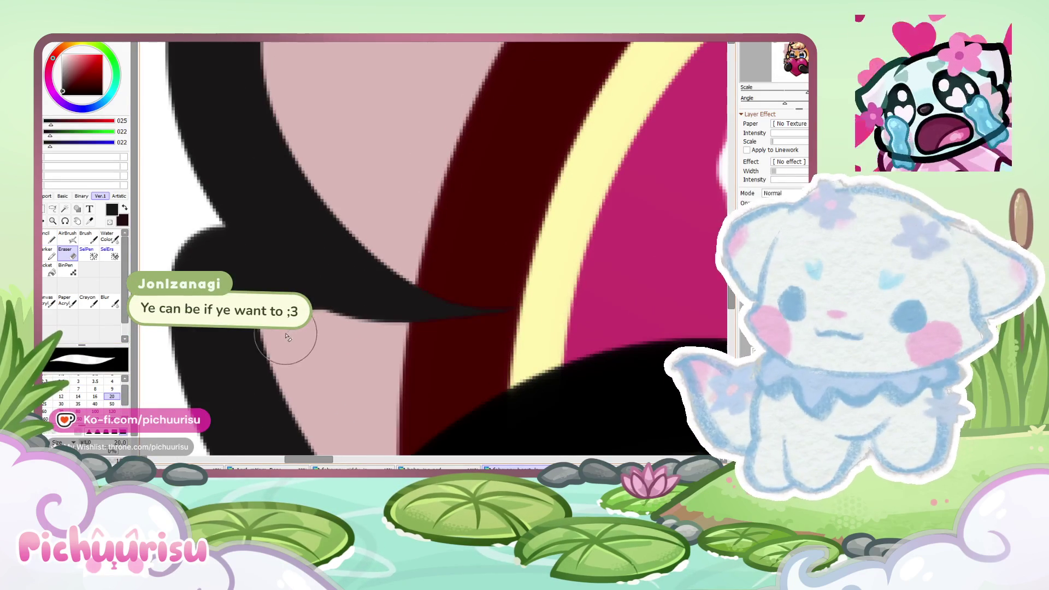
drag(275, 339, 403, 346)
scroll(402, 346, down, 5)
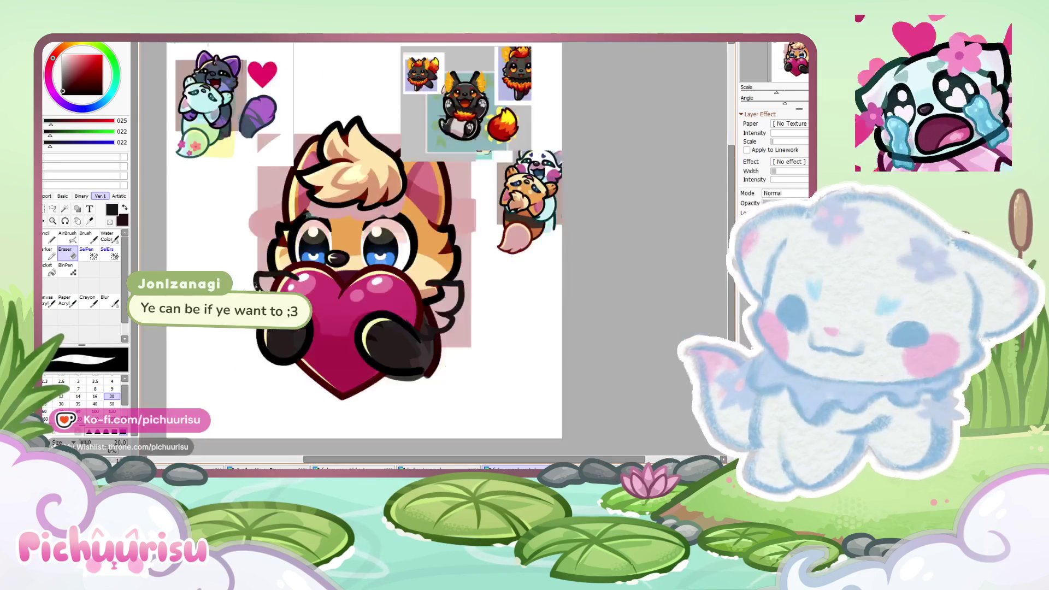
scroll(455, 305, up, 3)
scroll(455, 304, up, 3)
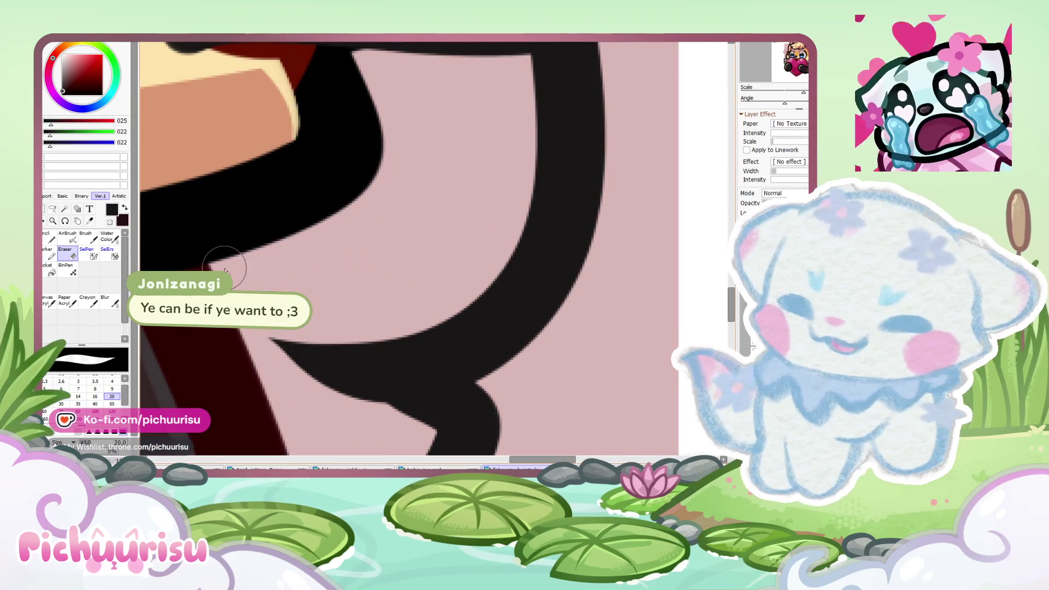
scroll(293, 252, down, 2)
scroll(294, 252, up, 2)
scroll(356, 332, up, 2)
drag(382, 323, 273, 264)
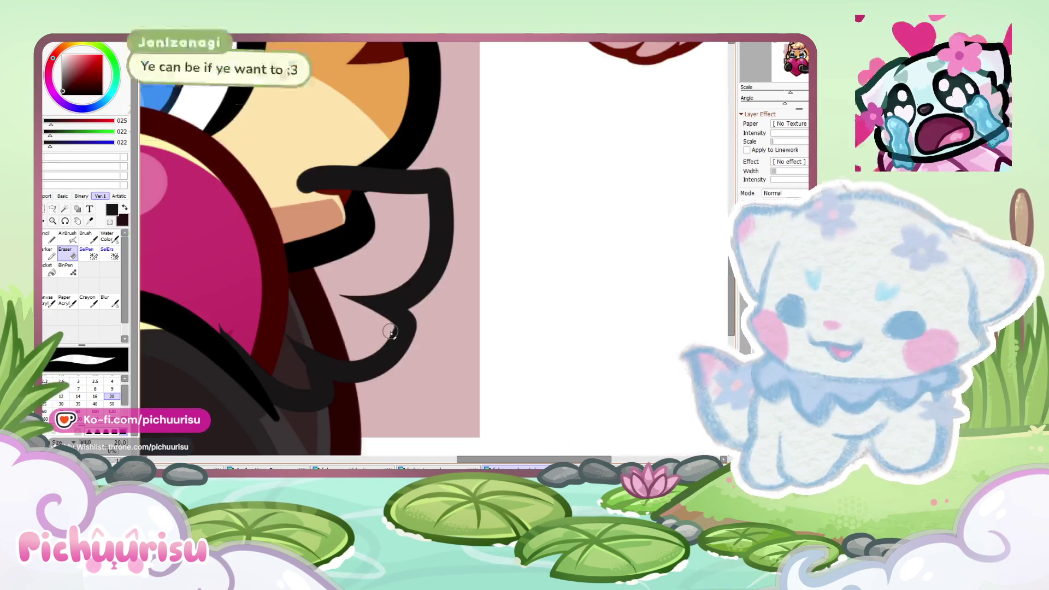
scroll(386, 328, down, 4)
scroll(358, 362, up, 1)
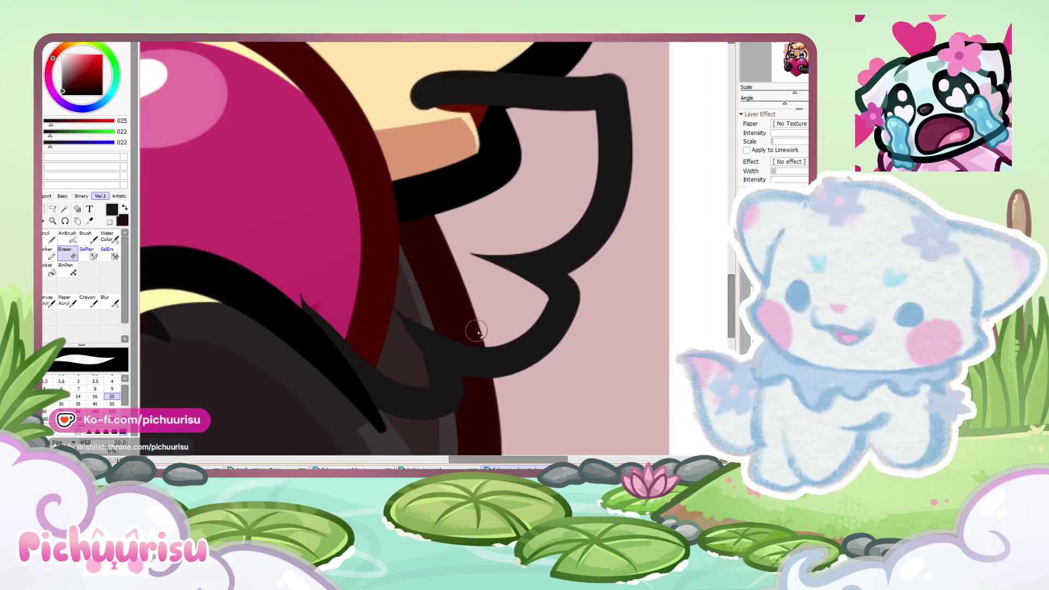
scroll(359, 363, up, 1)
drag(347, 376, 305, 308)
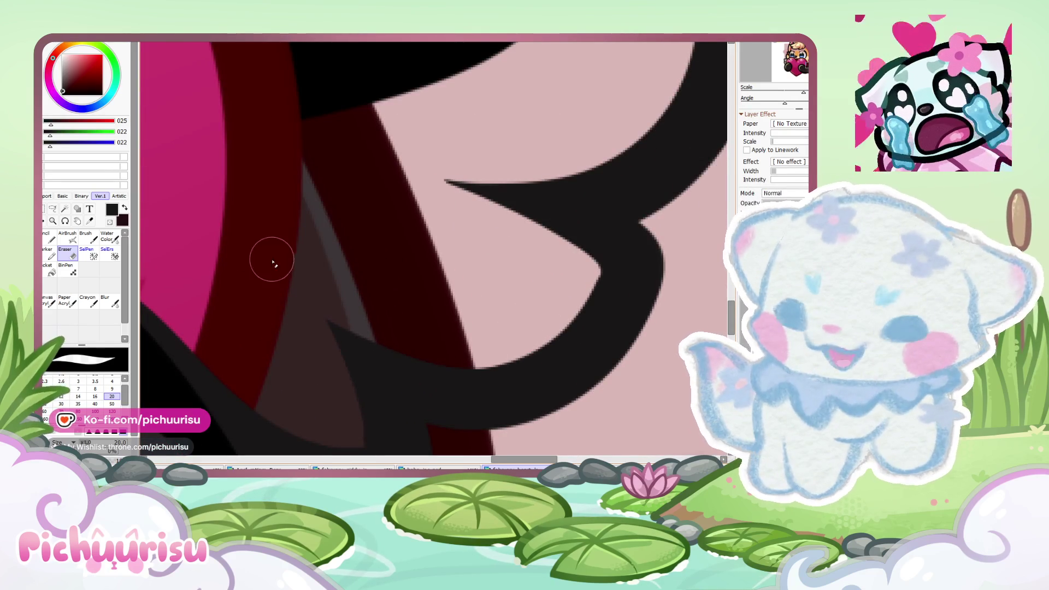
scroll(301, 305, down, 3)
scroll(281, 279, down, 2)
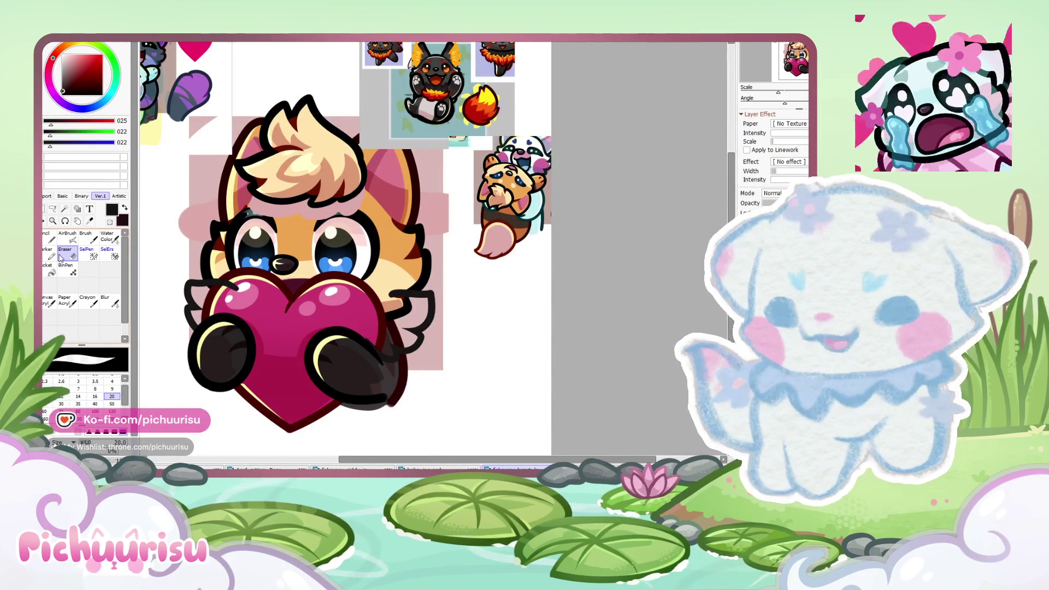
click(53, 208)
Step: Lasso the right wing's line art and delete it
scroll(398, 348, up, 3)
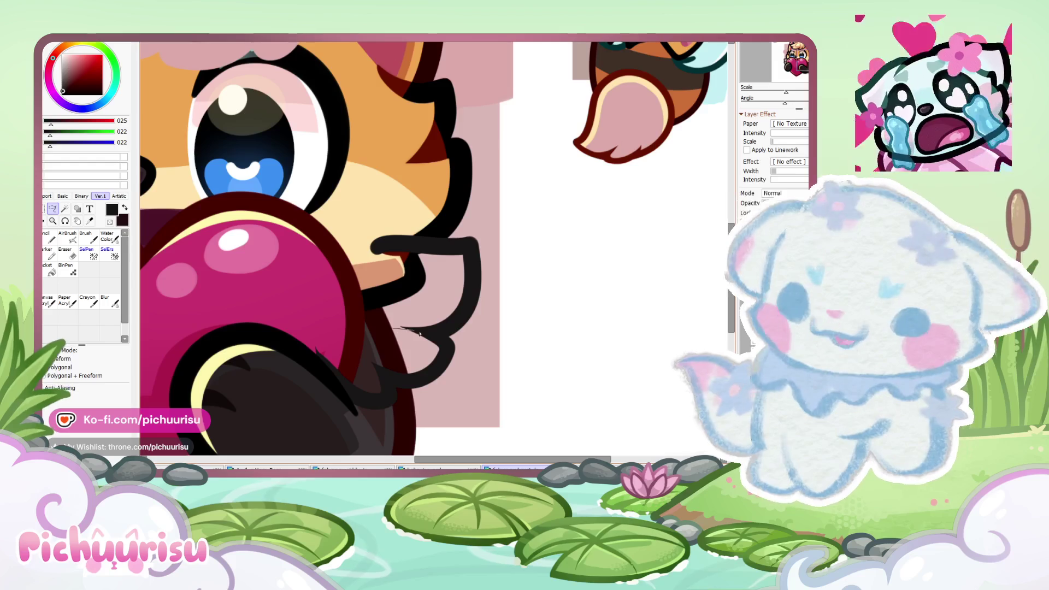
drag(495, 222, 314, 224)
key(Delete)
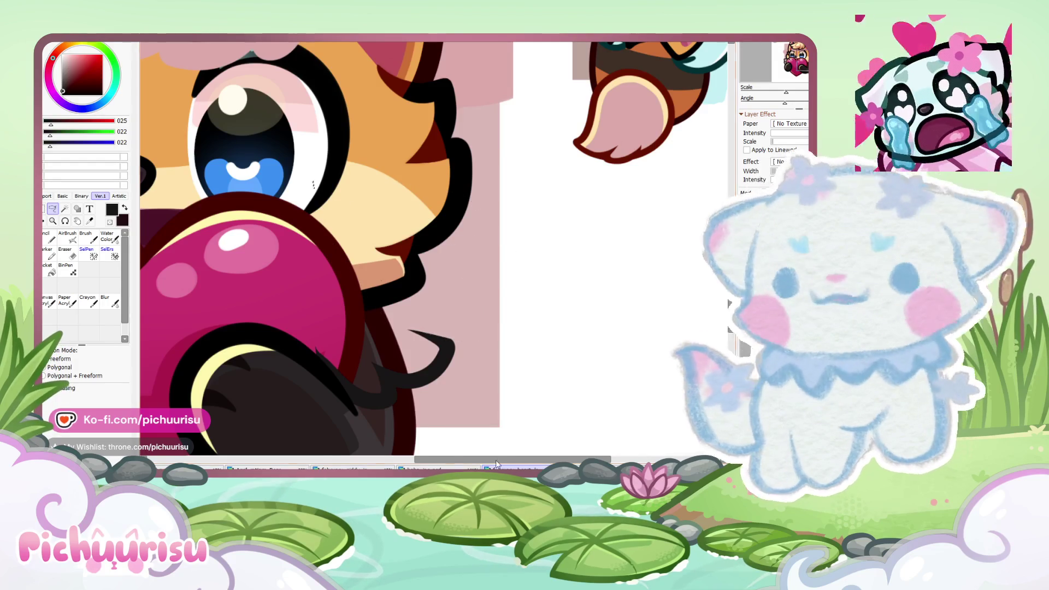
scroll(495, 464, down, 3)
Step: Redraw the right wing outline beside the heart with the Pencil
key(n)
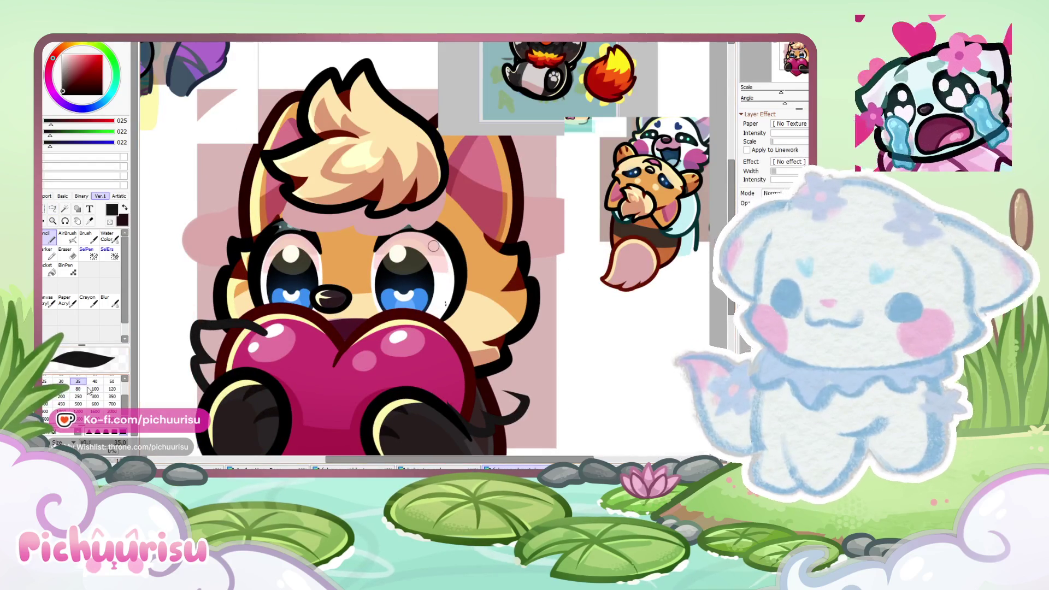
scroll(489, 394, up, 2)
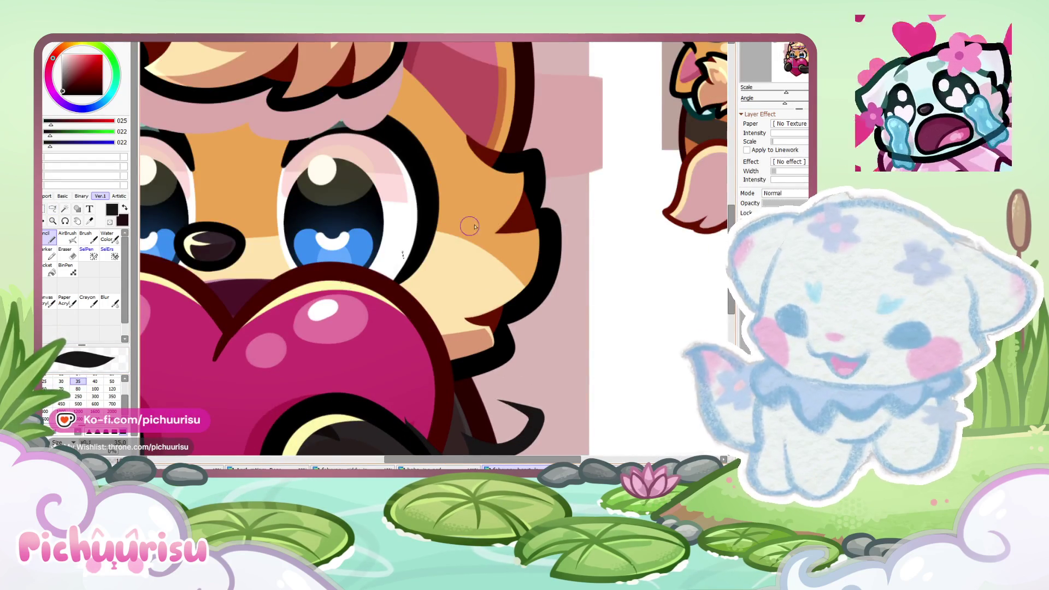
scroll(470, 226, down, 3)
scroll(469, 225, up, 2)
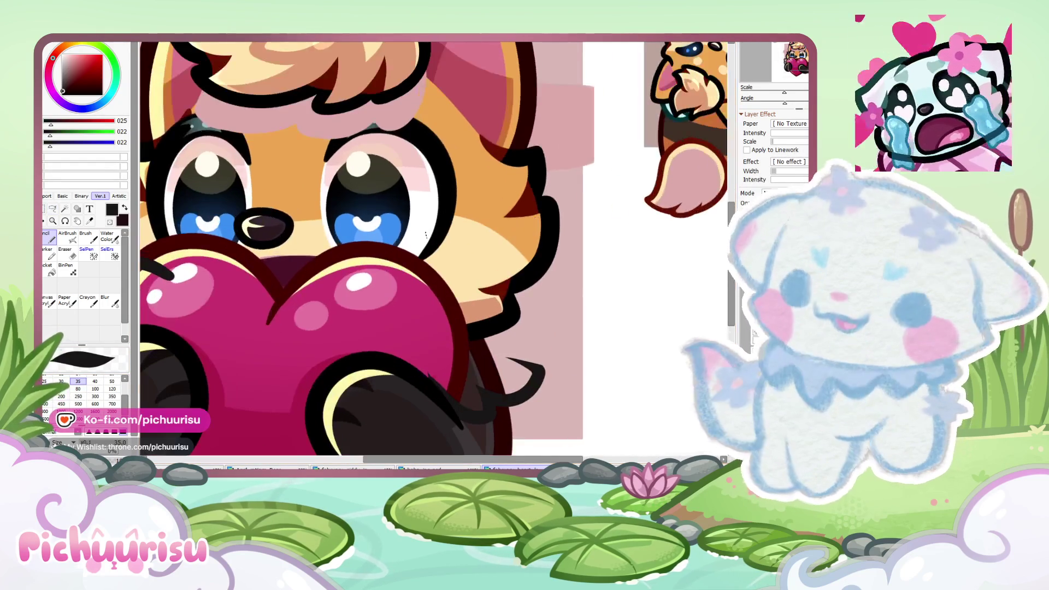
click(45, 209)
scroll(596, 314, up, 1)
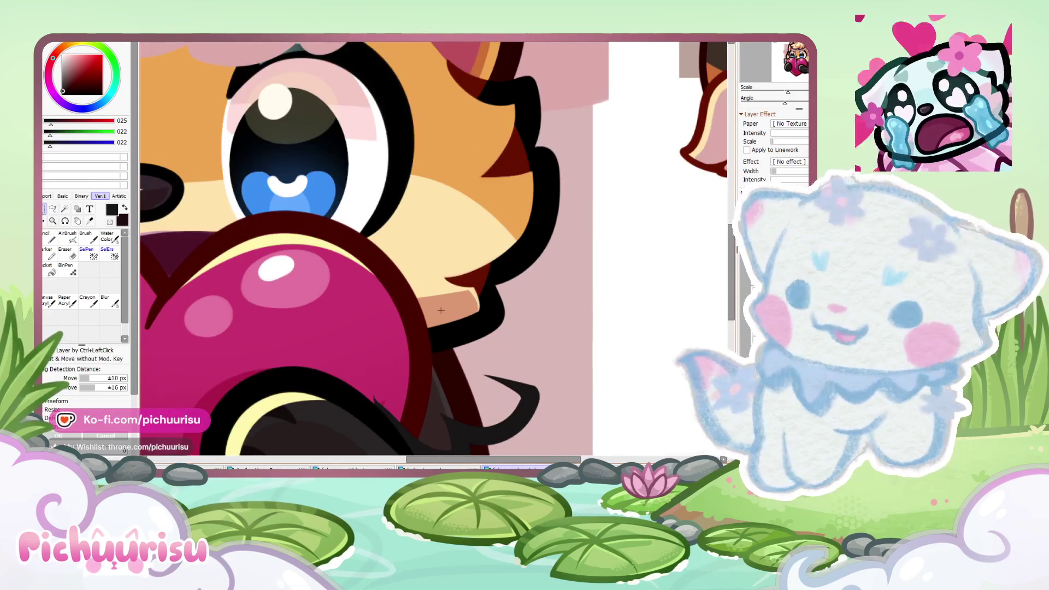
scroll(441, 311, up, 1)
click(49, 239)
drag(421, 308, 491, 421)
scroll(446, 268, down, 3)
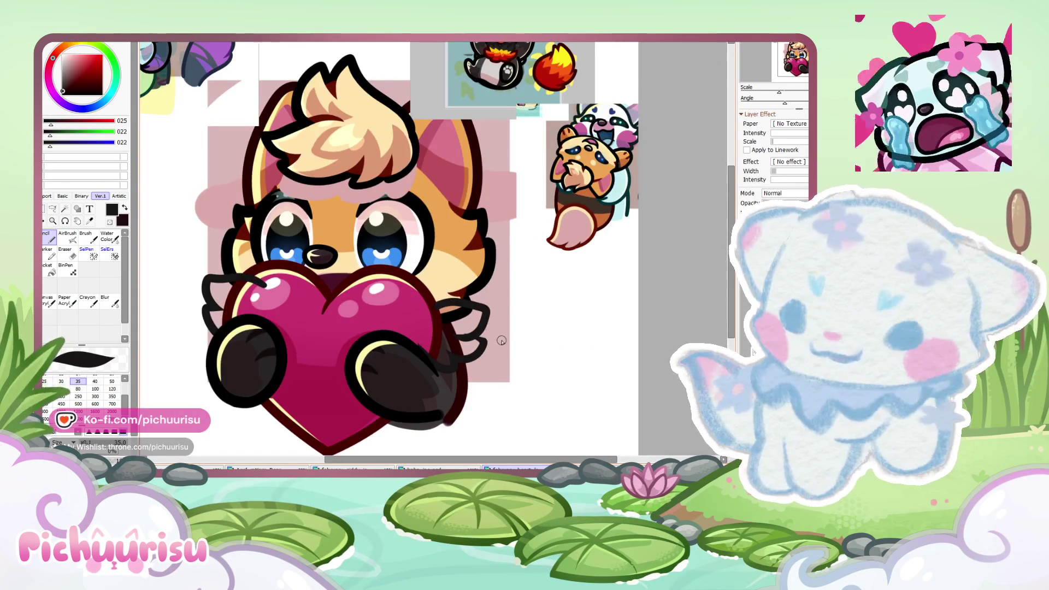
scroll(475, 332, up, 3)
scroll(481, 351, up, 2)
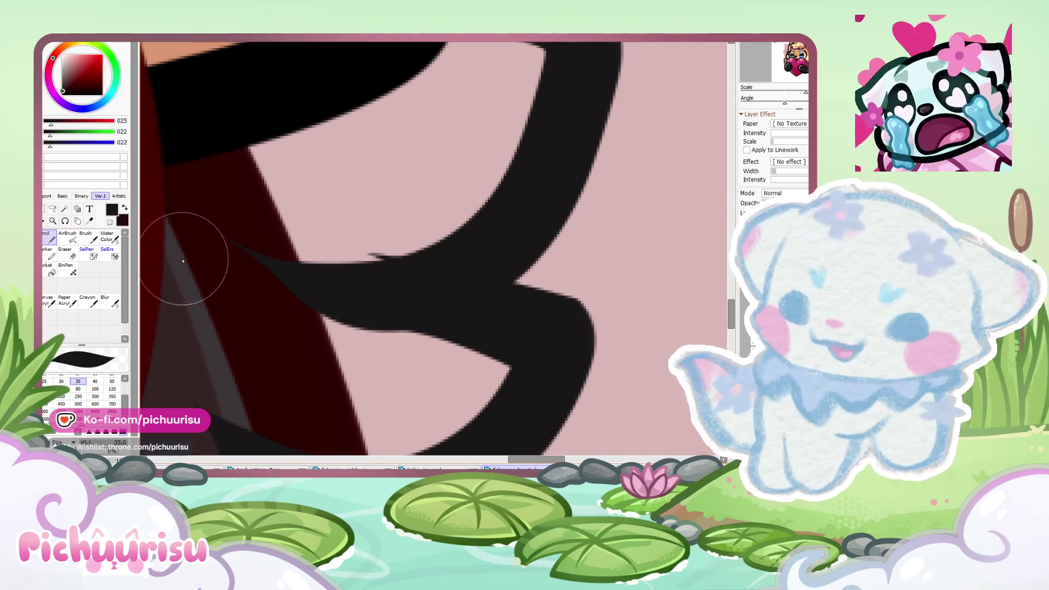
Step: Erase the new wing's inner curve, lower edge and tip into tapered points
click(64, 252)
scroll(410, 392, down, 2)
scroll(428, 284, up, 1)
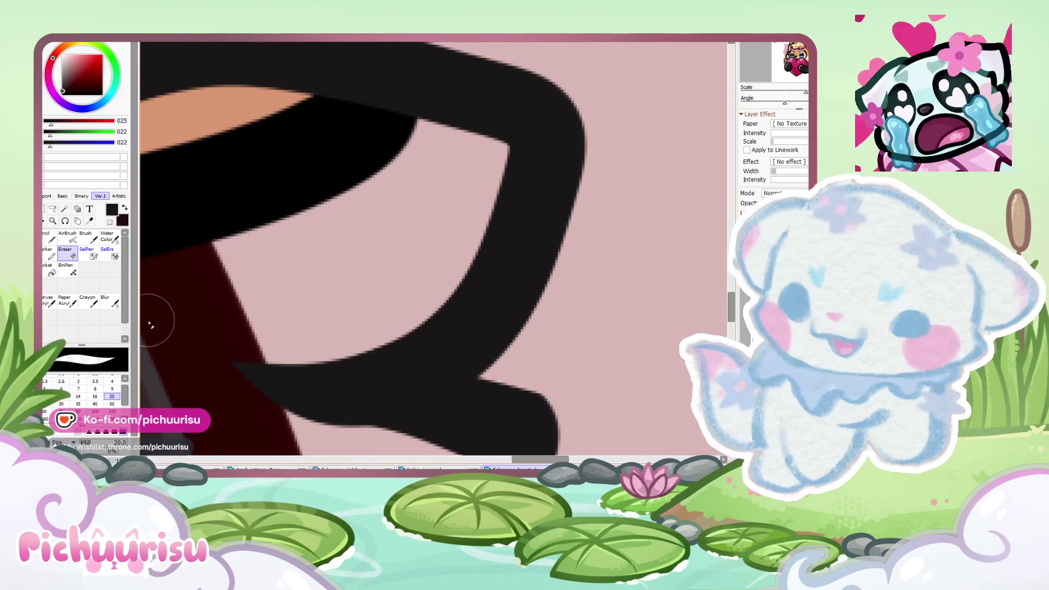
scroll(316, 270, down, 3)
scroll(395, 325, up, 2)
scroll(399, 322, down, 1)
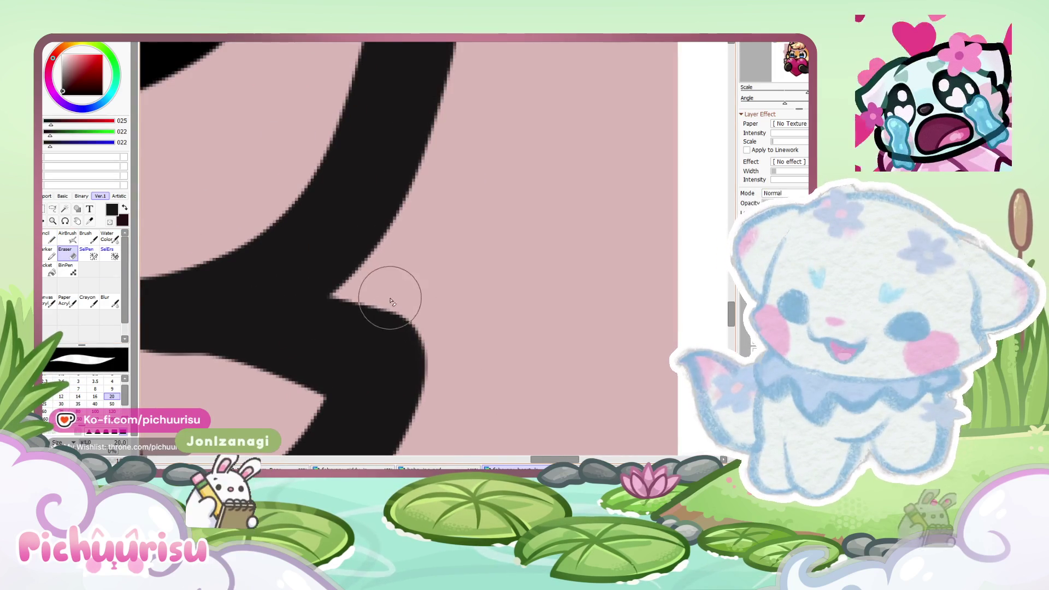
scroll(461, 346, down, 2)
scroll(568, 263, down, 1)
scroll(569, 262, down, 1)
scroll(569, 263, up, 2)
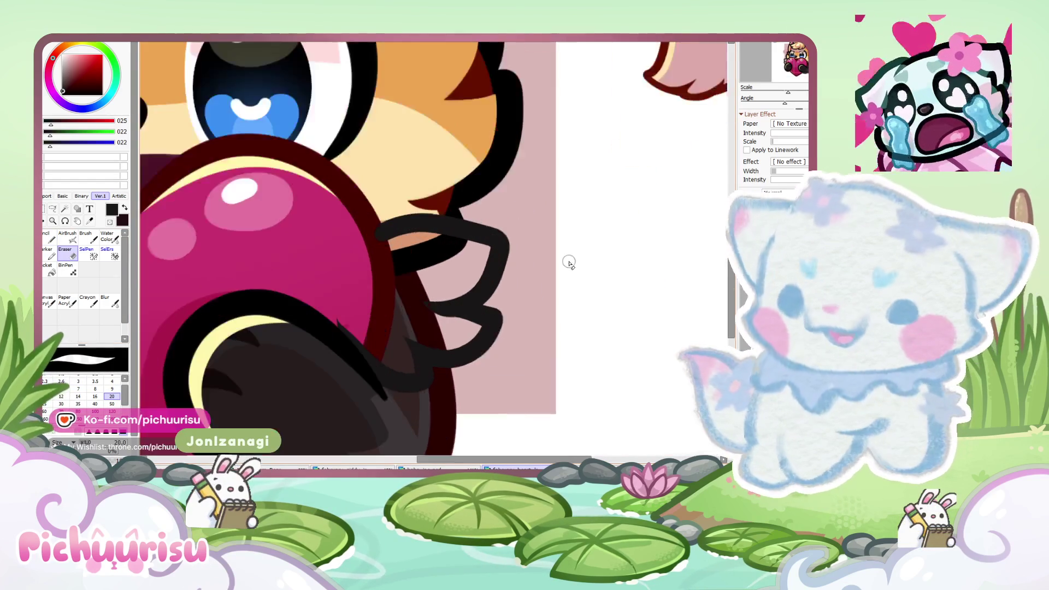
scroll(569, 263, up, 1)
scroll(569, 263, up, 1)
drag(403, 393, 300, 363)
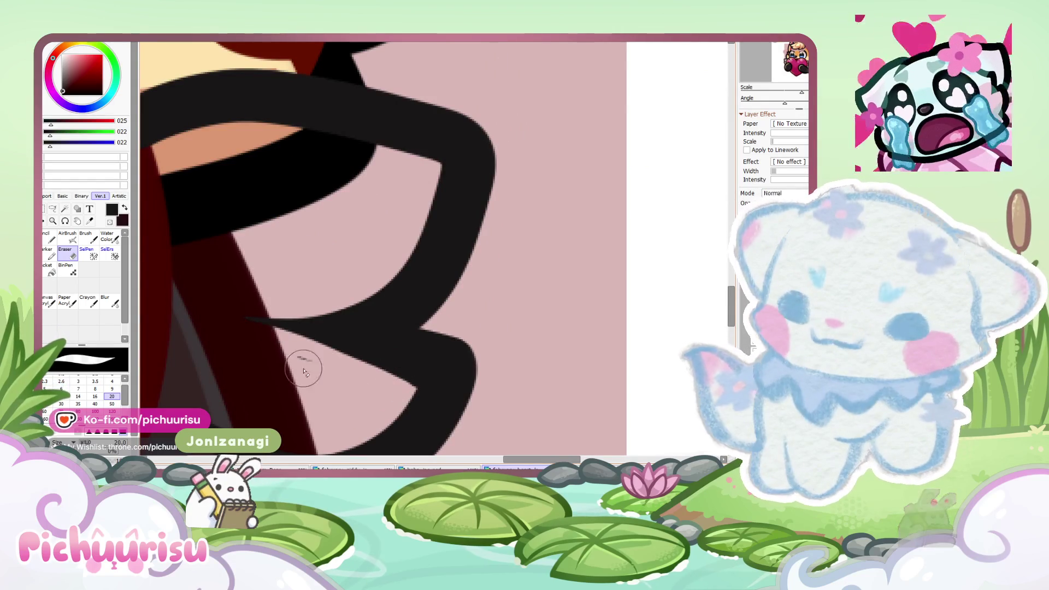
scroll(360, 305, up, 1)
drag(385, 268, 204, 300)
drag(391, 241, 429, 213)
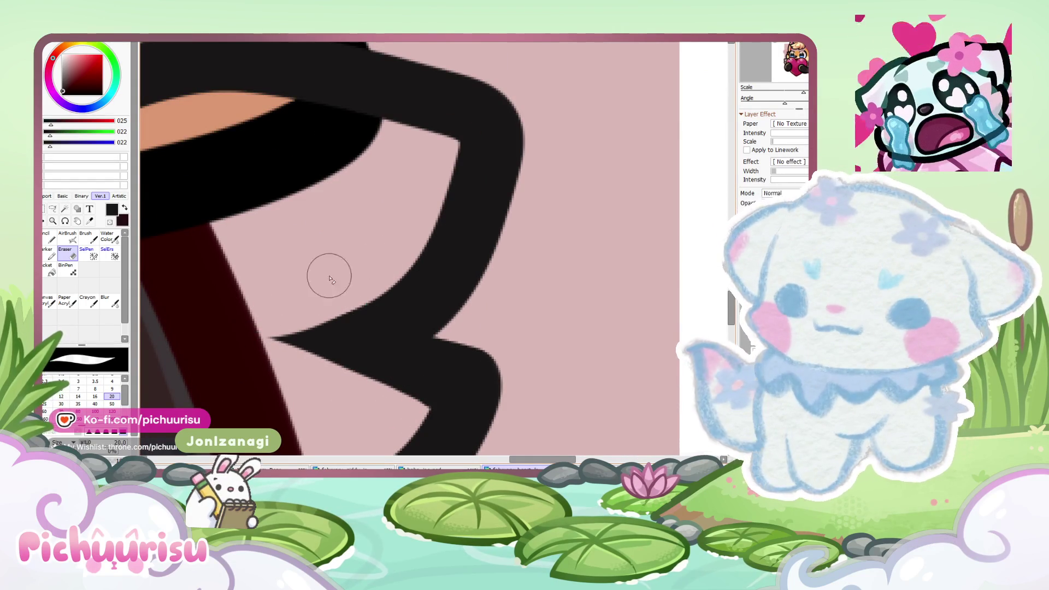
drag(368, 280, 250, 318)
scroll(249, 316, down, 3)
scroll(250, 317, down, 2)
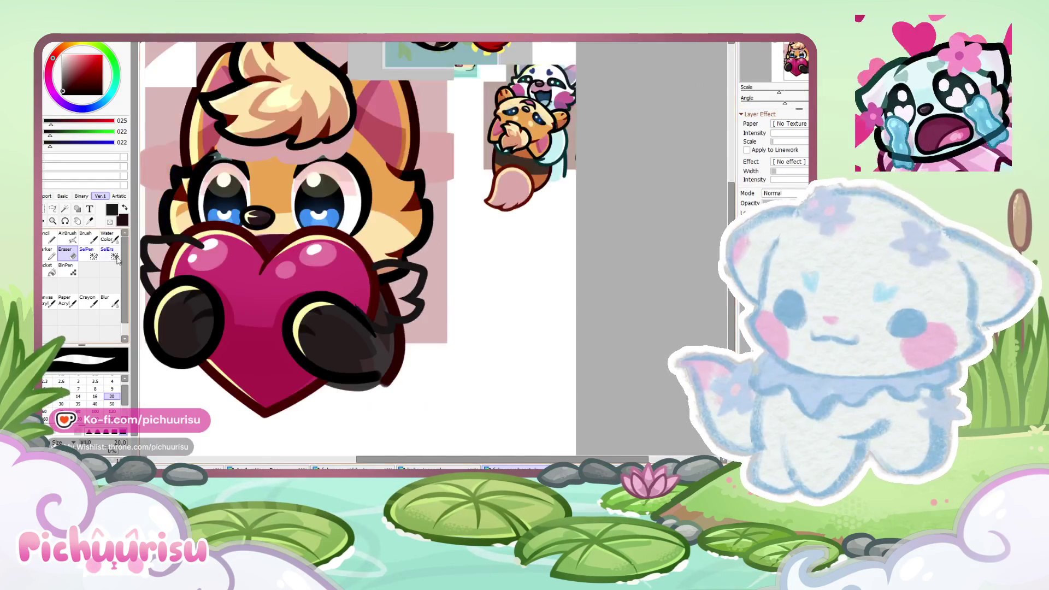
scroll(316, 277, up, 3)
scroll(409, 316, up, 2)
drag(426, 302, 257, 219)
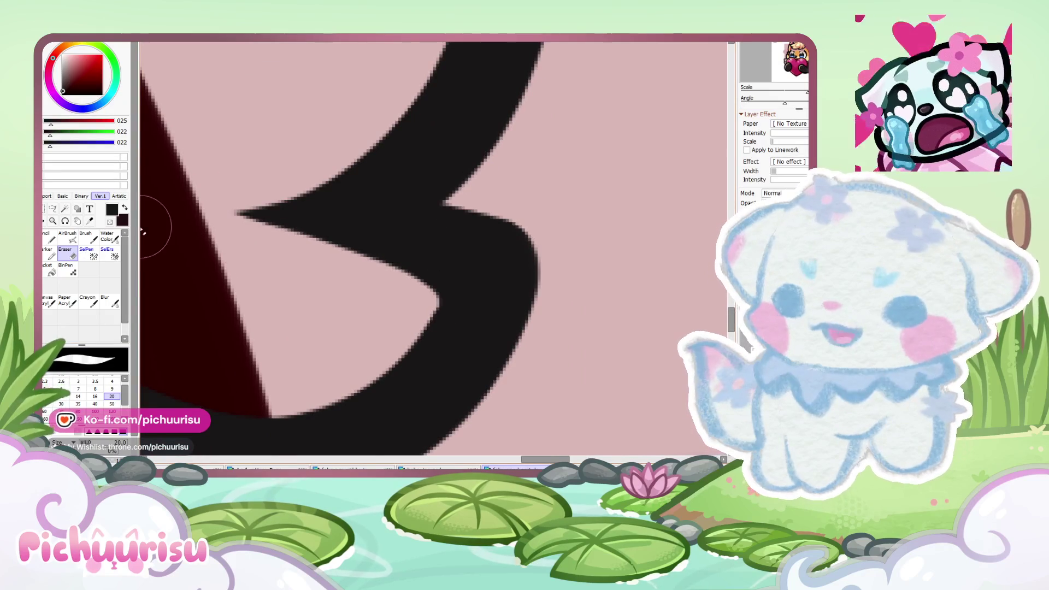
scroll(422, 309, down, 2)
scroll(438, 330, down, 2)
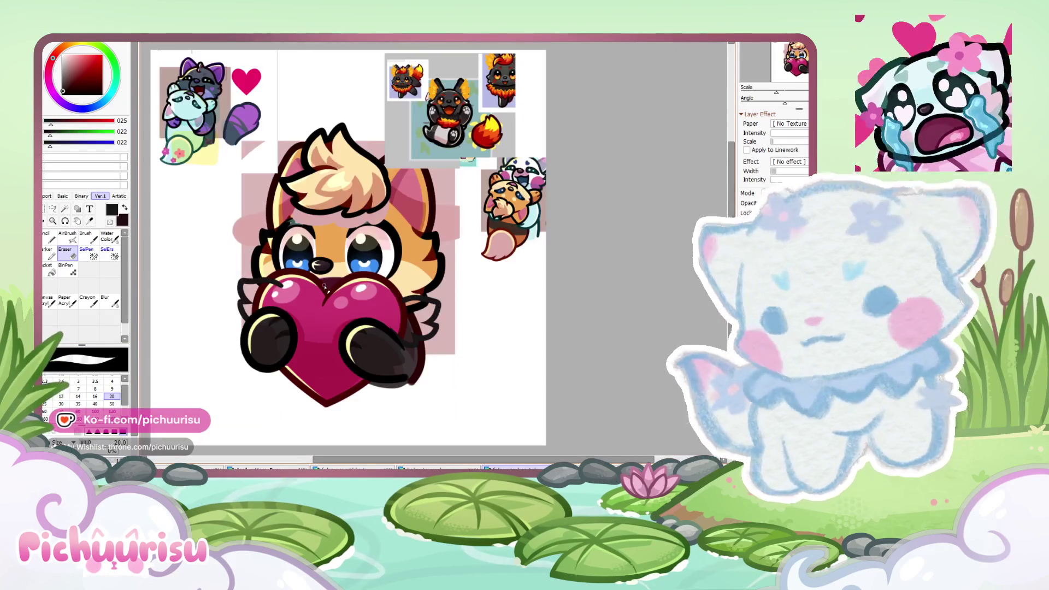
Step: Return to the Pencil with brush size 350
click(51, 240)
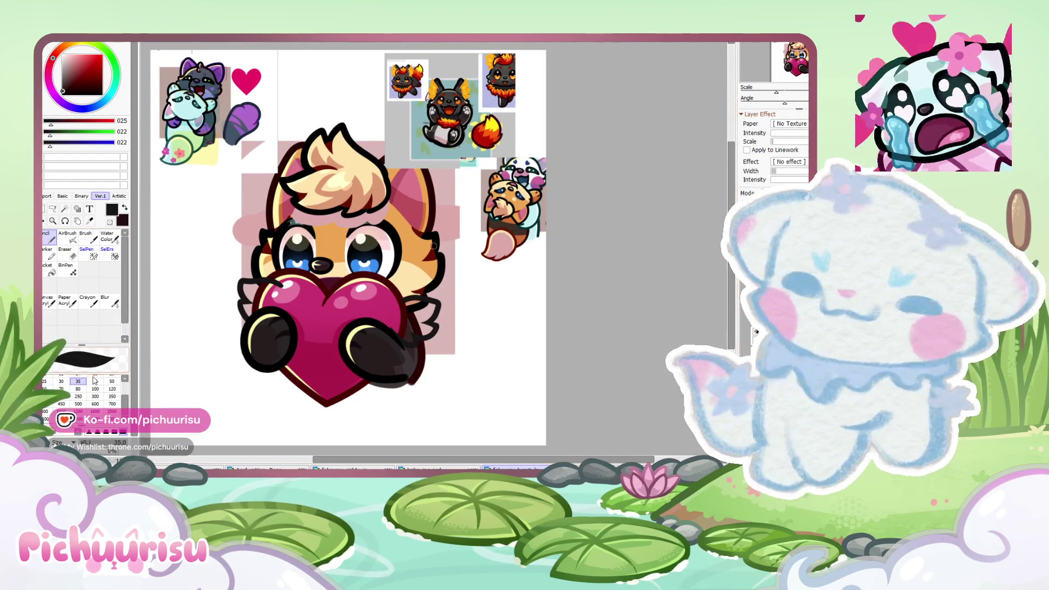
click(112, 396)
scroll(421, 306, up, 2)
Step: Set the brush size to 120 and eyedrop yellow from the flame sticker
scroll(421, 305, up, 2)
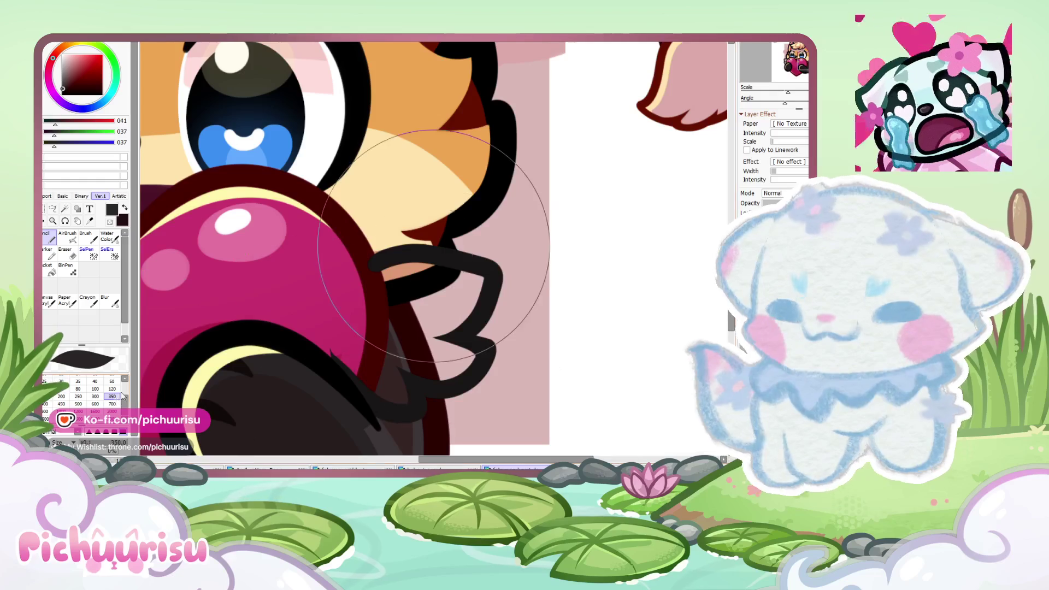
click(112, 388)
scroll(361, 335, down, 4)
scroll(418, 119, up, 2)
scroll(419, 119, up, 2)
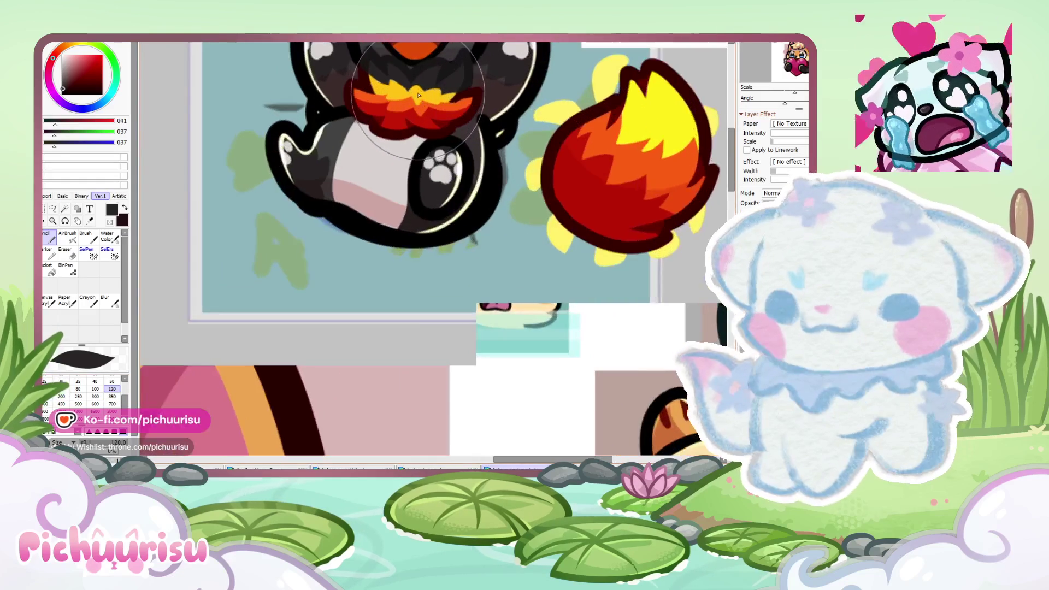
alt+click(543, 176)
Step: Paint the right and left tufts beside the heart yellow
scroll(543, 175, down, 2)
scroll(348, 291, down, 2)
scroll(347, 292, up, 2)
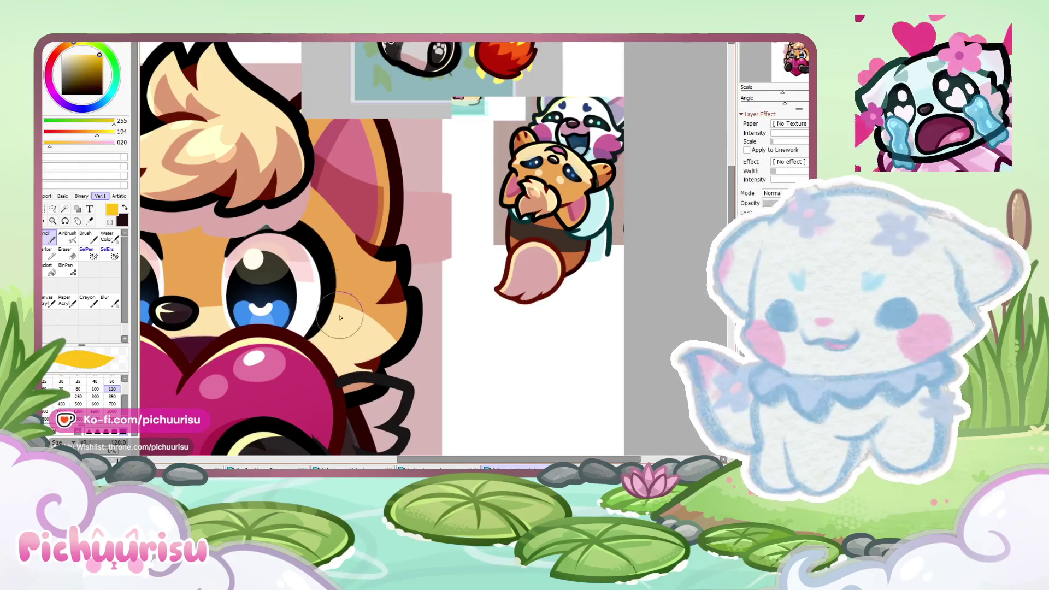
scroll(340, 317, up, 1)
drag(328, 377, 342, 417)
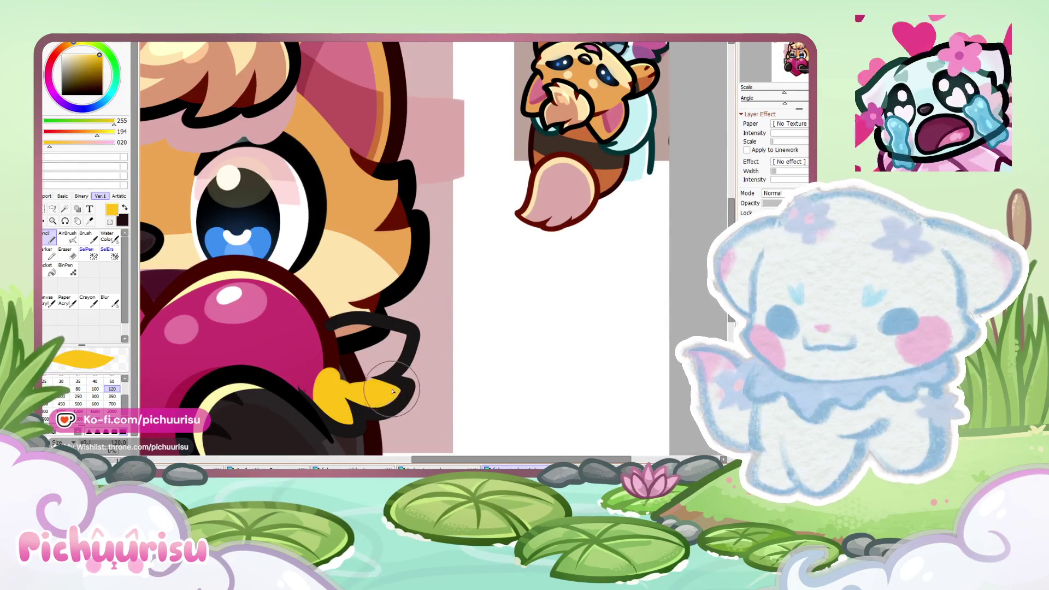
drag(398, 339, 306, 377)
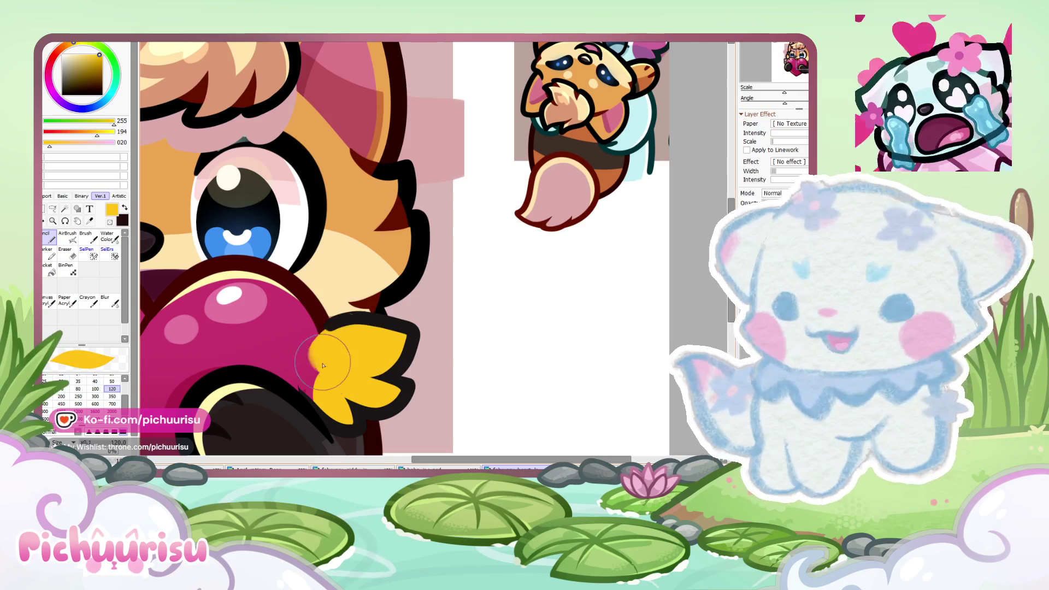
scroll(355, 334, down, 3)
scroll(269, 369, up, 2)
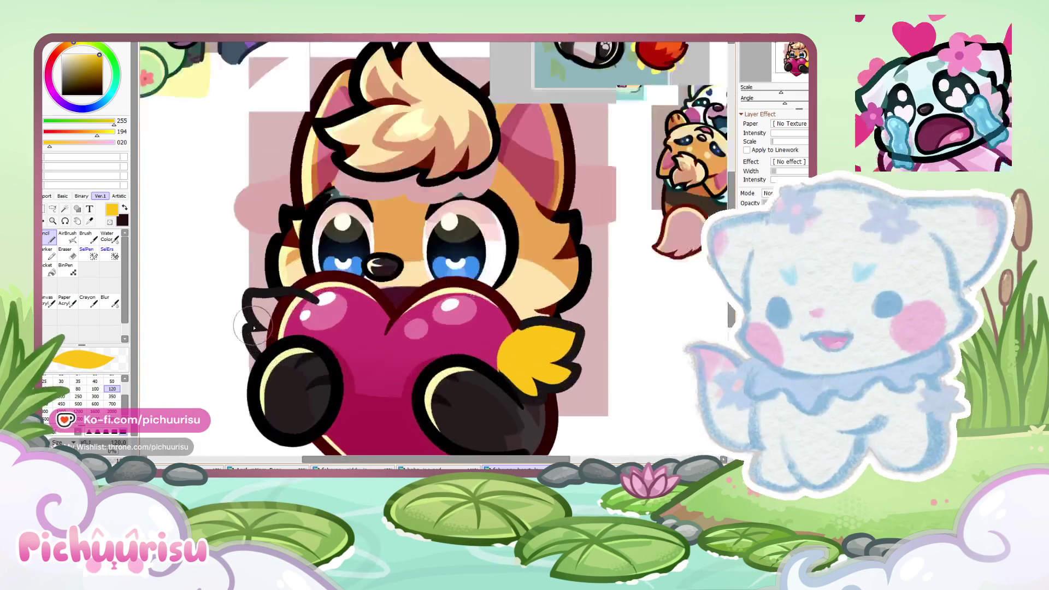
scroll(270, 369, up, 2)
mouse_move(289, 333)
mouse_down()
mouse_move(254, 275)
mouse_move(331, 327)
mouse_up()
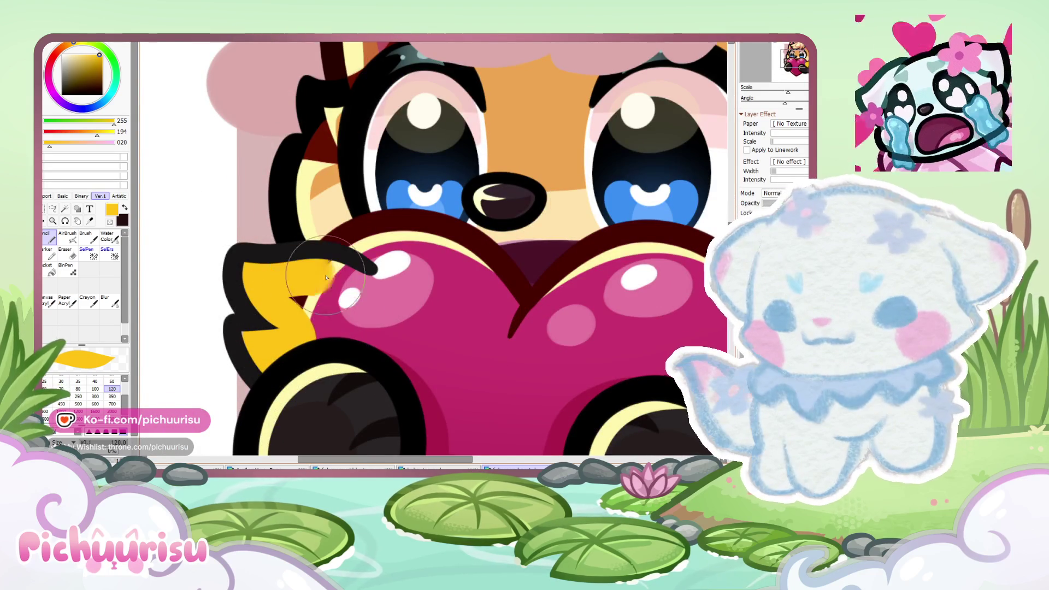
scroll(250, 339, down, 3)
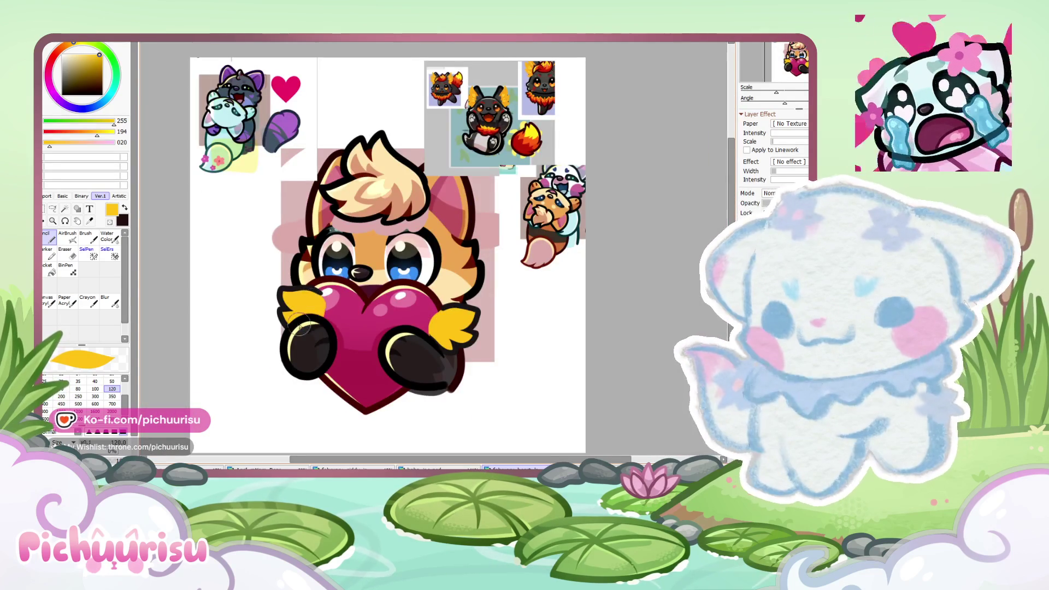
scroll(299, 326, up, 2)
scroll(644, 301, down, 1)
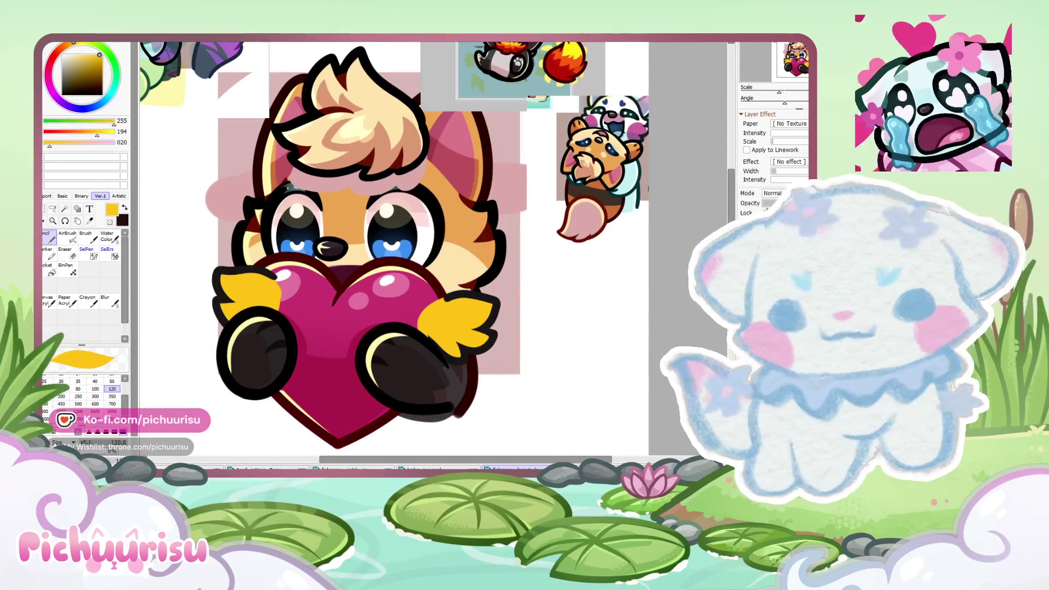
scroll(567, 305, down, 2)
scroll(566, 304, up, 2)
scroll(515, 146, up, 2)
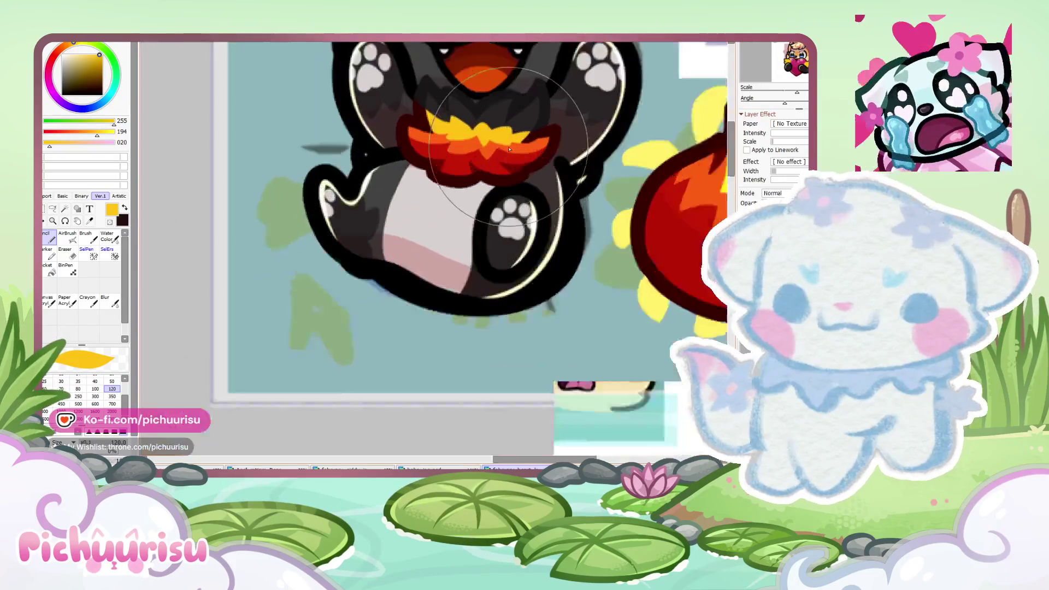
Step: Eyedrop the flame sticker's orange
alt+click(514, 146)
scroll(515, 146, down, 2)
scroll(397, 324, up, 2)
Step: Paint orange onto the lower parts of the right and left tufts
mouse_move(481, 284)
mouse_down()
mouse_move(396, 324)
mouse_move(426, 350)
mouse_up()
scroll(285, 306, down, 2)
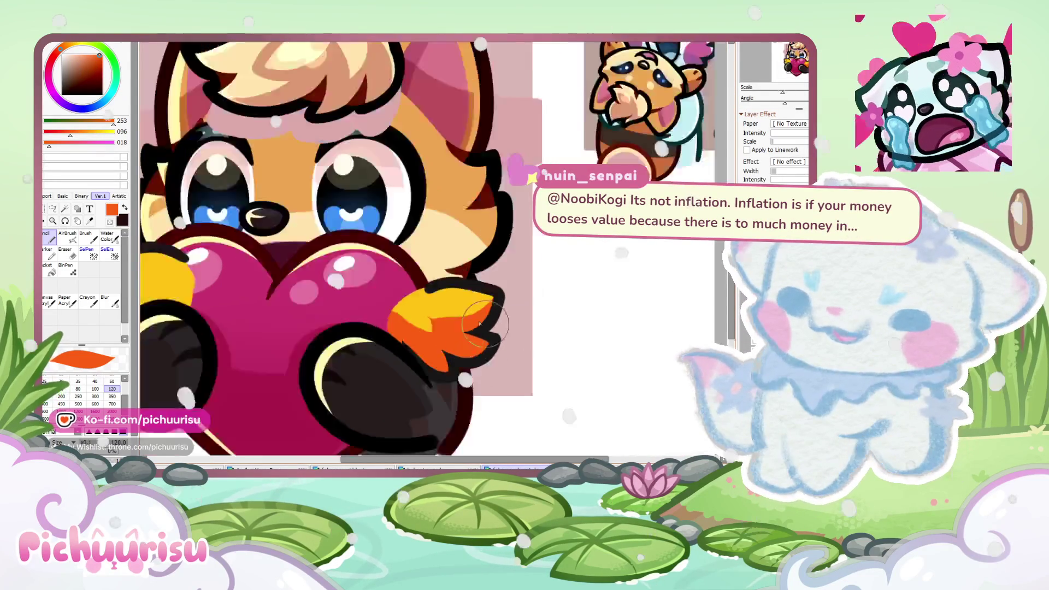
scroll(284, 306, up, 2)
mouse_move(251, 235)
mouse_down()
mouse_move(286, 330)
mouse_move(254, 322)
mouse_up()
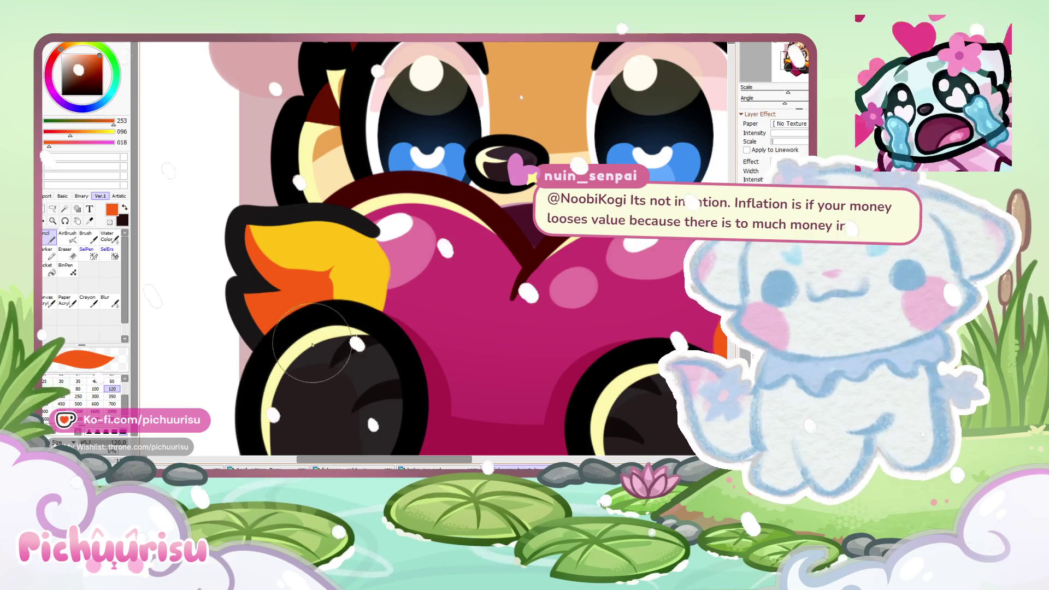
scroll(377, 354, down, 2)
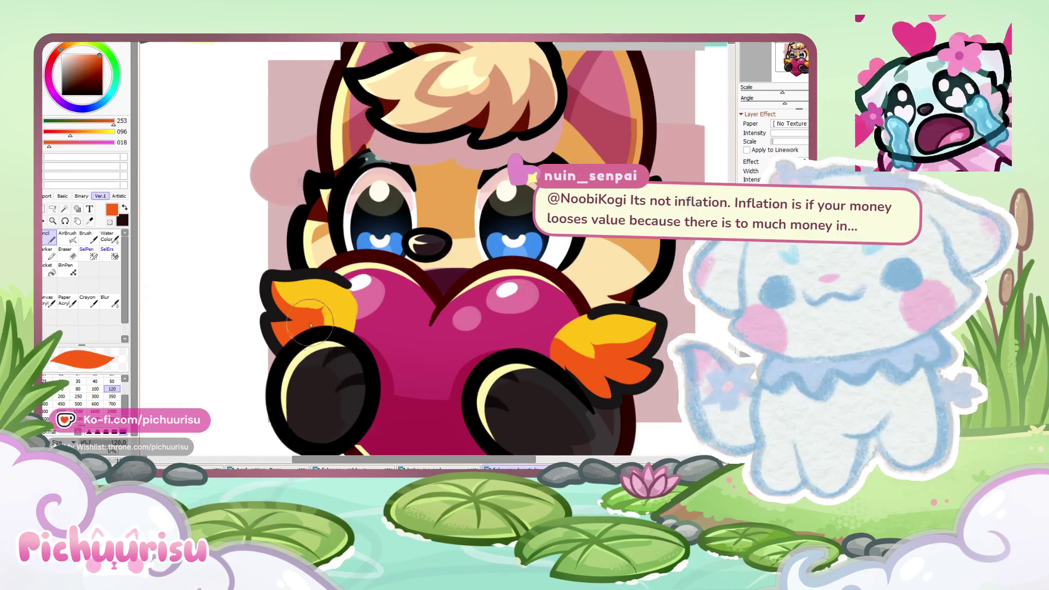
scroll(309, 346, up, 2)
Step: At brush size 50, shade the tuft's lower-left edge and bottom with deep red
click(112, 381)
scroll(236, 282, up, 2)
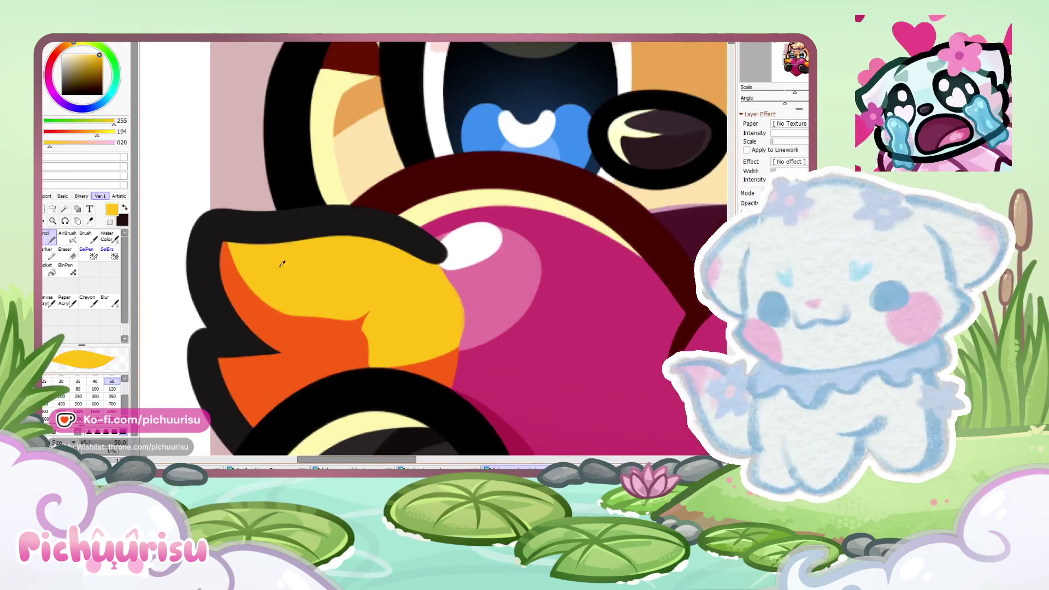
scroll(393, 295, down, 1)
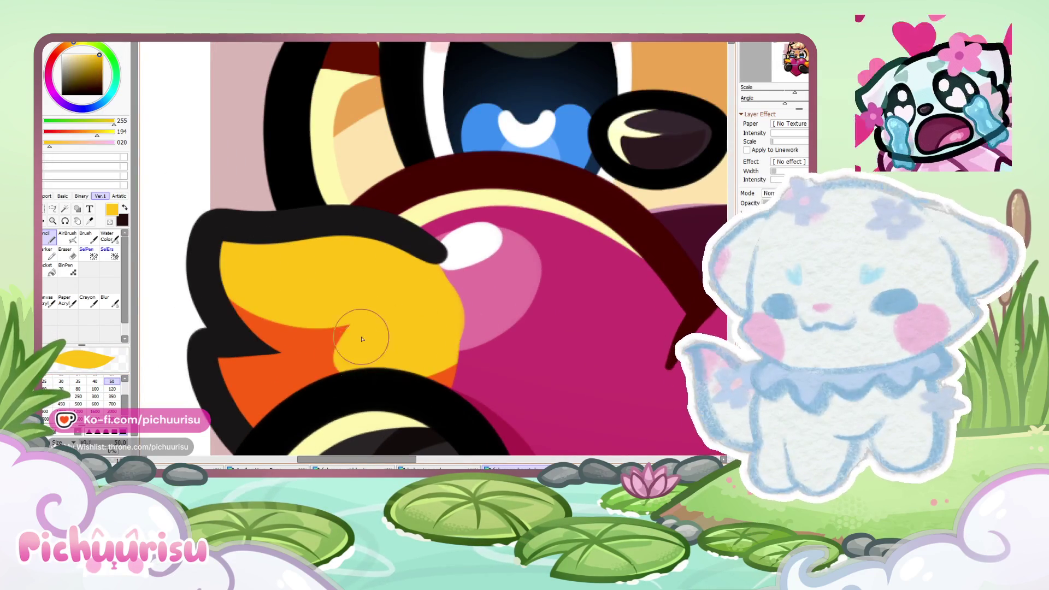
scroll(390, 307, down, 3)
scroll(390, 306, up, 3)
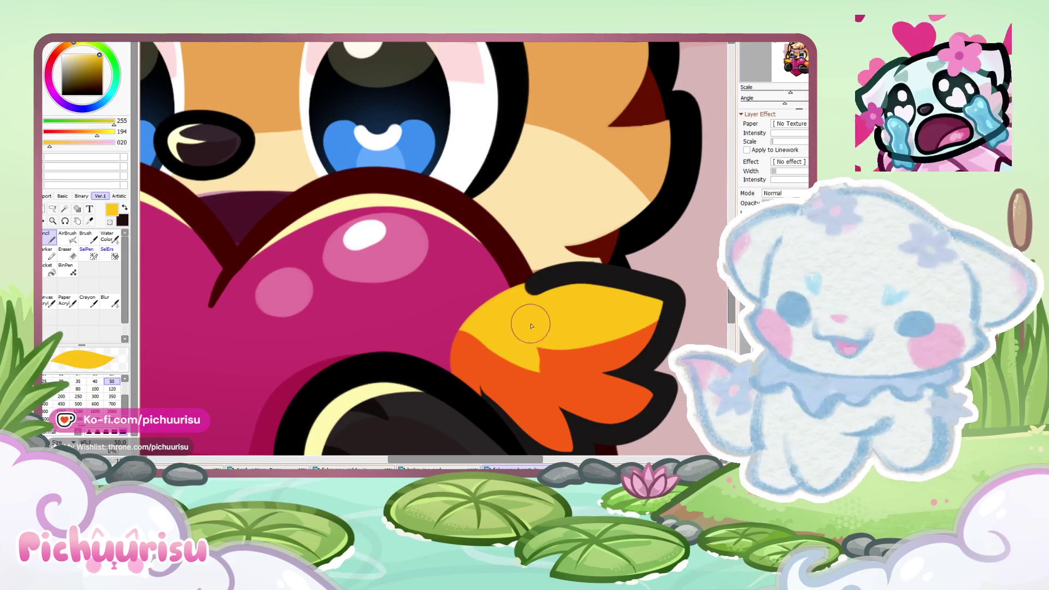
scroll(431, 314, down, 4)
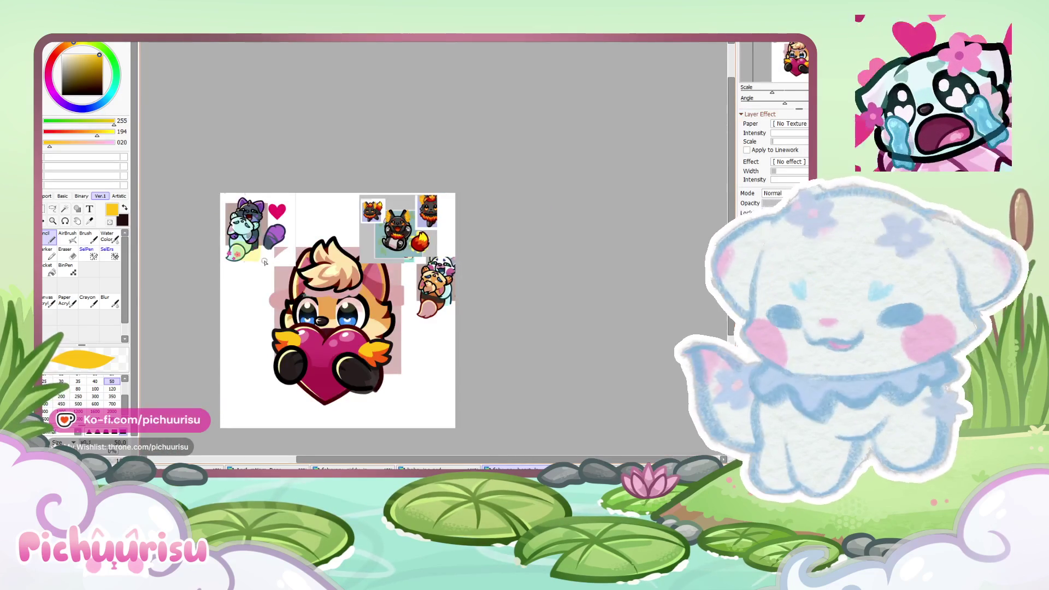
scroll(397, 246, up, 3)
scroll(397, 246, up, 1)
alt+click(617, 306)
scroll(398, 245, down, 2)
scroll(390, 327, down, 2)
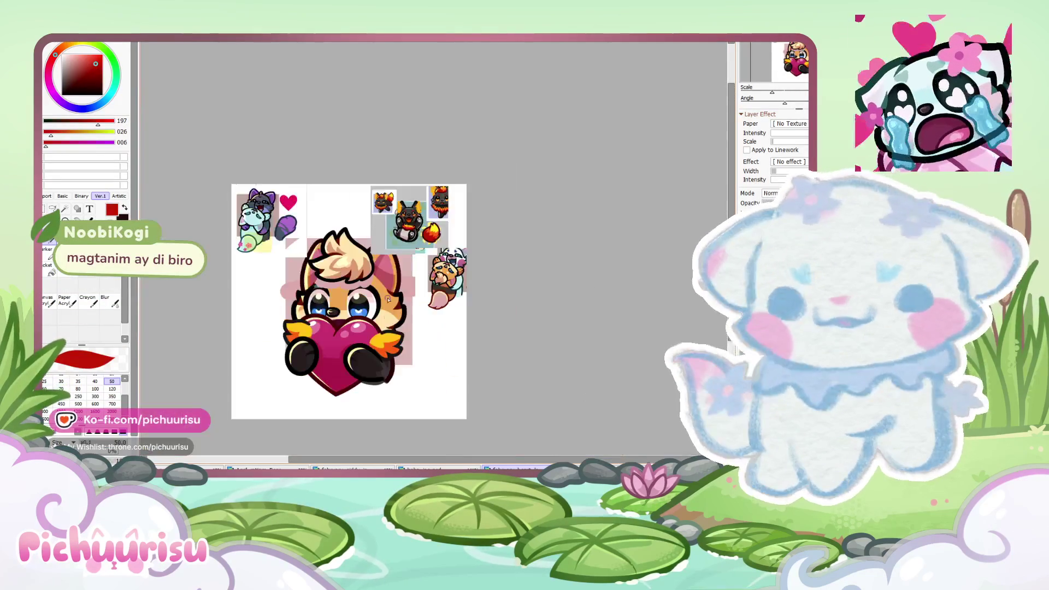
scroll(390, 376, up, 4)
scroll(390, 376, up, 2)
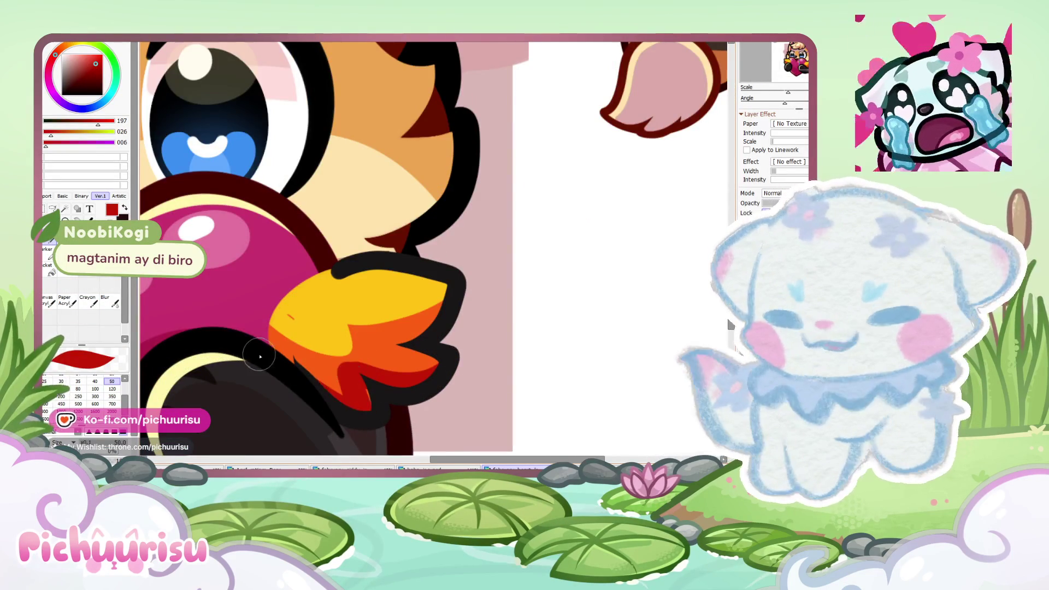
scroll(280, 374, up, 2)
drag(281, 375, 409, 417)
drag(351, 397, 269, 339)
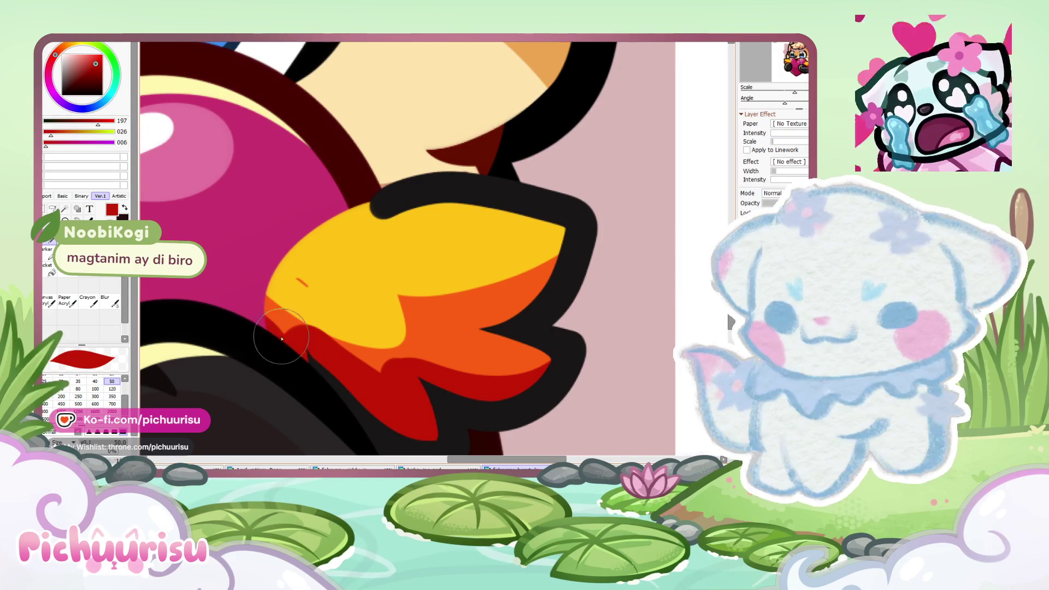
Step: Blend the tuft's orange, yellow and red bands, undoing one stray orange stroke
alt+click(272, 300)
drag(272, 299, 486, 300)
alt+click(351, 251)
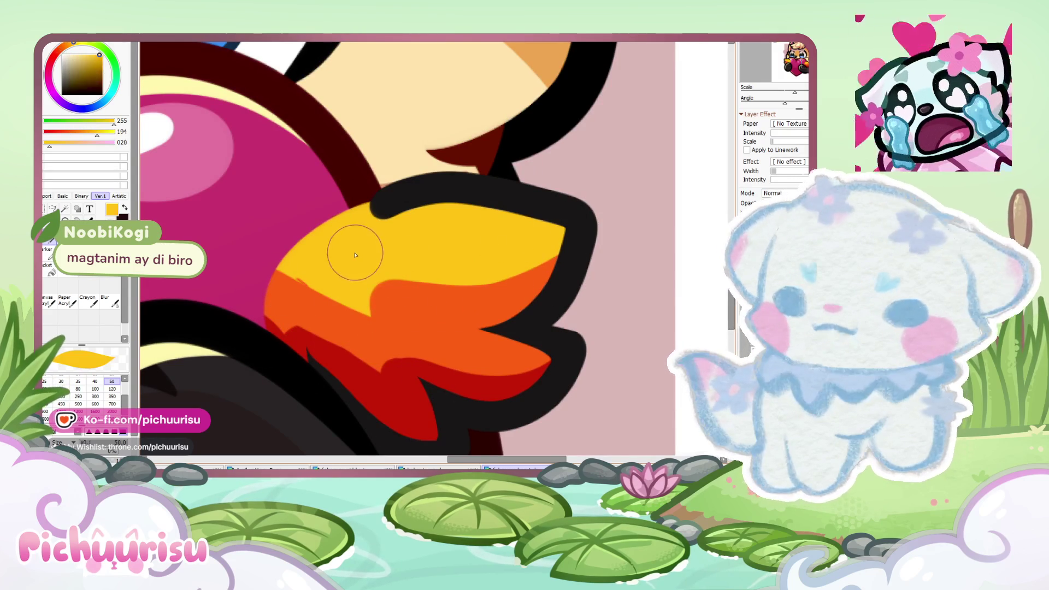
drag(351, 250, 529, 262)
alt+click(445, 377)
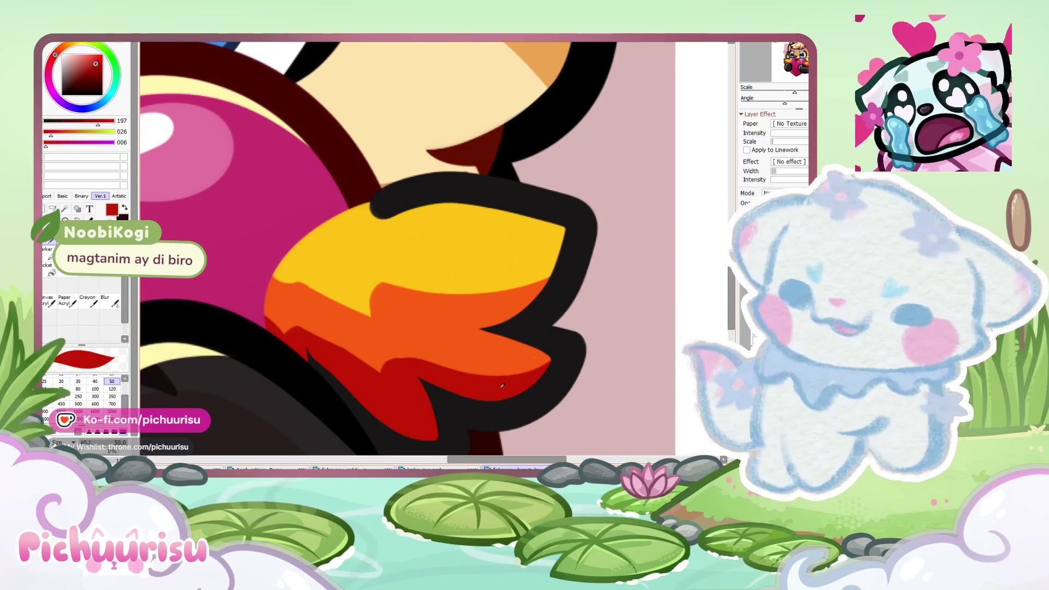
drag(492, 353, 417, 356)
alt+click(327, 321)
drag(328, 321, 368, 359)
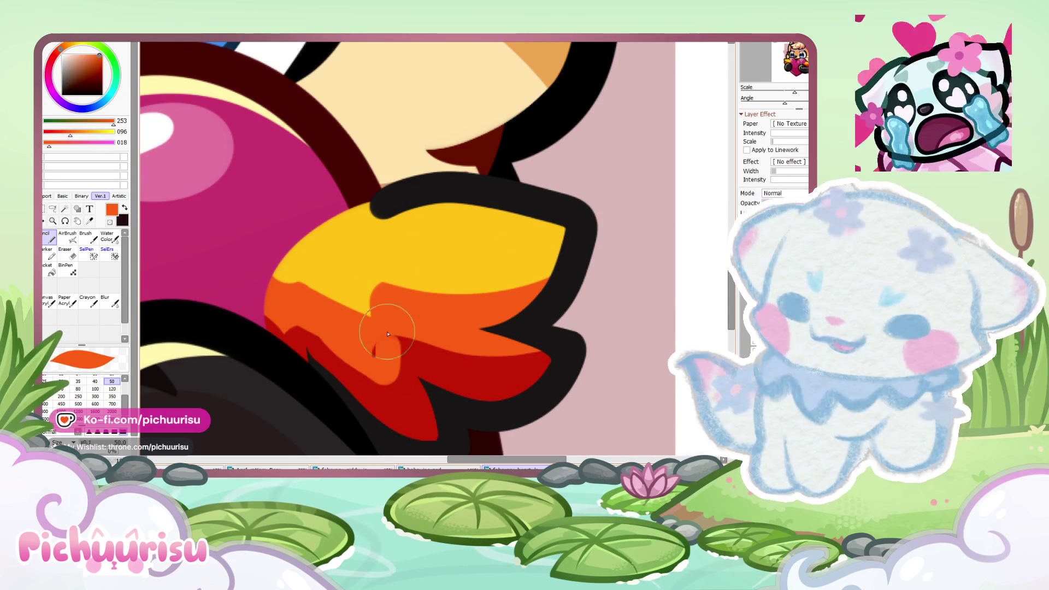
key(ctrl+z)
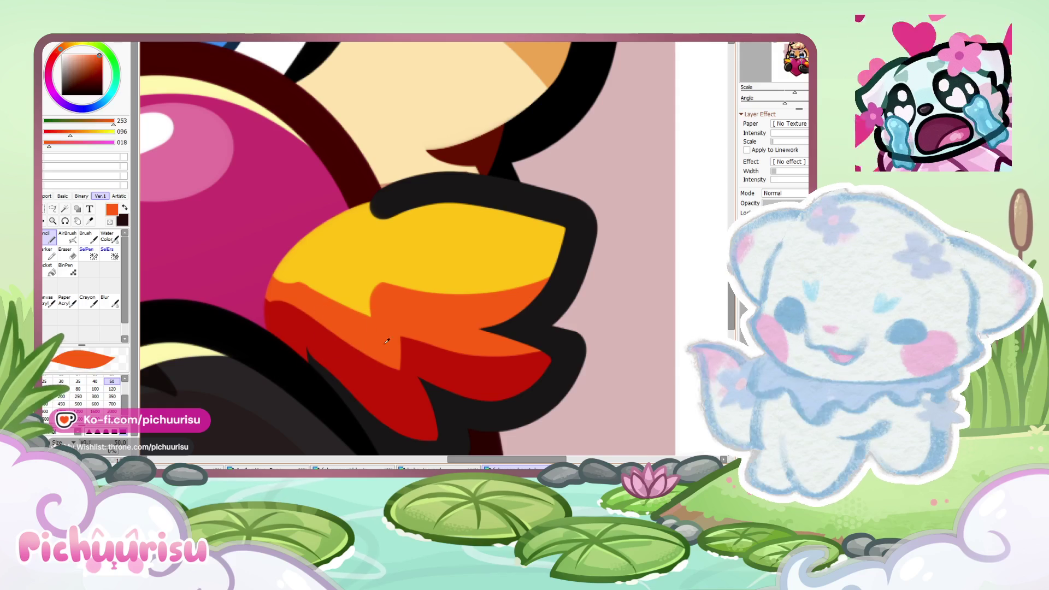
drag(271, 304, 289, 330)
drag(382, 300, 394, 319)
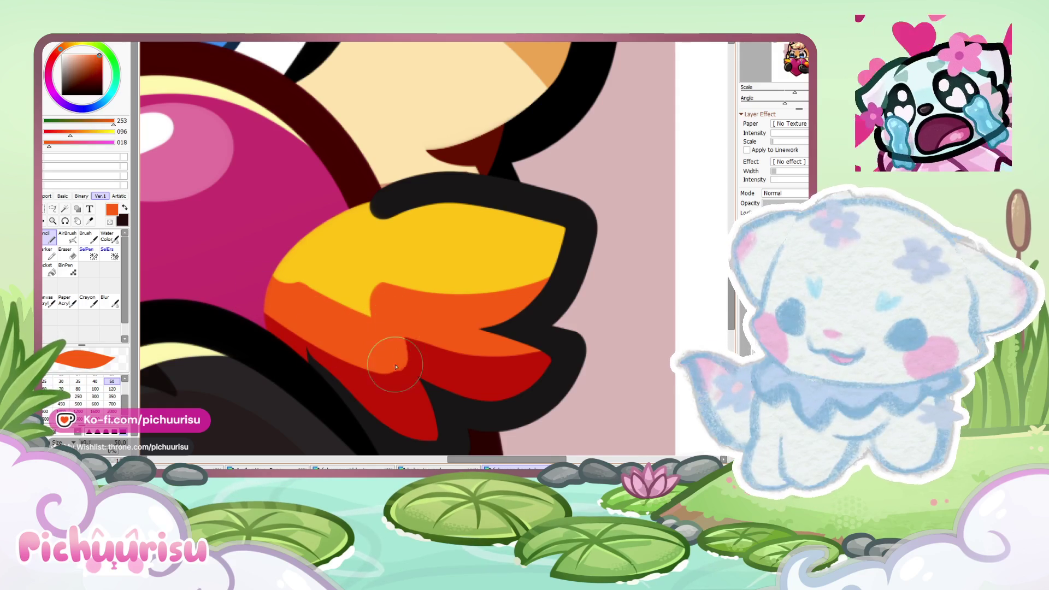
Step: Add dark red shading to the left tuft's edge
scroll(394, 318, down, 3)
scroll(437, 322, down, 2)
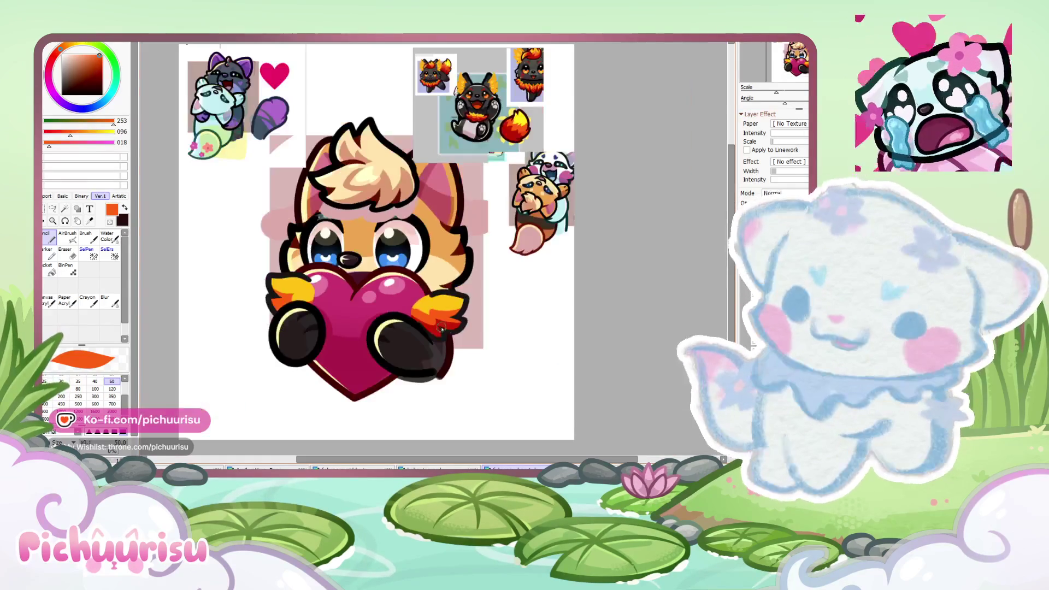
scroll(449, 324, up, 3)
scroll(449, 324, down, 3)
scroll(382, 323, up, 3)
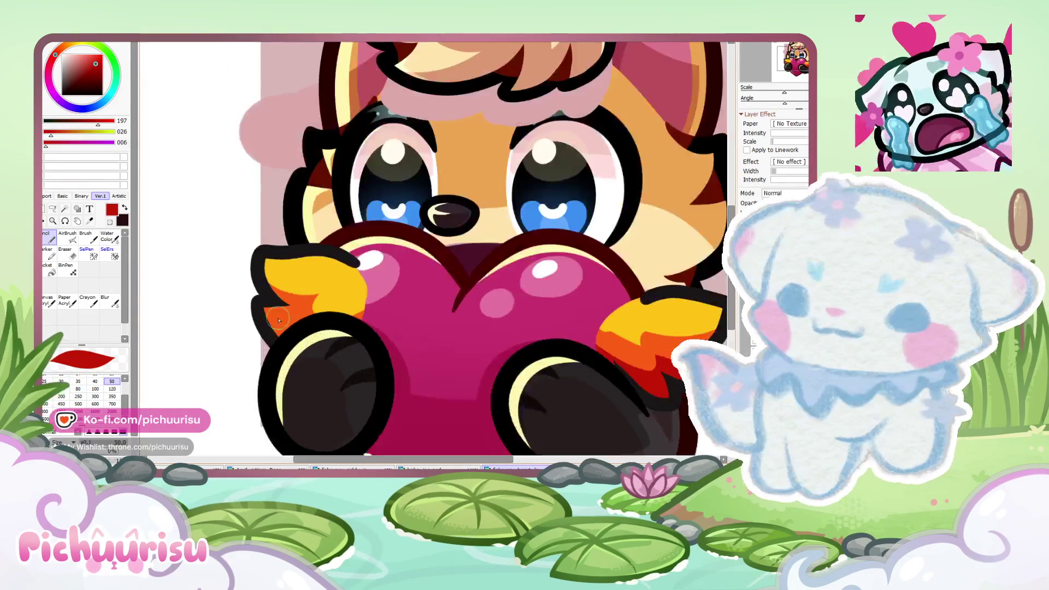
scroll(327, 325, up, 2)
alt+click(276, 322)
drag(270, 306, 279, 328)
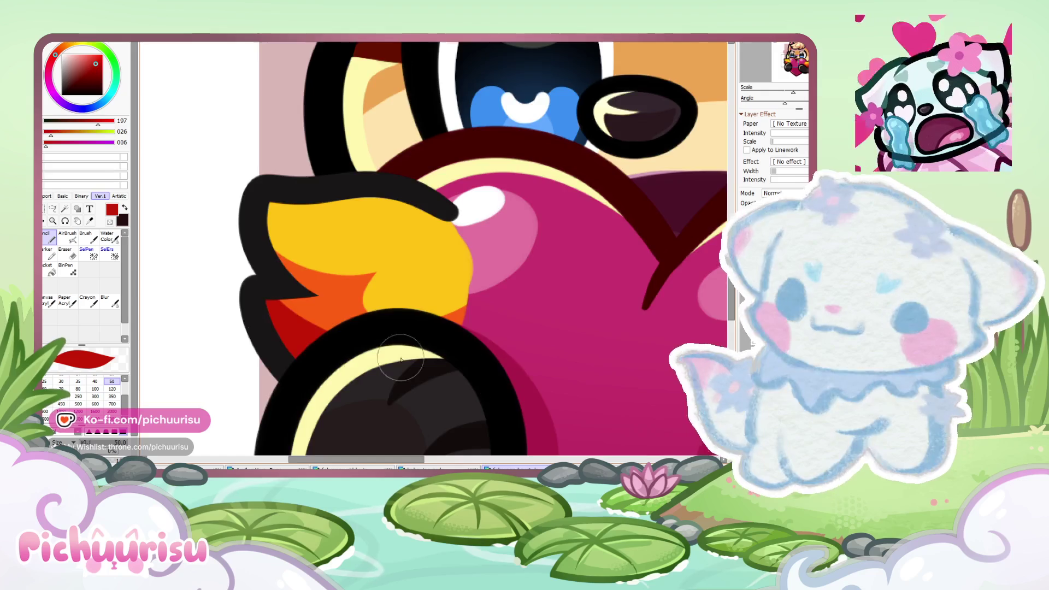
Step: Paint a pale-yellow highlight along the paw's top edge with the size-50 pen
scroll(264, 305, down, 3)
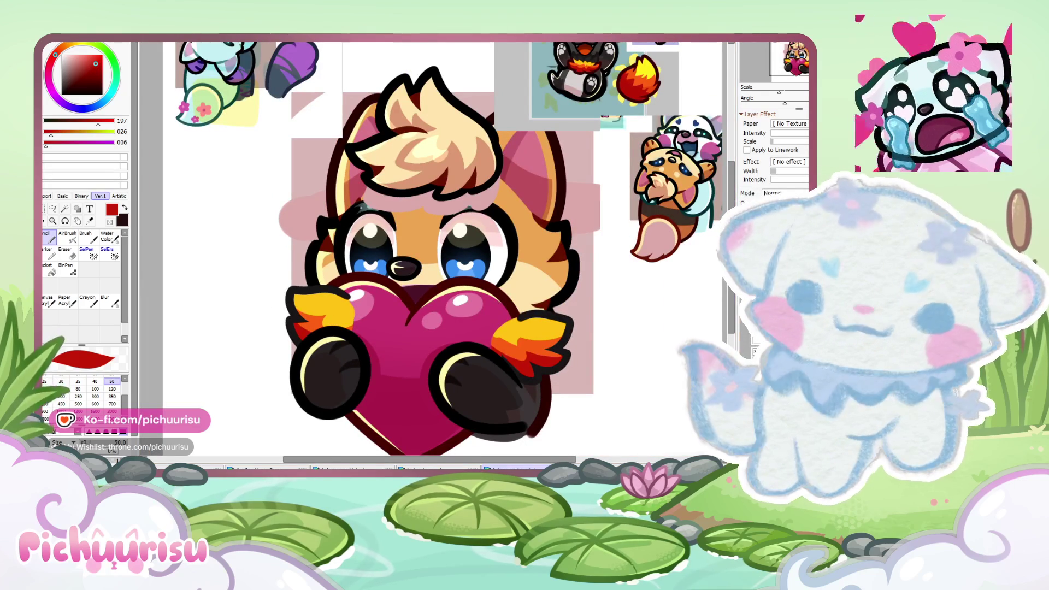
alt+click(381, 202)
scroll(321, 289, up, 3)
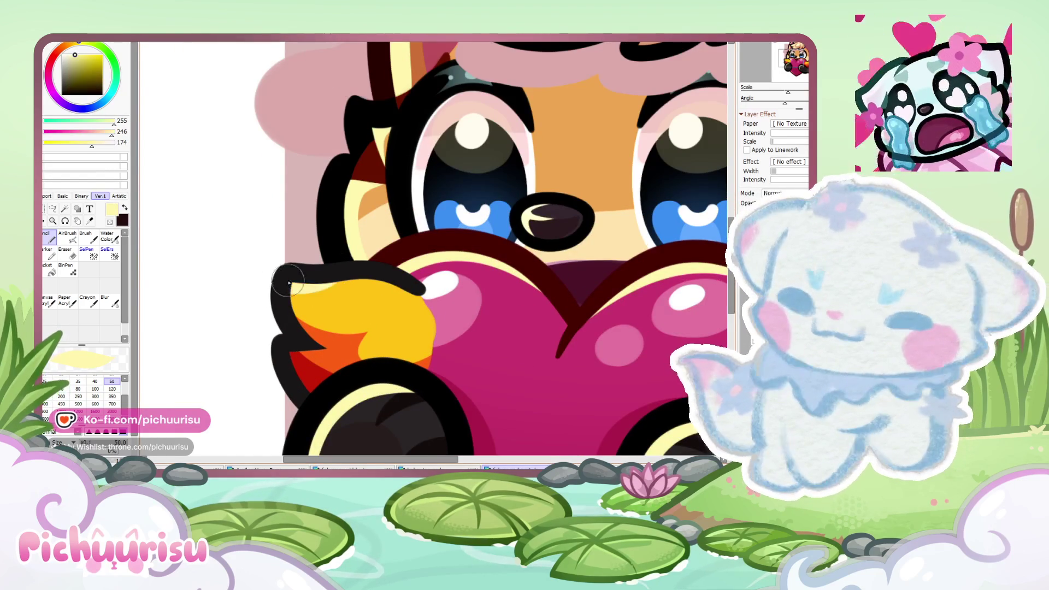
scroll(287, 361, up, 2)
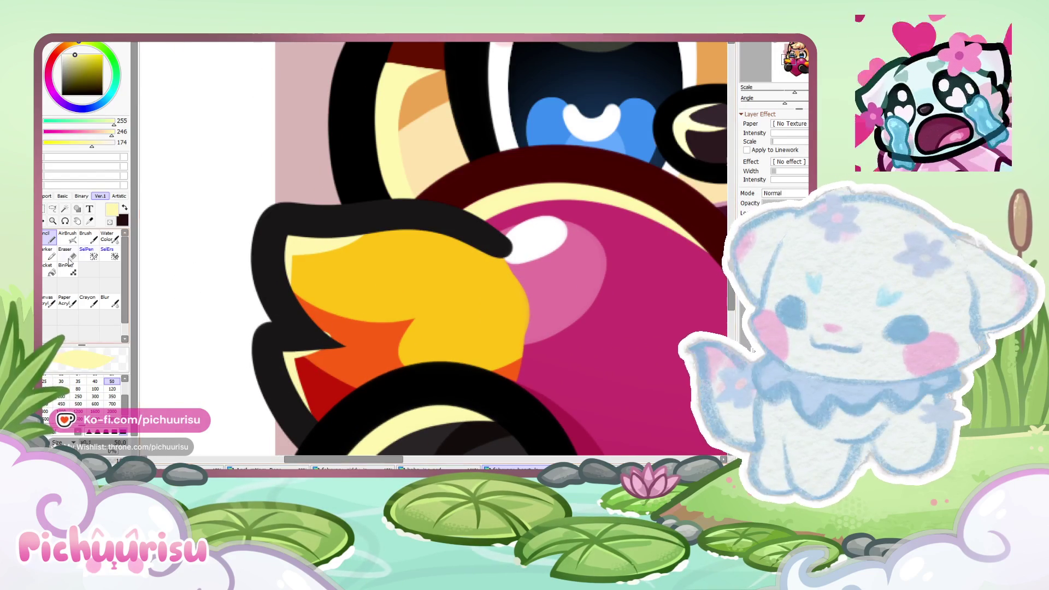
click(67, 257)
scroll(340, 333, down, 5)
click(50, 238)
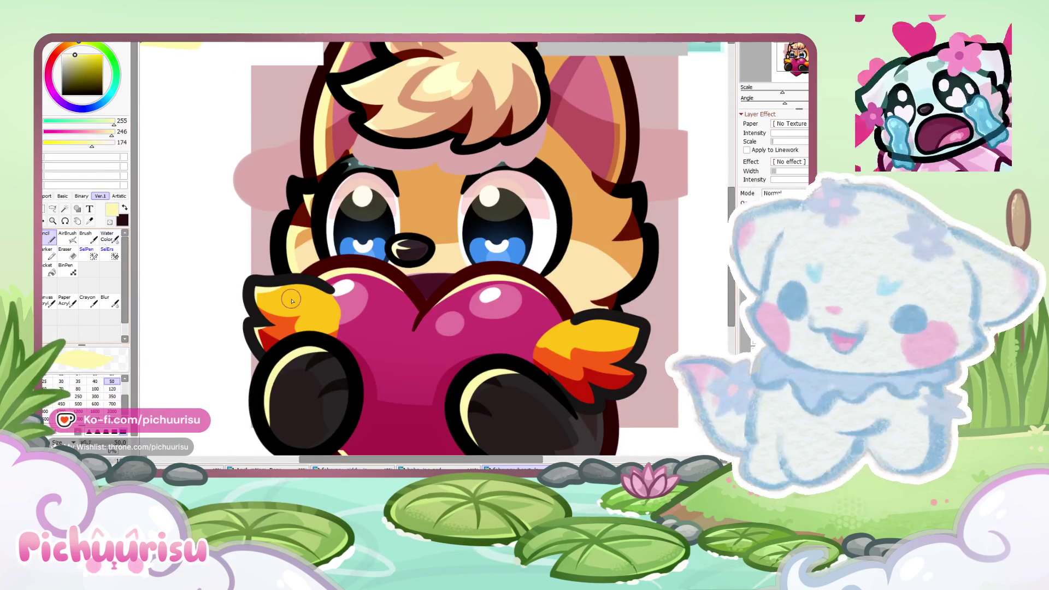
scroll(278, 302, up, 5)
scroll(214, 331, down, 5)
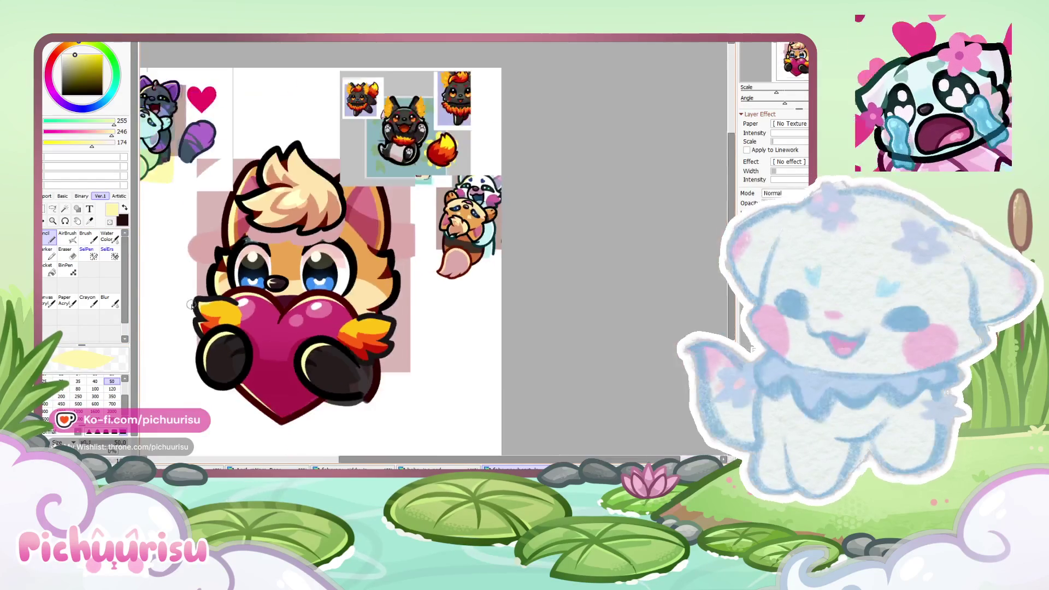
scroll(349, 262, up, 1)
scroll(349, 263, up, 4)
drag(352, 271, 415, 293)
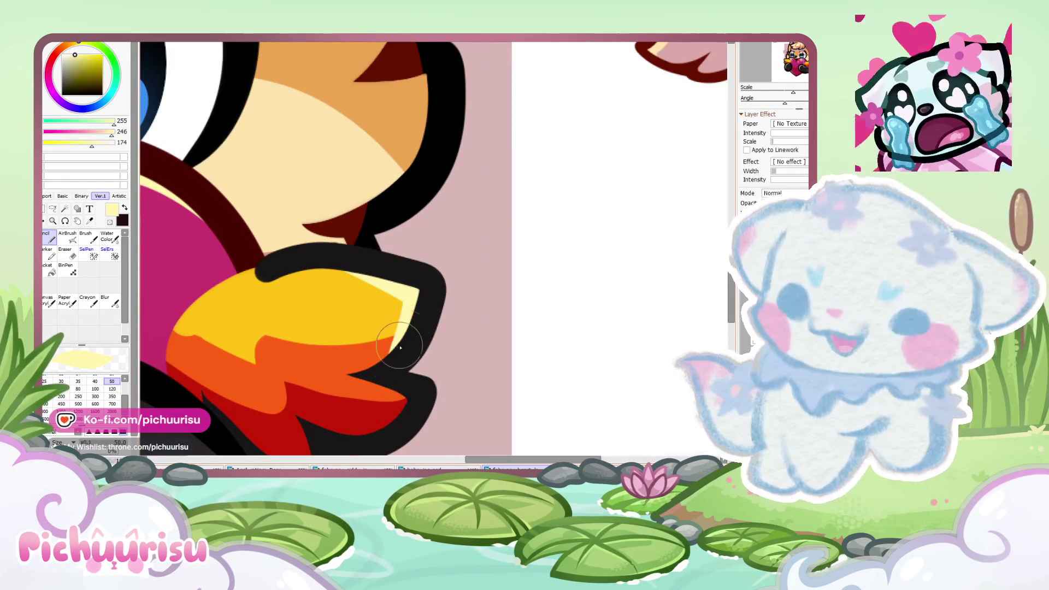
Step: Sample a colour from the sticker and shade the fox's right paw with darker red
scroll(414, 293, down, 4)
scroll(566, 284, down, 1)
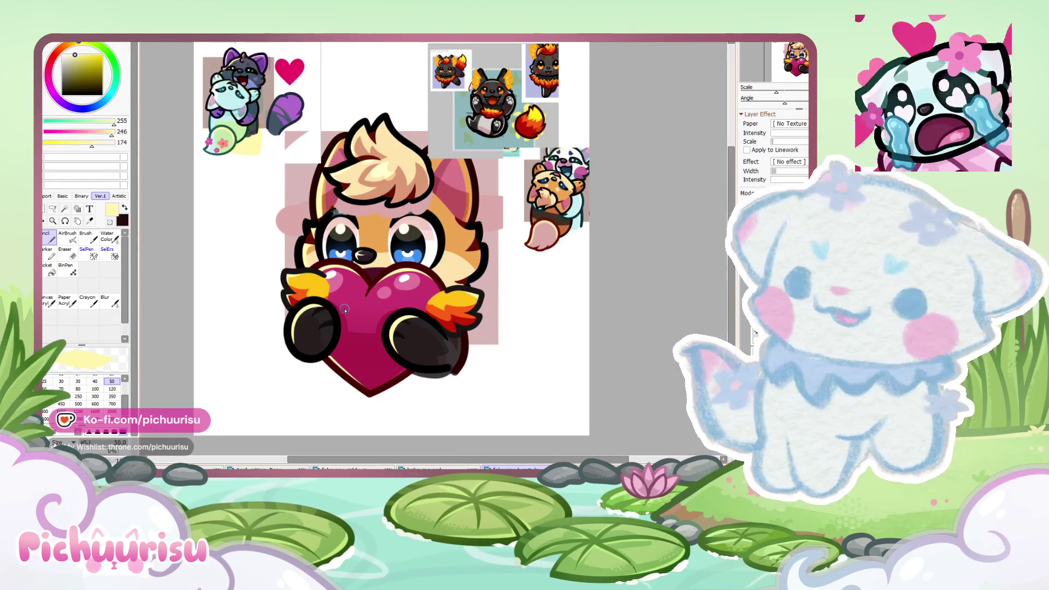
scroll(345, 310, up, 4)
scroll(344, 309, down, 4)
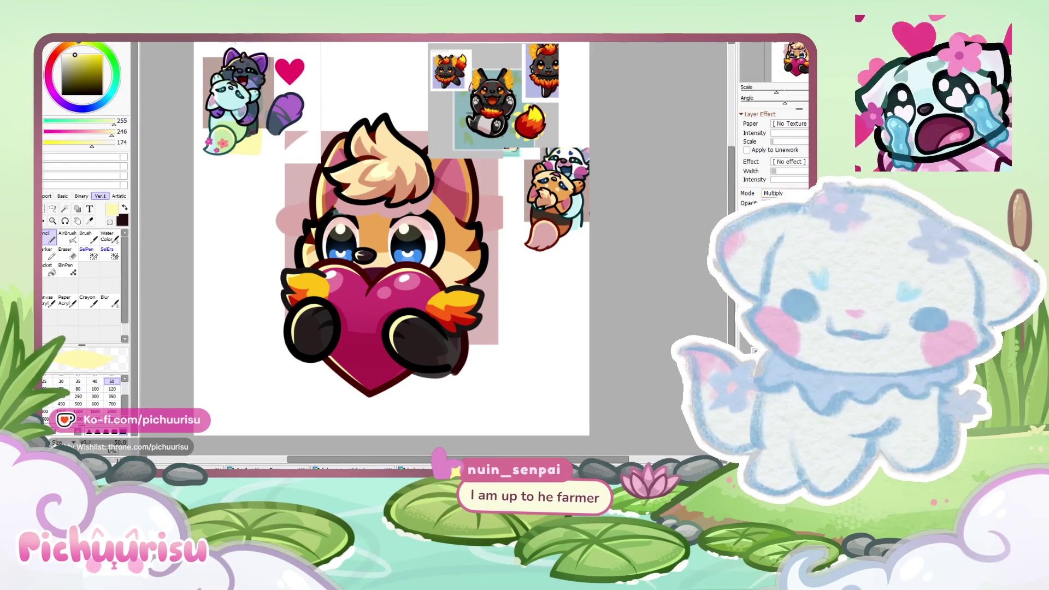
scroll(411, 119, up, 2)
scroll(411, 119, up, 2)
scroll(411, 119, down, 2)
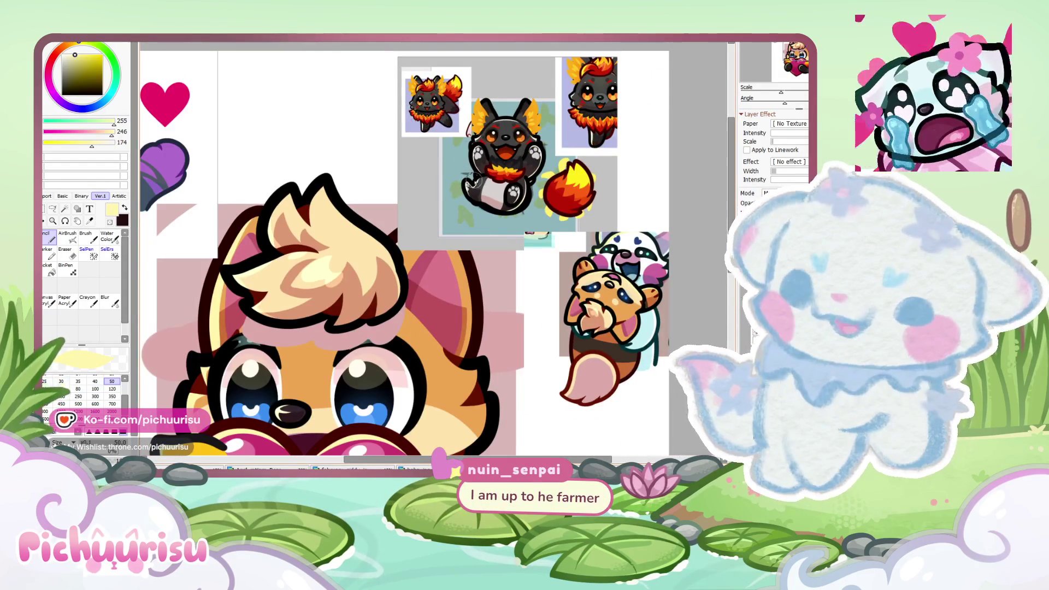
scroll(492, 139, up, 3)
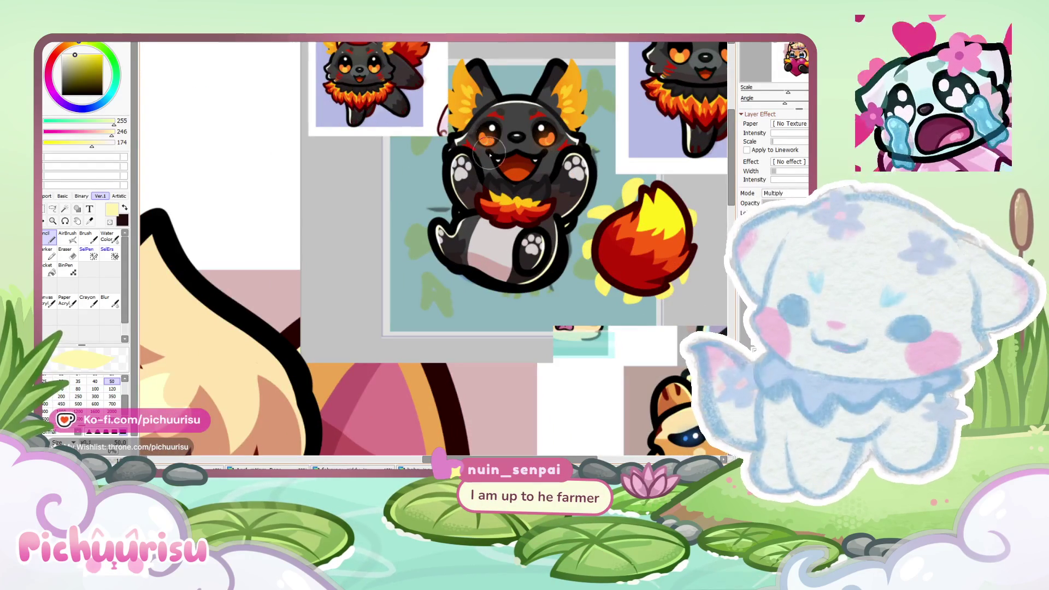
scroll(594, 241, down, 1)
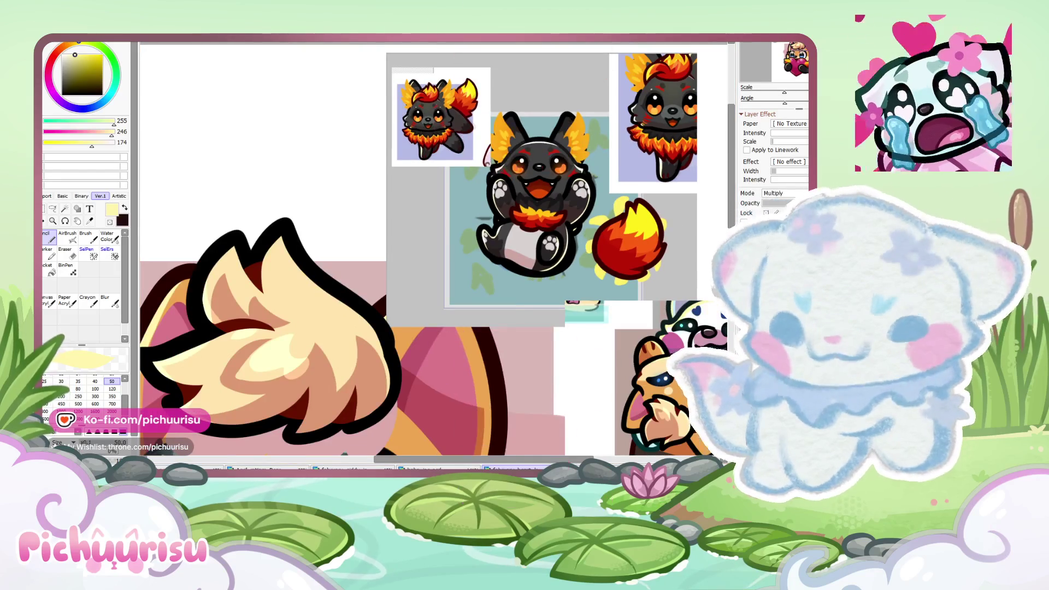
scroll(369, 421, up, 1)
scroll(324, 400, up, 1)
alt+click(325, 400)
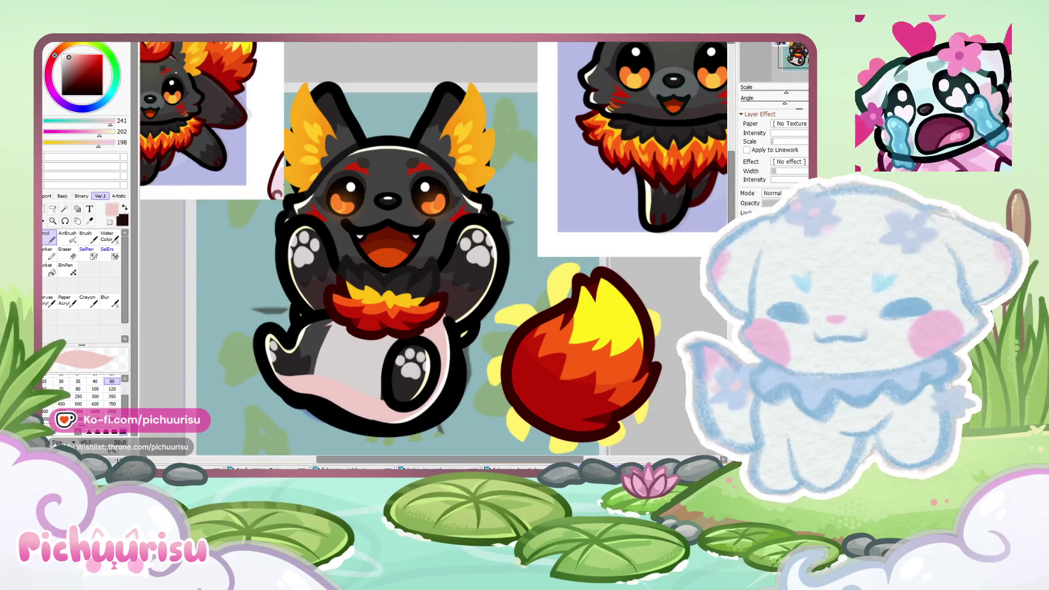
key(ctrl+Tab)
key(ctrl+Tab)
scroll(517, 376, down, 4)
scroll(395, 310, up, 2)
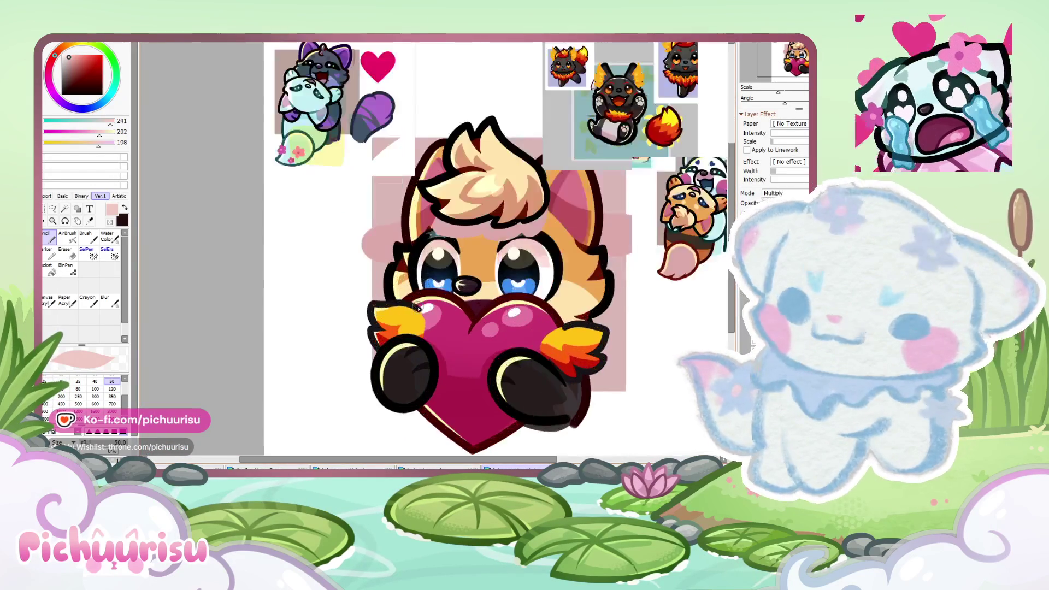
scroll(395, 311, up, 2)
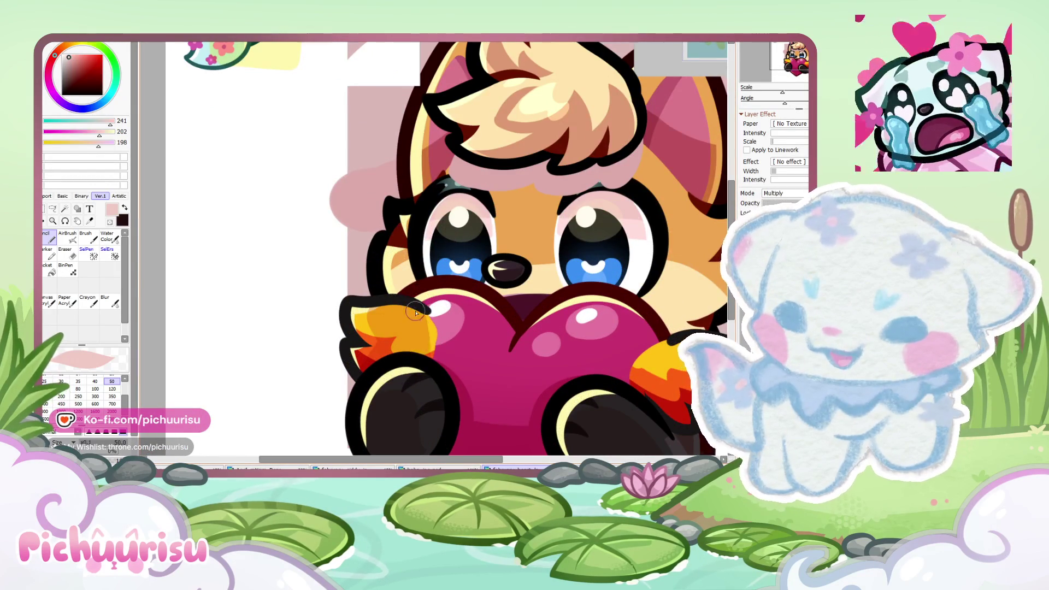
scroll(443, 355, down, 4)
scroll(575, 356, up, 4)
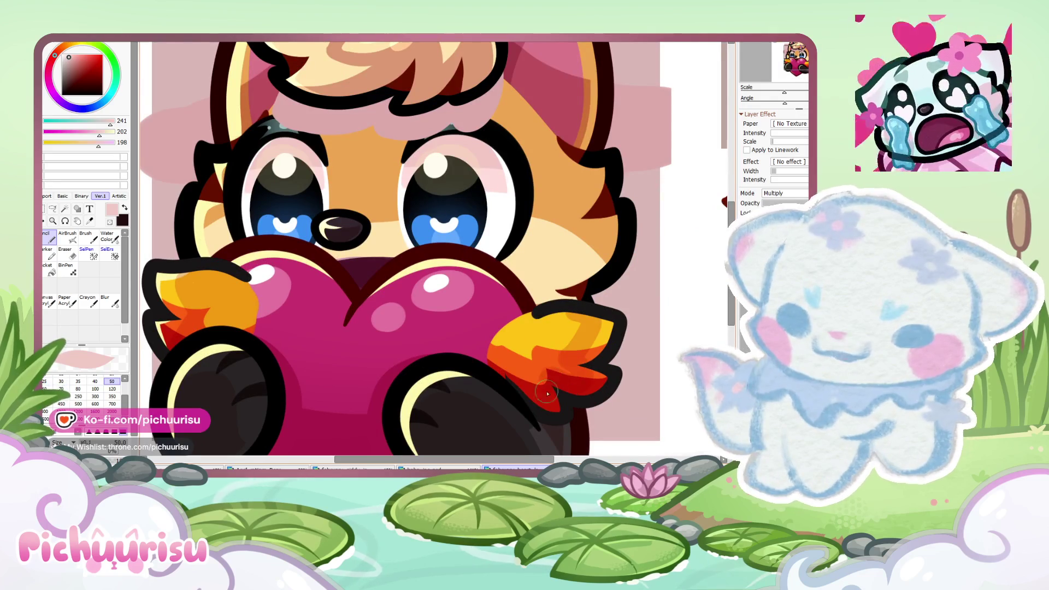
drag(536, 378, 510, 379)
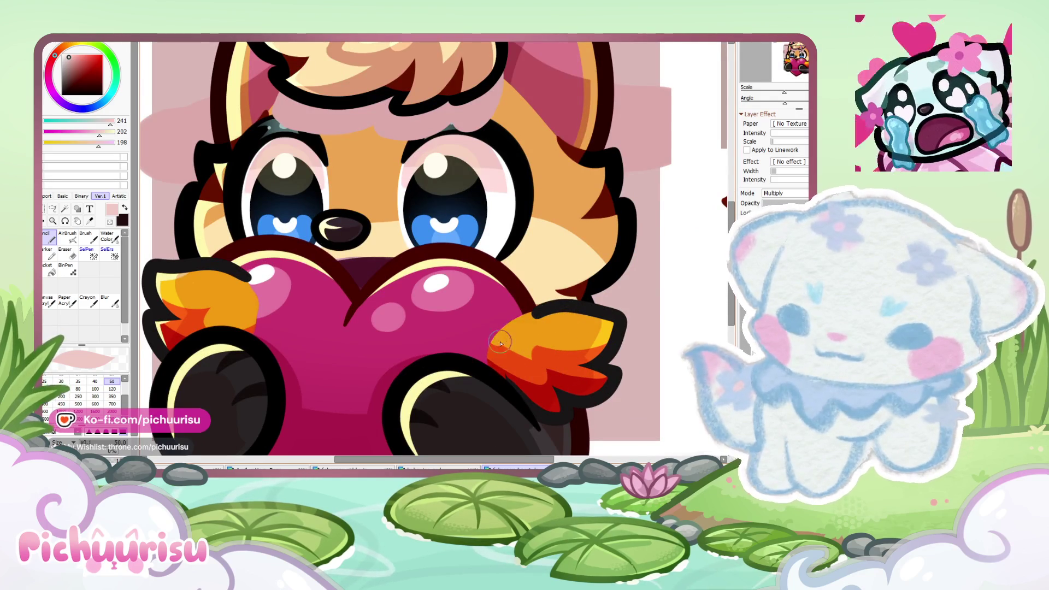
Step: Eyedrop deep red from the black sticker and shade the lower flame paw at brush size 120
scroll(440, 403, down, 4)
scroll(487, 240, up, 4)
alt+click(487, 240)
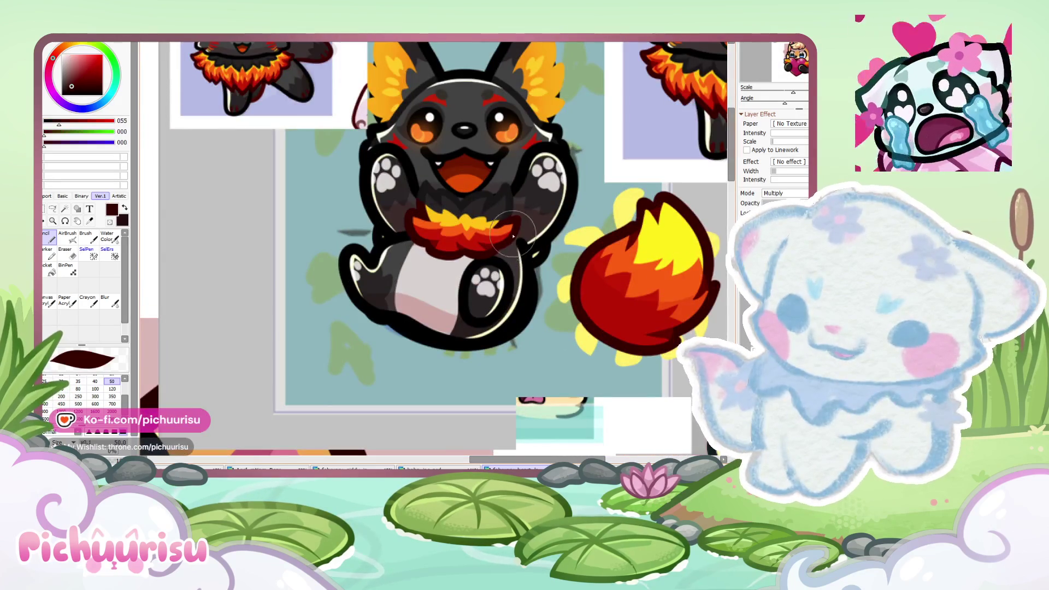
scroll(433, 246, down, 4)
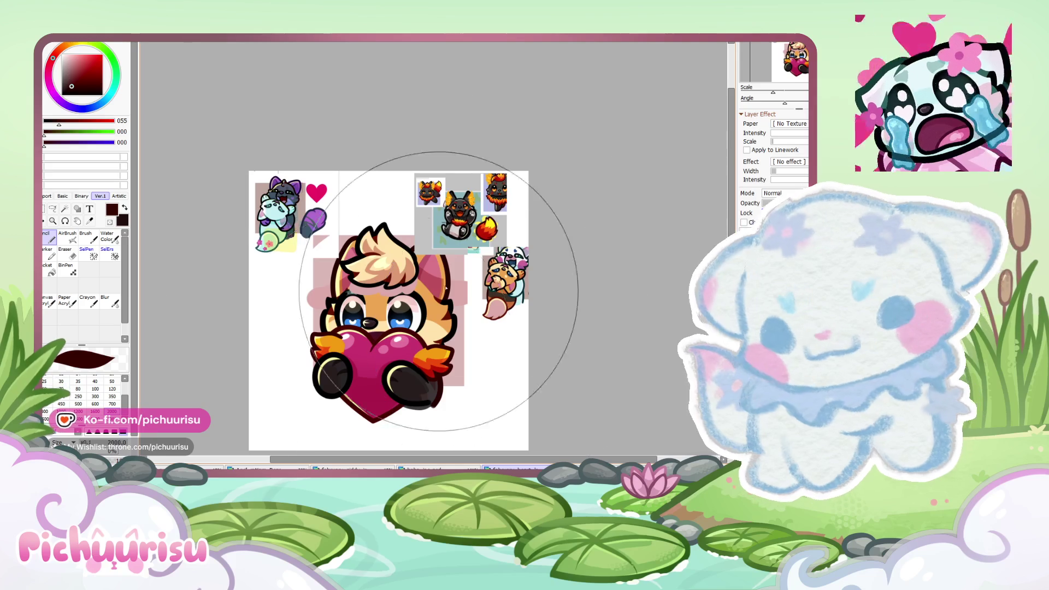
scroll(440, 259, up, 4)
scroll(417, 266, up, 1)
alt+click(389, 249)
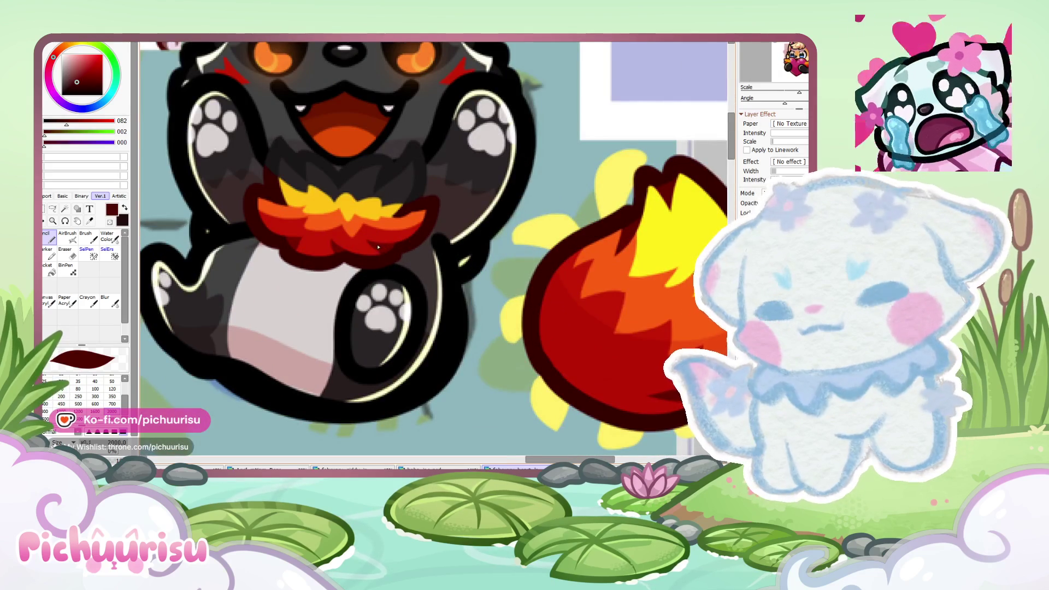
alt+click(378, 247)
scroll(378, 247, down, 4)
scroll(328, 284, up, 3)
key(bracketright)
scroll(448, 398, up, 3)
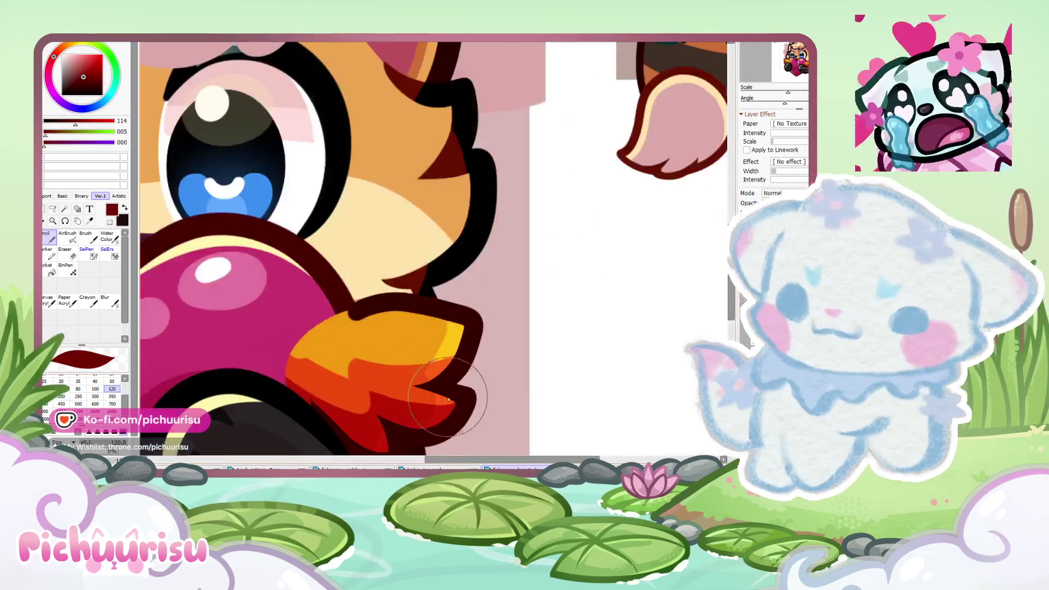
drag(448, 399, 385, 414)
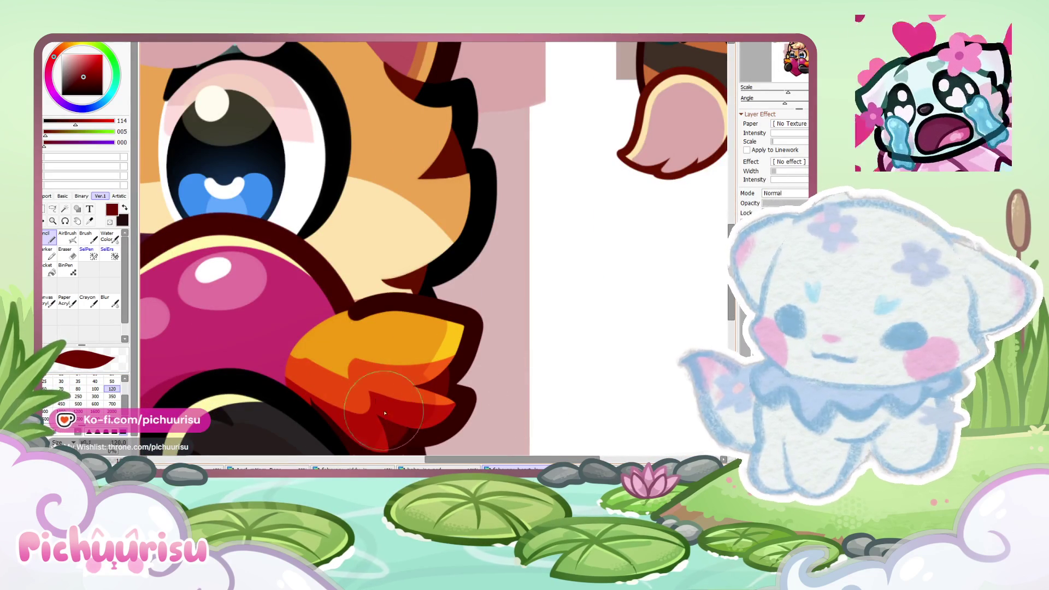
scroll(361, 307, down, 3)
scroll(246, 332, up, 3)
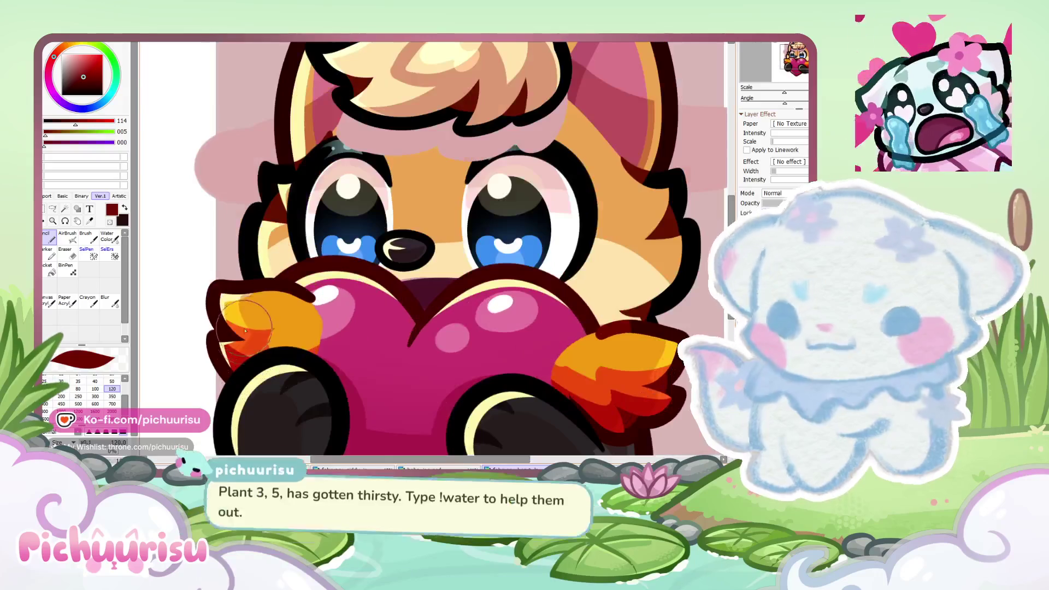
scroll(289, 309, down, 2)
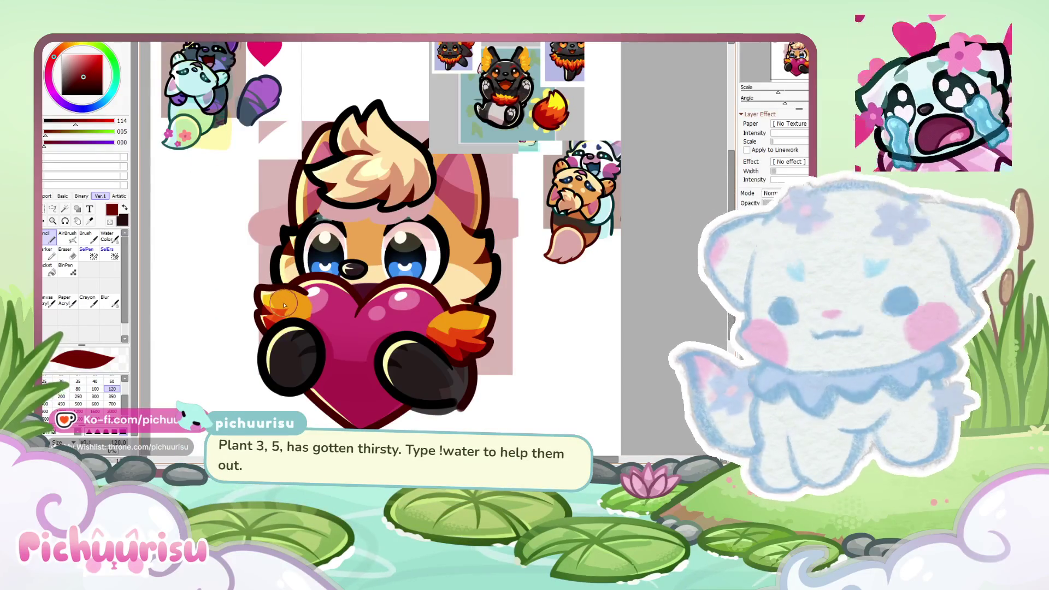
scroll(432, 378, up, 2)
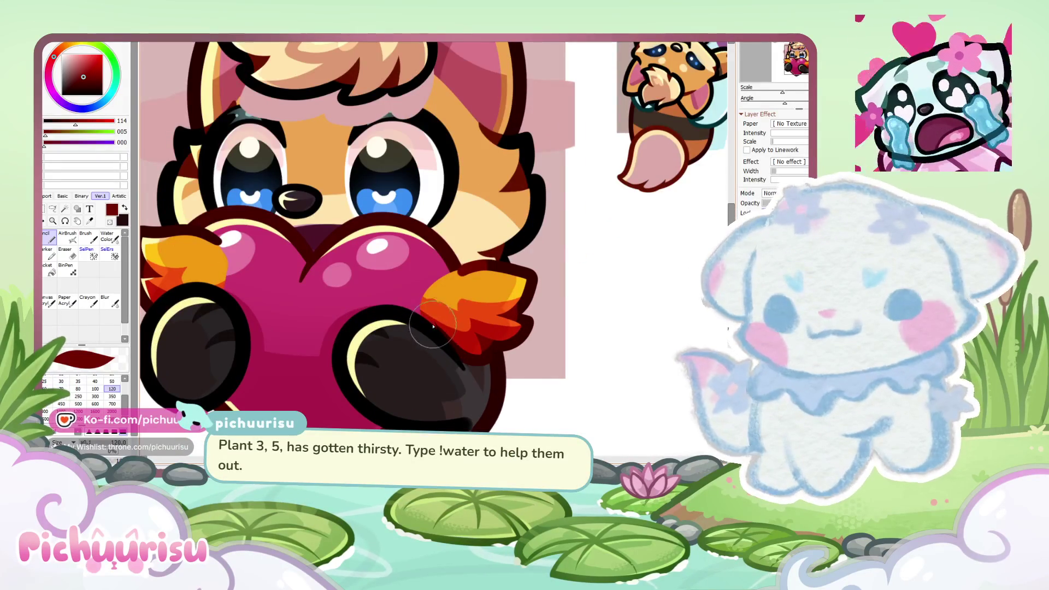
scroll(432, 326, down, 2)
scroll(319, 300, up, 3)
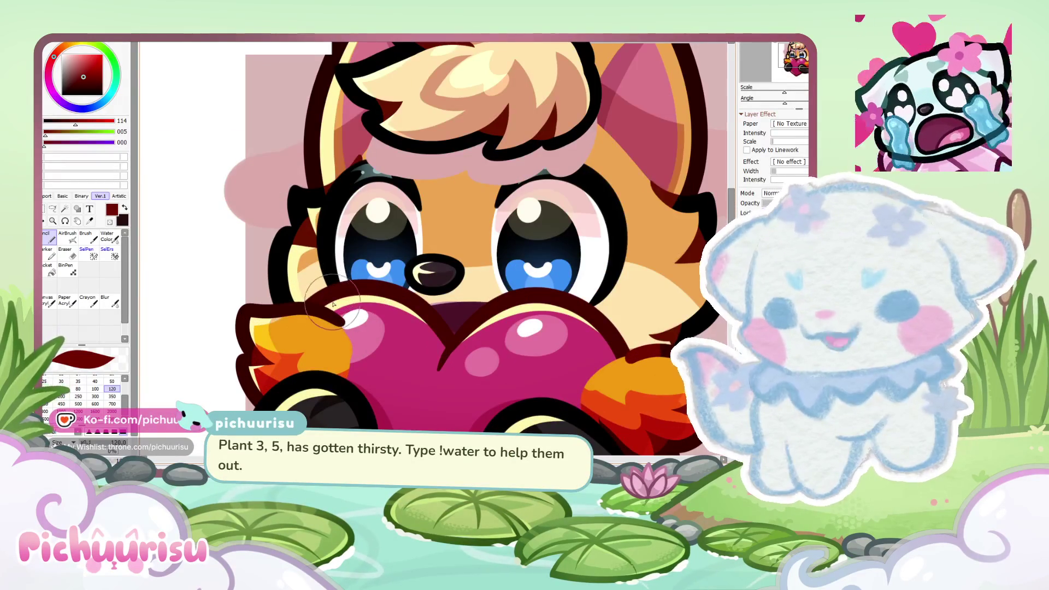
scroll(361, 333, down, 2)
scroll(500, 316, up, 2)
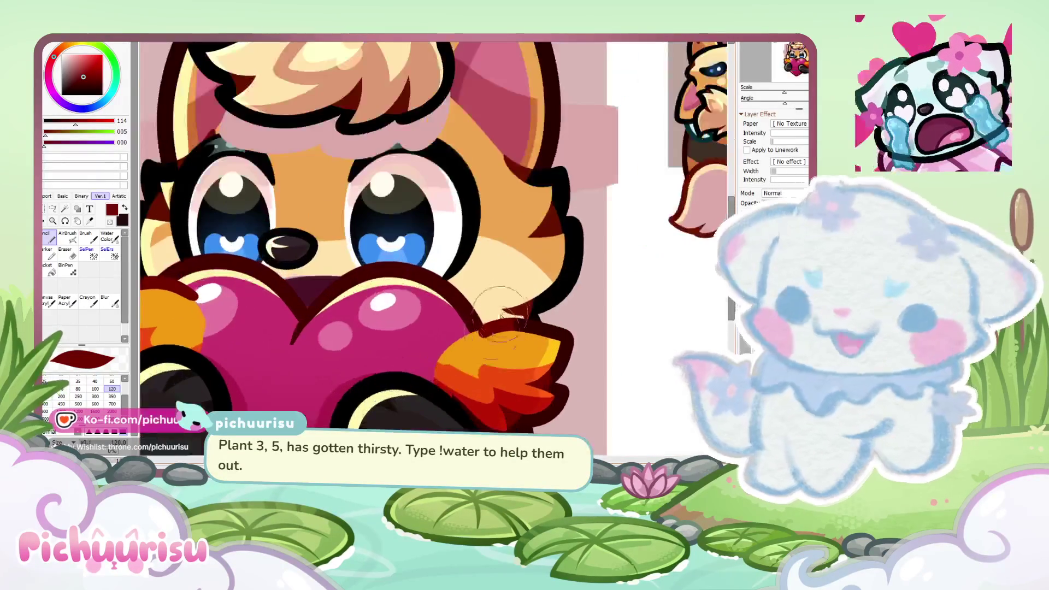
scroll(664, 135, down, 3)
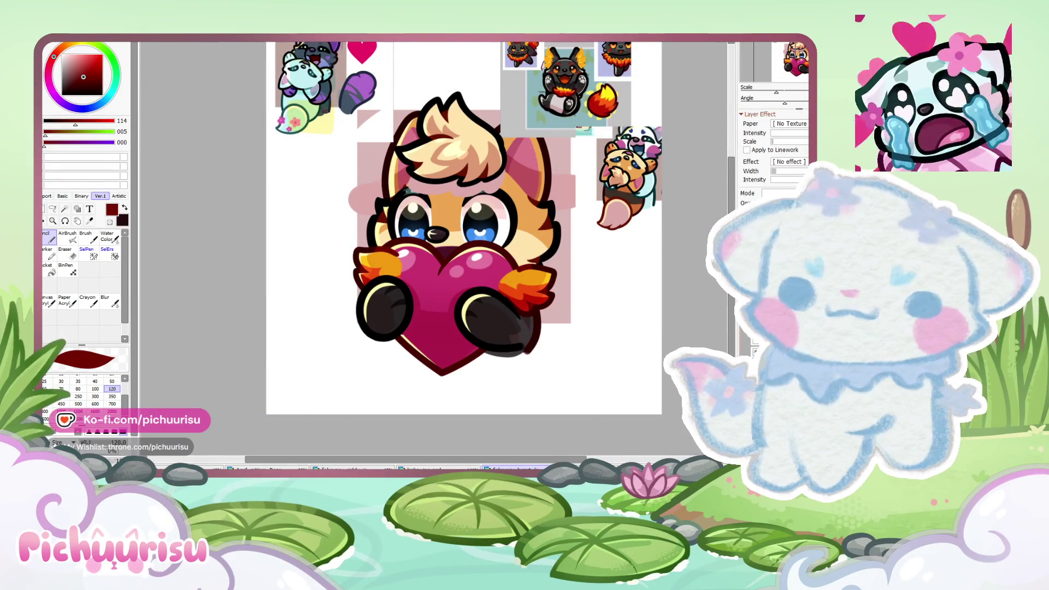
scroll(540, 303, down, 2)
scroll(541, 303, up, 3)
scroll(541, 304, down, 3)
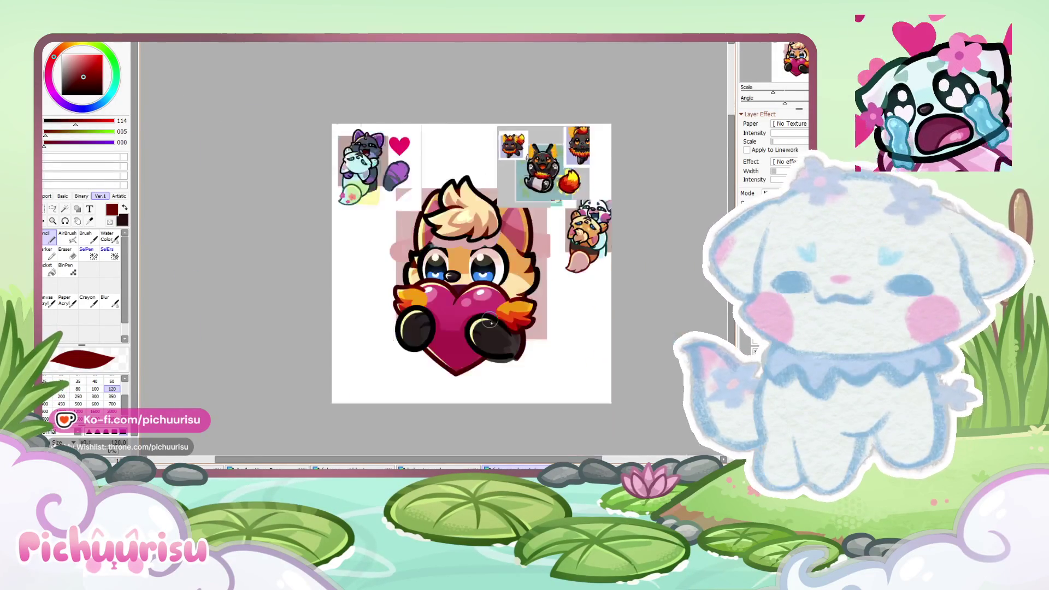
scroll(540, 303, up, 3)
Step: Hide the orange flame paws and the heart the fox is holding
key(ctrl+z)
key(ctrl+y)
key(ctrl+z)
key(ctrl+y)
key(ctrl+z)
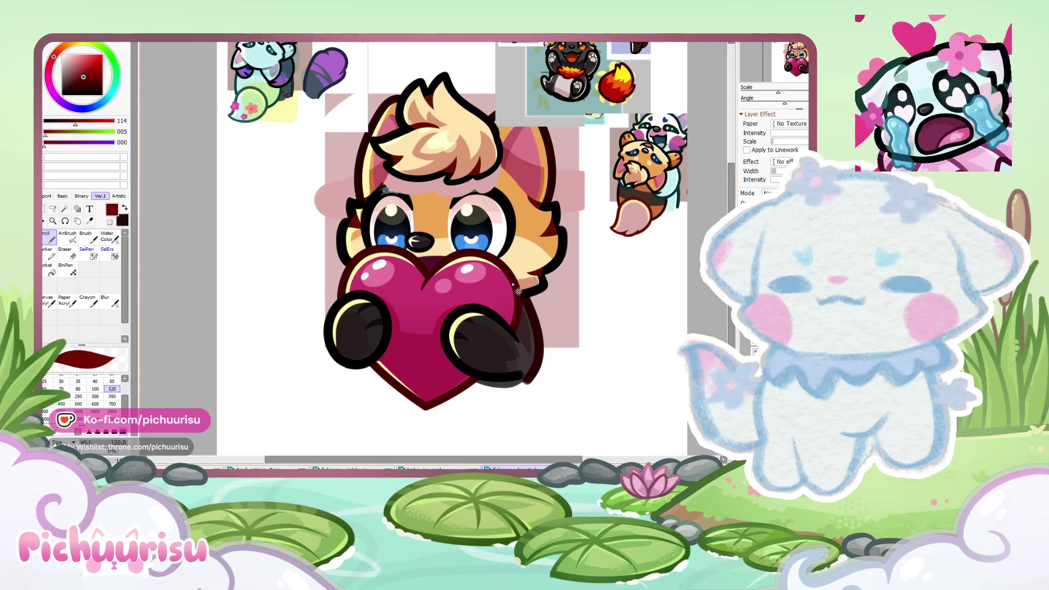
key(ctrl+z)
Step: Shift the fire-fox sticker block right and down
scroll(539, 167, down, 2)
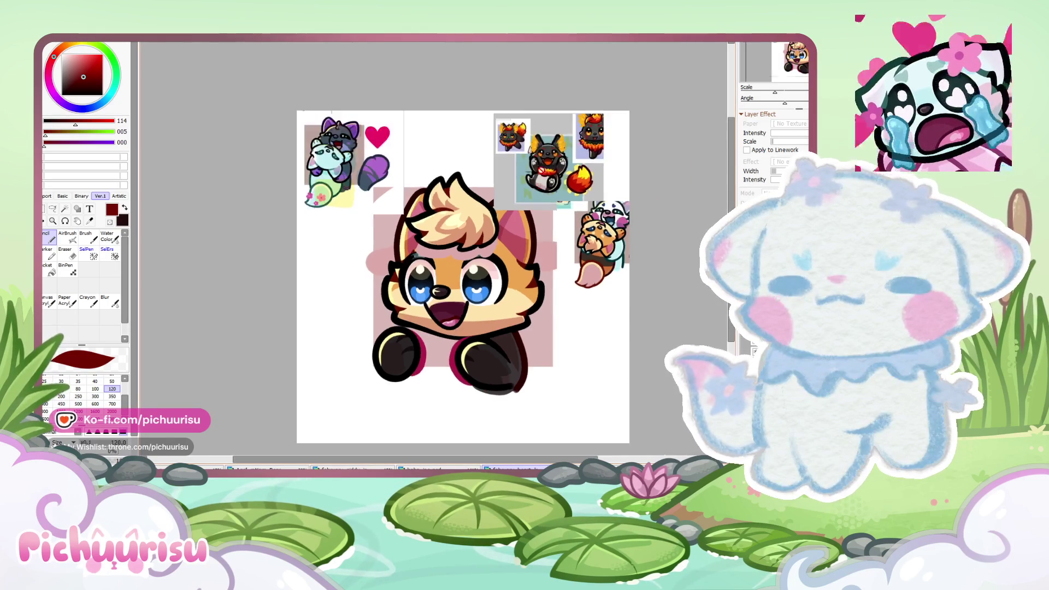
scroll(539, 167, up, 4)
drag(540, 195, 589, 206)
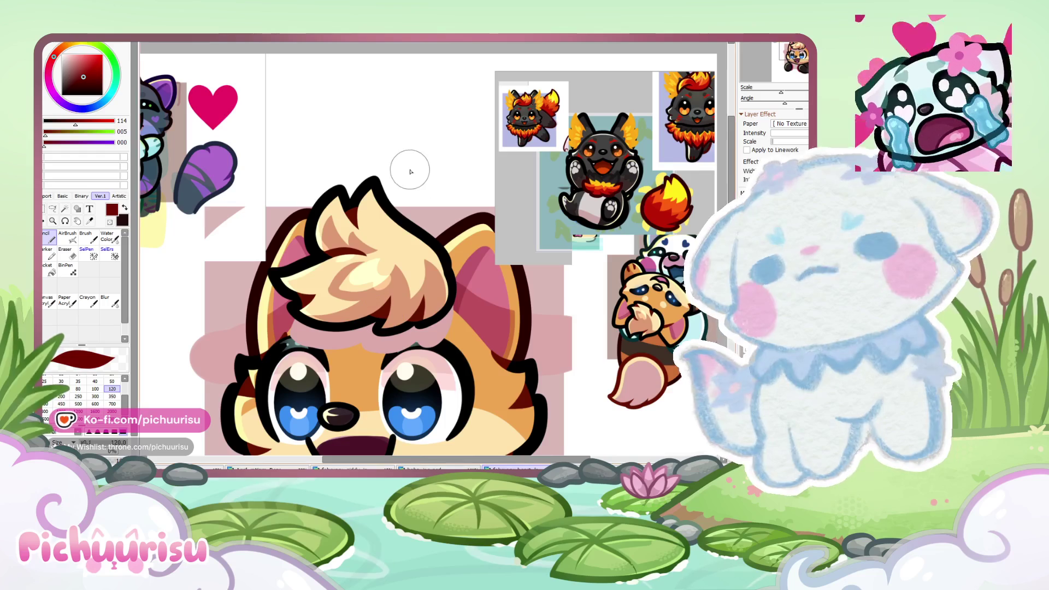
scroll(452, 227, down, 1)
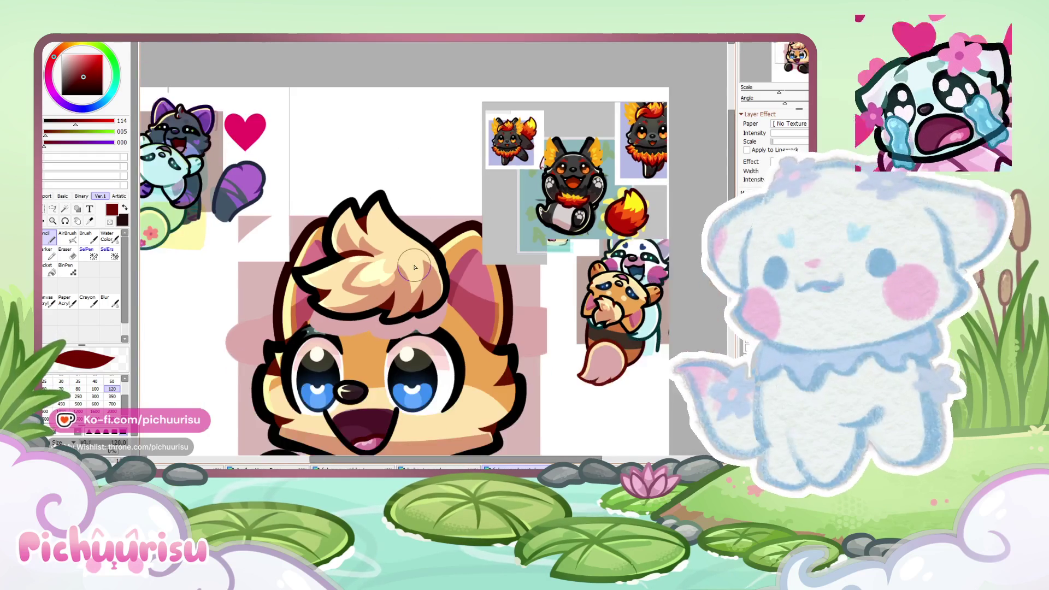
scroll(440, 266, up, 1)
scroll(437, 257, right, 2)
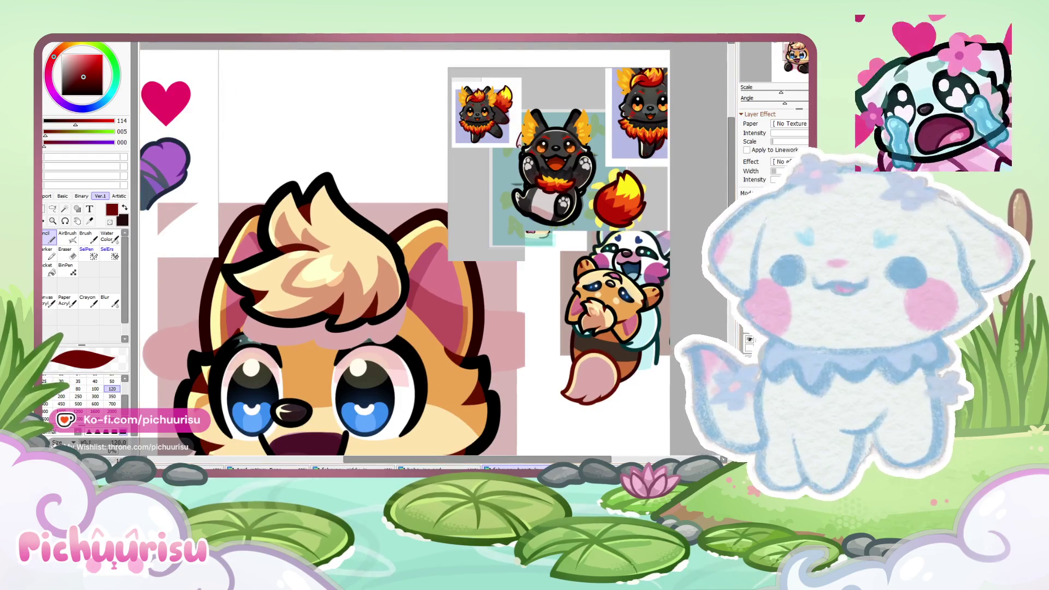
scroll(569, 332, down, 2)
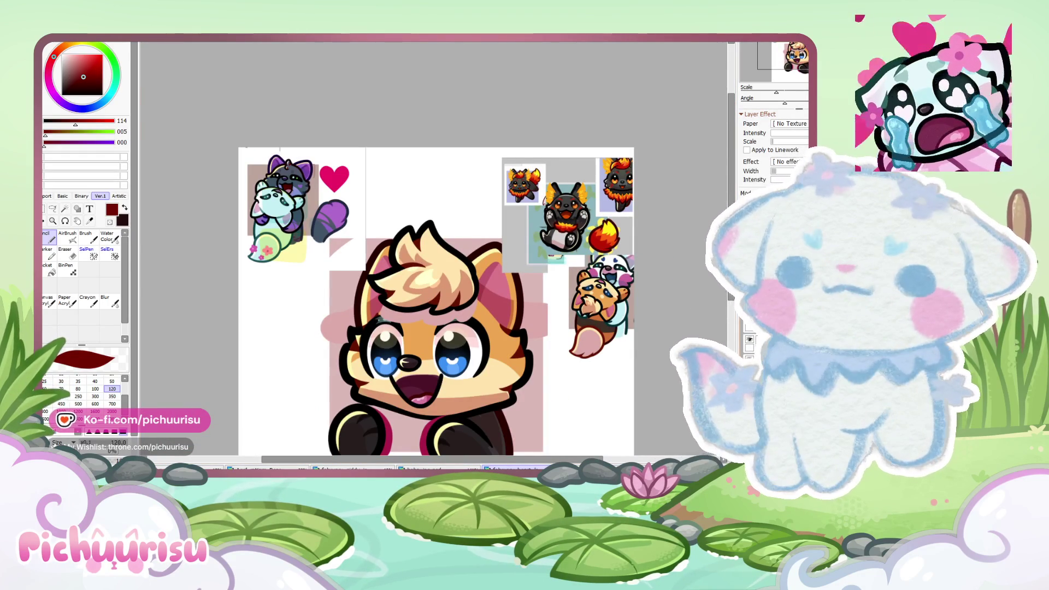
Step: Hide the hair tuft's cream fill and move the black sticker group right to reveal the ear
key(ctrl+z)
scroll(480, 298, up, 1)
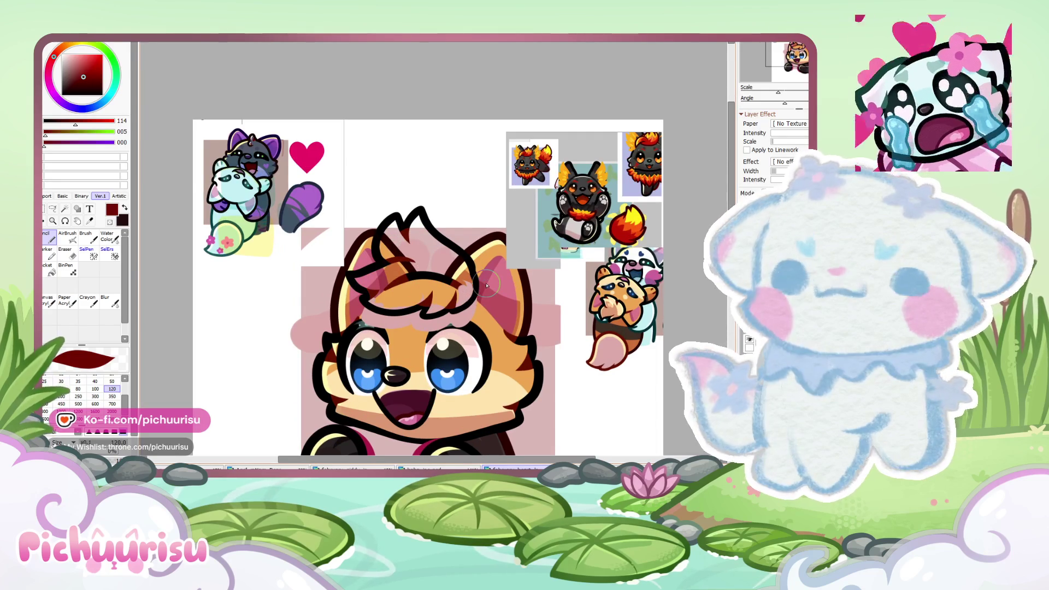
key(ctrl+z)
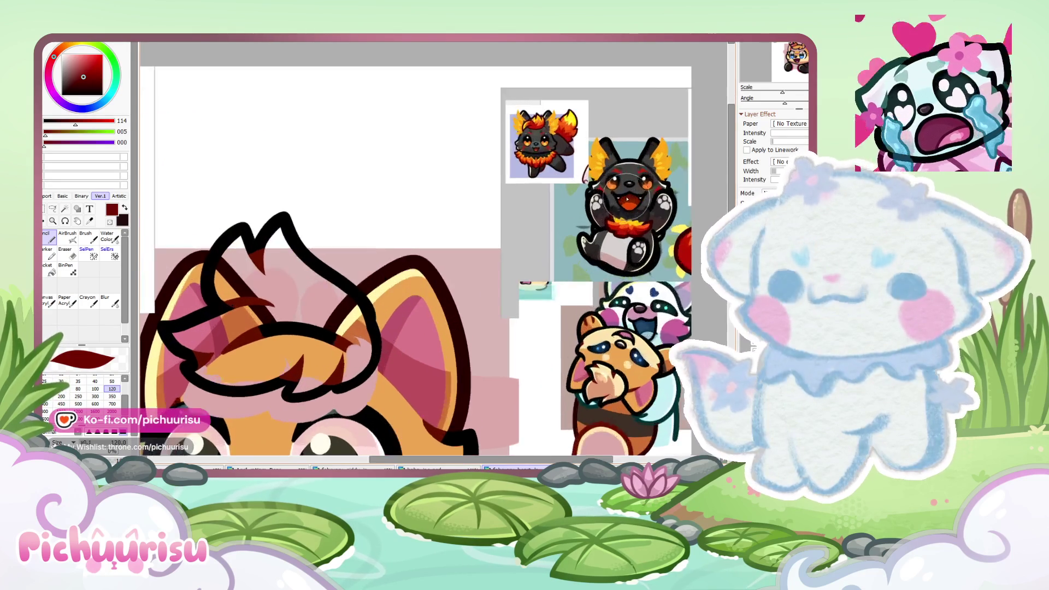
scroll(525, 281, up, 3)
alt+click(609, 257)
scroll(512, 460, down, 3)
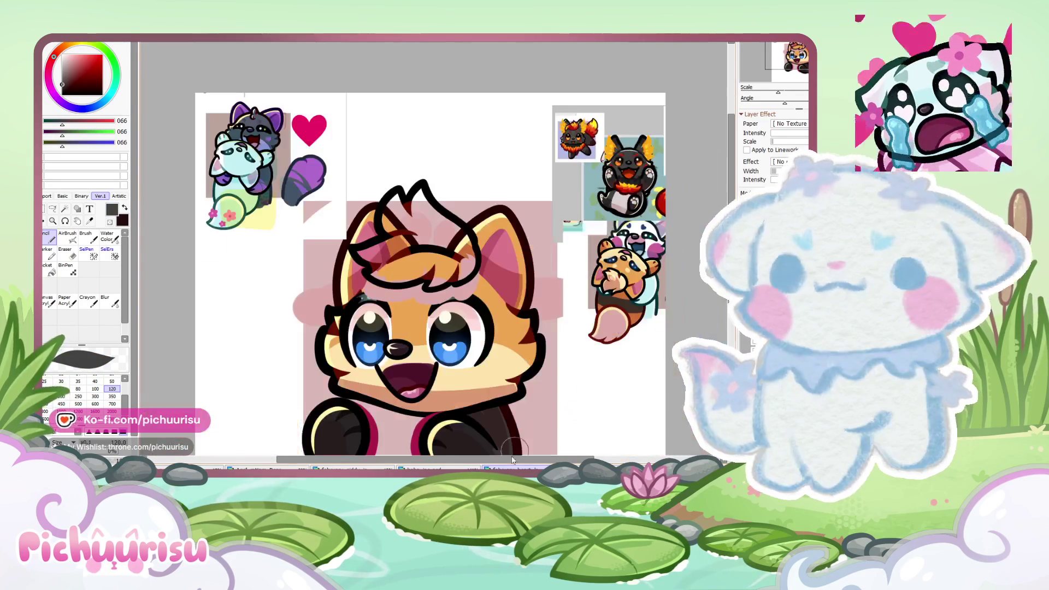
Step: Paint the fox's head fur dark grey with a 700 px brush
scroll(507, 300, up, 1)
scroll(507, 299, up, 1)
click(112, 404)
scroll(499, 291, down, 1)
drag(519, 306, 302, 306)
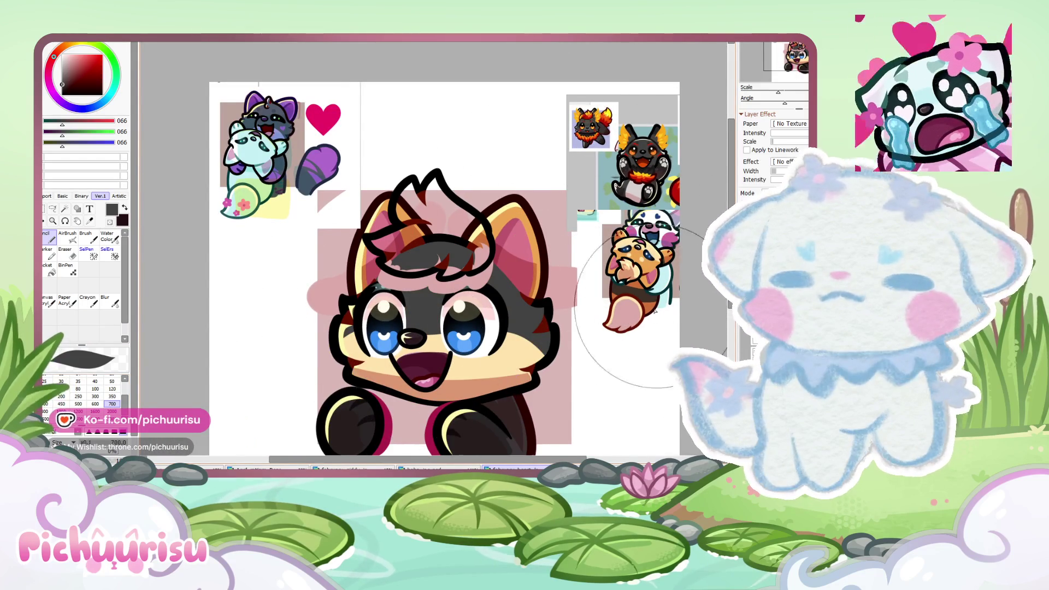
Step: Nudge the orange eye layer slightly right and confirm the transform
scroll(640, 160, up, 3)
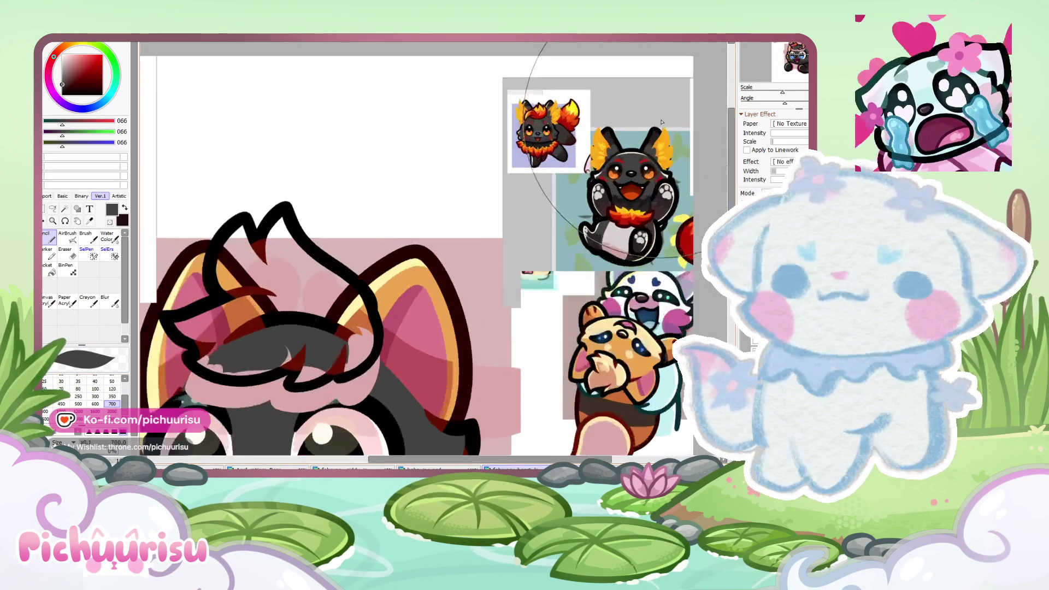
scroll(641, 160, up, 3)
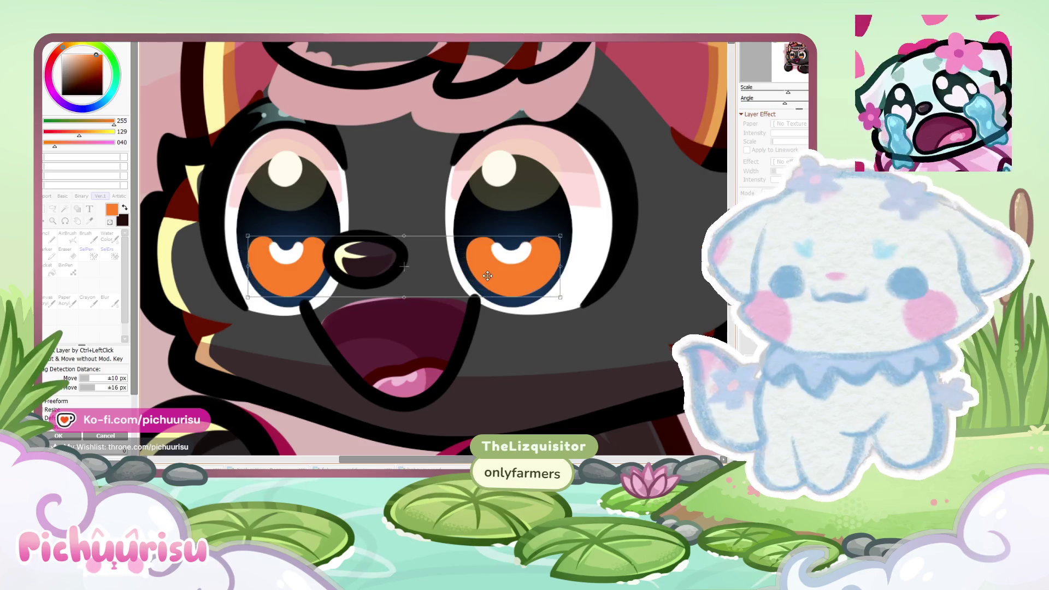
drag(486, 276, 487, 277)
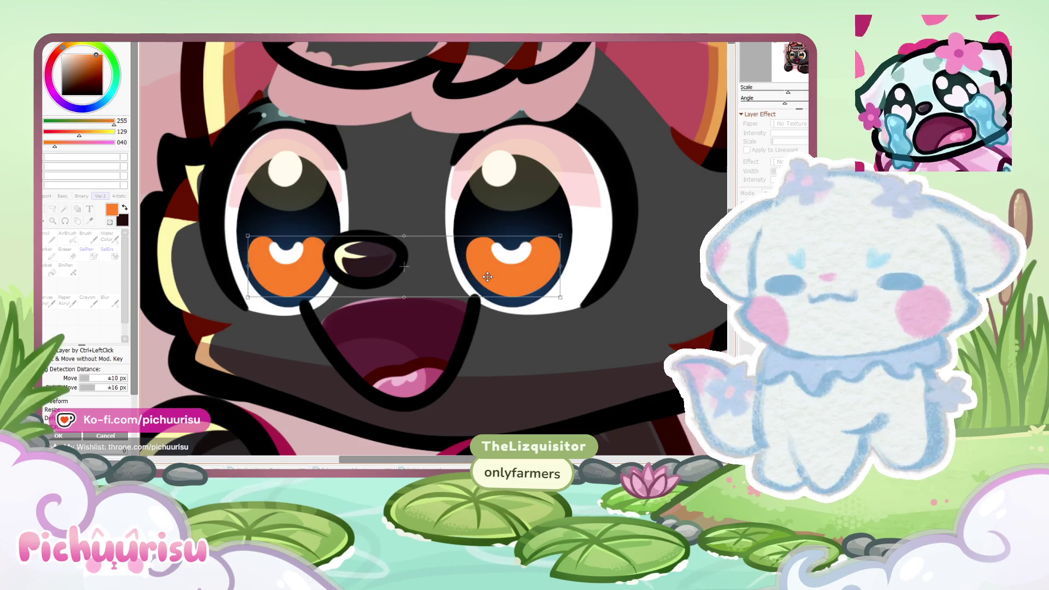
key(Return)
Step: Sample a lighter orange and paint it into one lower iris with a 50 px brush
scroll(487, 277, down, 5)
scroll(487, 277, down, 1)
scroll(658, 70, up, 2)
scroll(658, 70, up, 2)
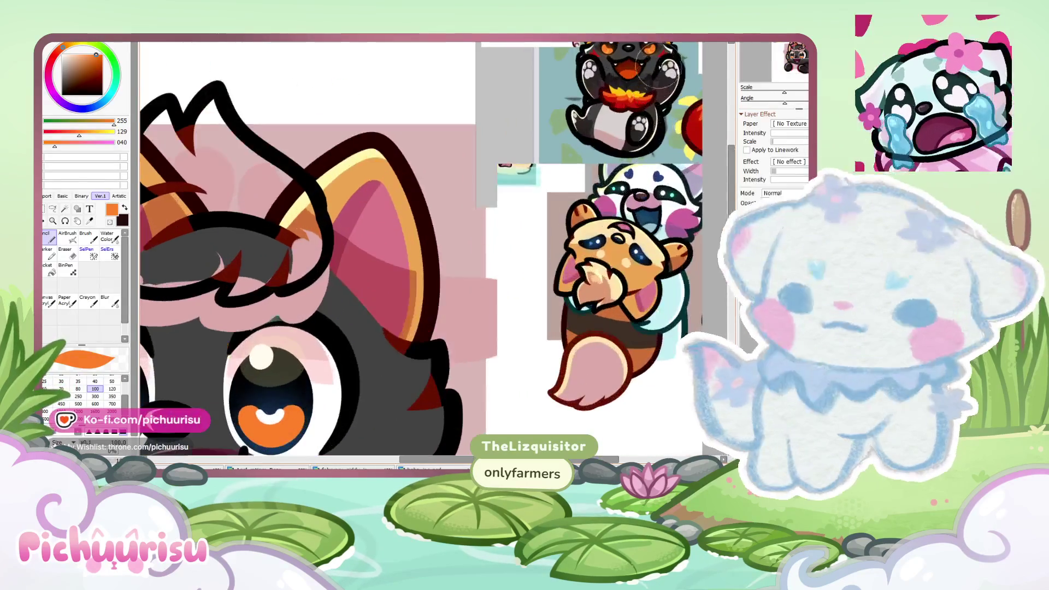
scroll(659, 70, up, 2)
scroll(658, 70, up, 2)
alt+click(601, 98)
scroll(611, 108, down, 3)
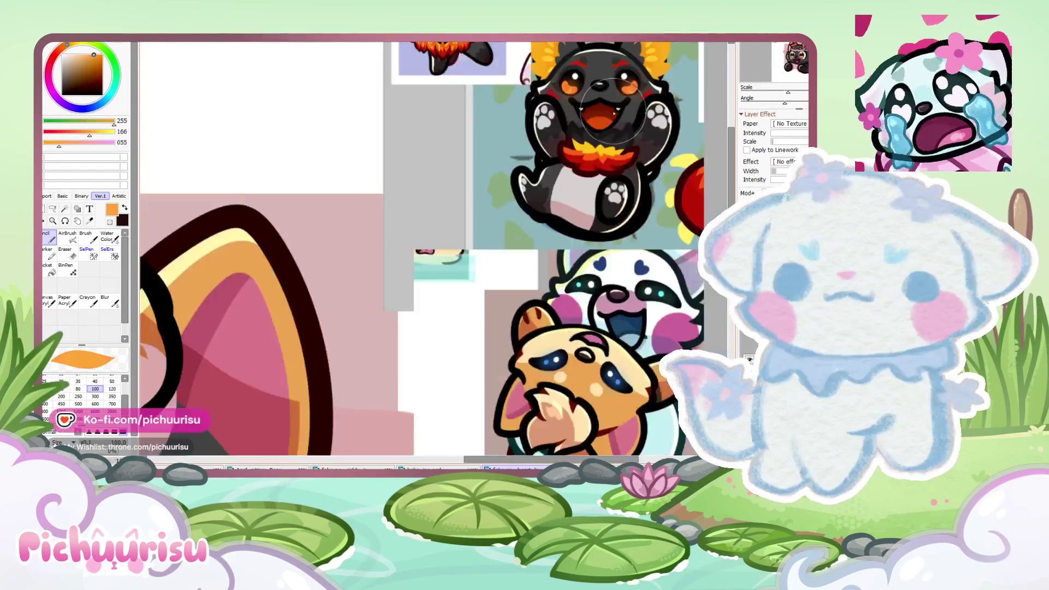
scroll(612, 108, down, 3)
key(bracketleft)
key(bracketleft)
key(bracketleft)
scroll(434, 245, up, 3)
scroll(431, 328, up, 2)
mouse_move(431, 327)
mouse_down()
mouse_move(407, 341)
mouse_move(383, 327)
mouse_up()
Step: Shade the other lower iris with the lighter orange
alt+click(466, 314)
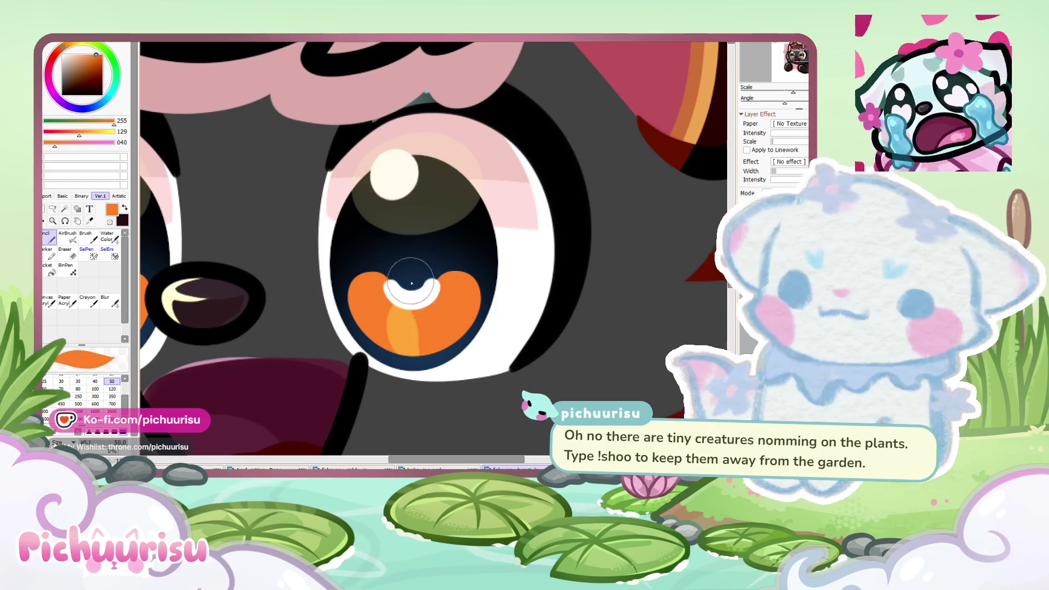
scroll(382, 327, down, 4)
scroll(531, 261, up, 3)
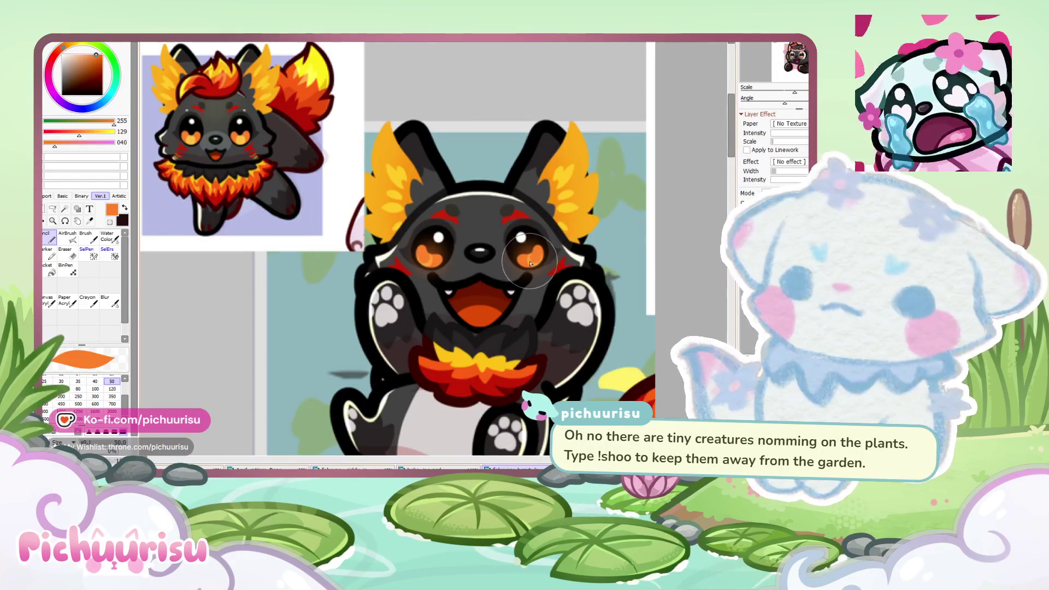
alt+click(530, 263)
scroll(529, 263, down, 4)
scroll(300, 392, up, 4)
drag(300, 393, 300, 387)
Step: Re-sample the darker and lighter iris oranges from the canvas
scroll(302, 384, down, 5)
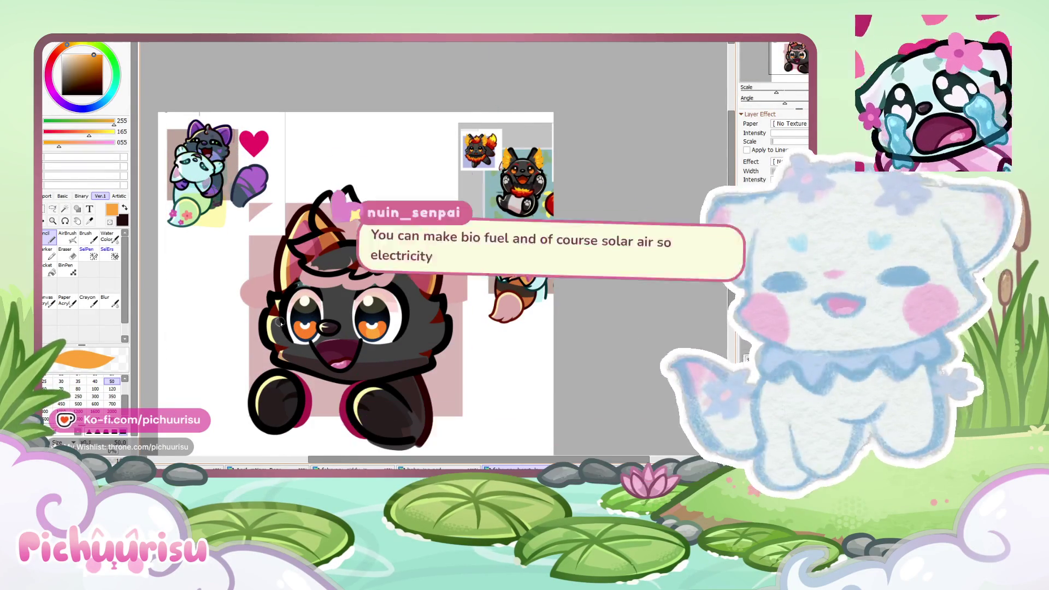
scroll(285, 329, up, 5)
scroll(308, 328, up, 2)
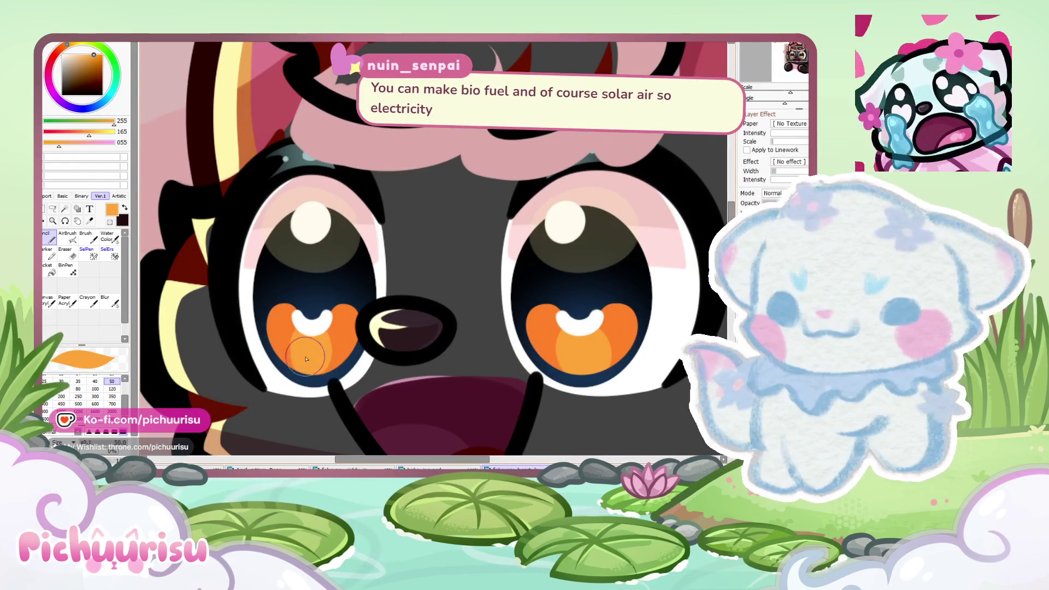
scroll(300, 365, down, 6)
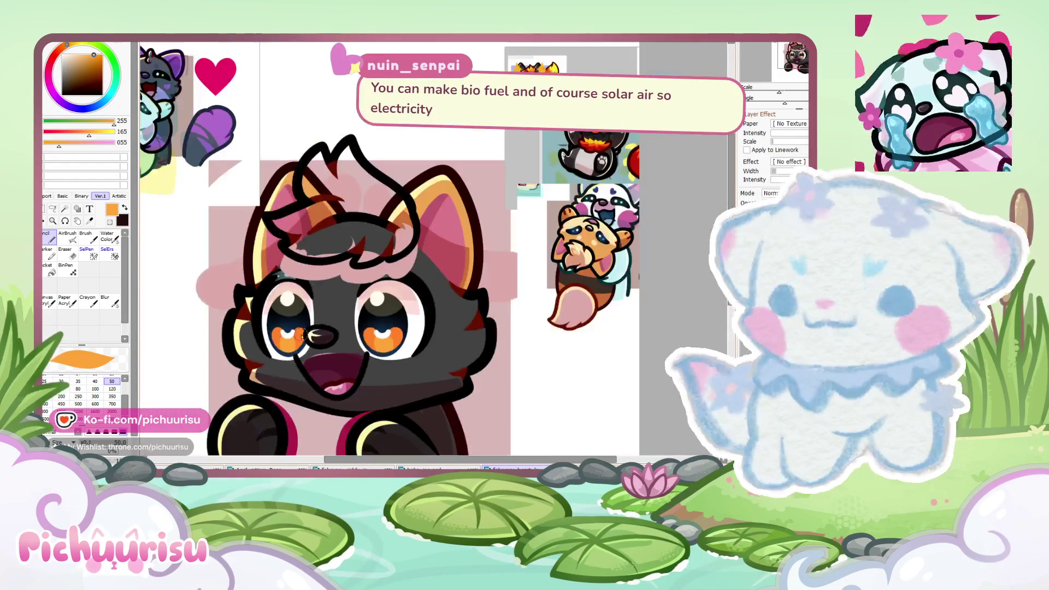
scroll(397, 354, up, 6)
scroll(356, 312, up, 2)
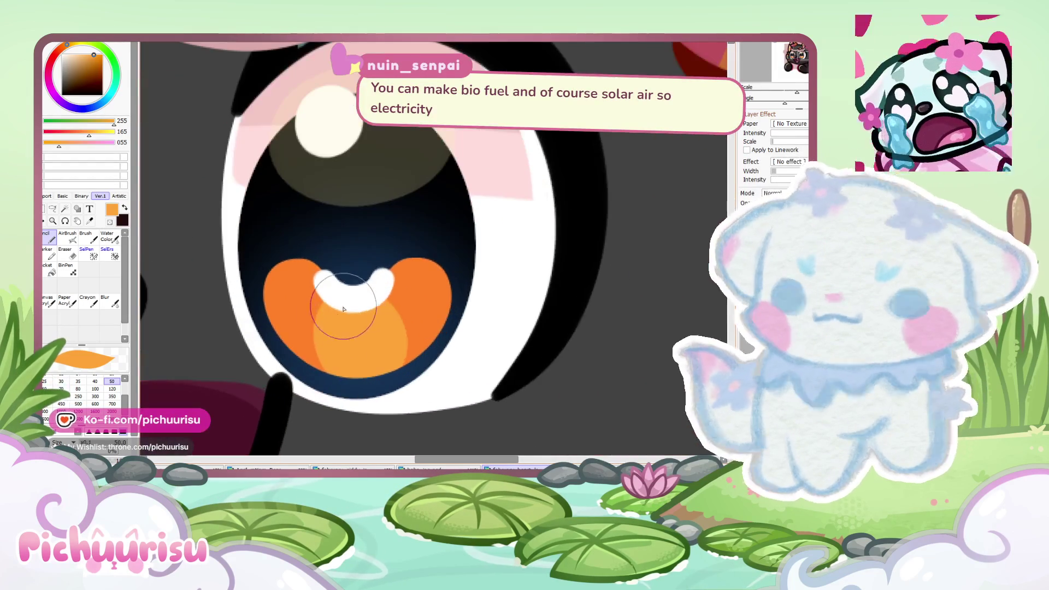
alt+click(418, 282)
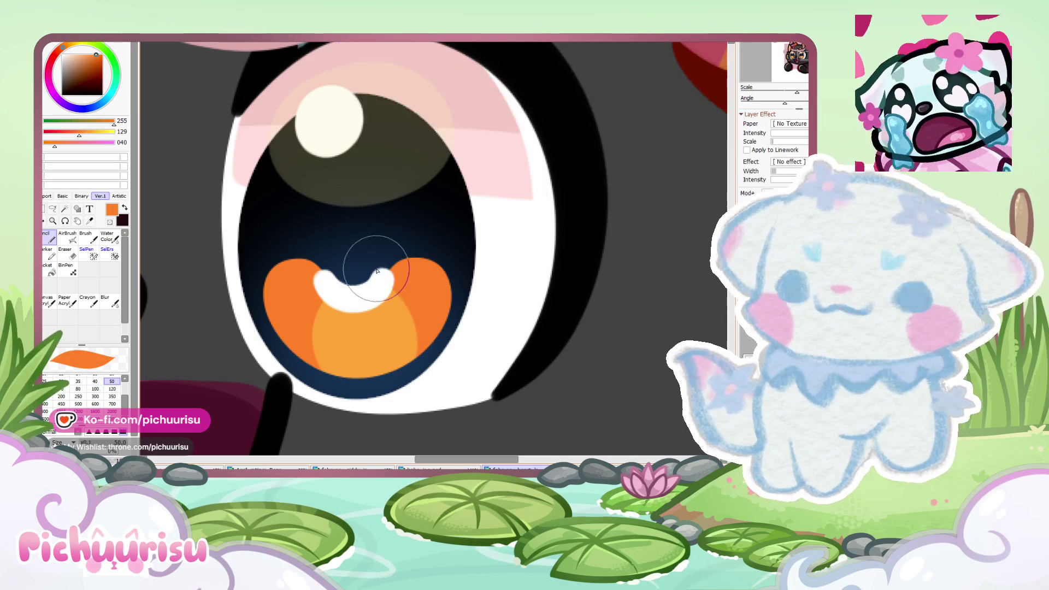
alt+click(360, 334)
Step: Sample the darker orange, then pick a dark brown for strokes across the eyes
scroll(274, 240, down, 5)
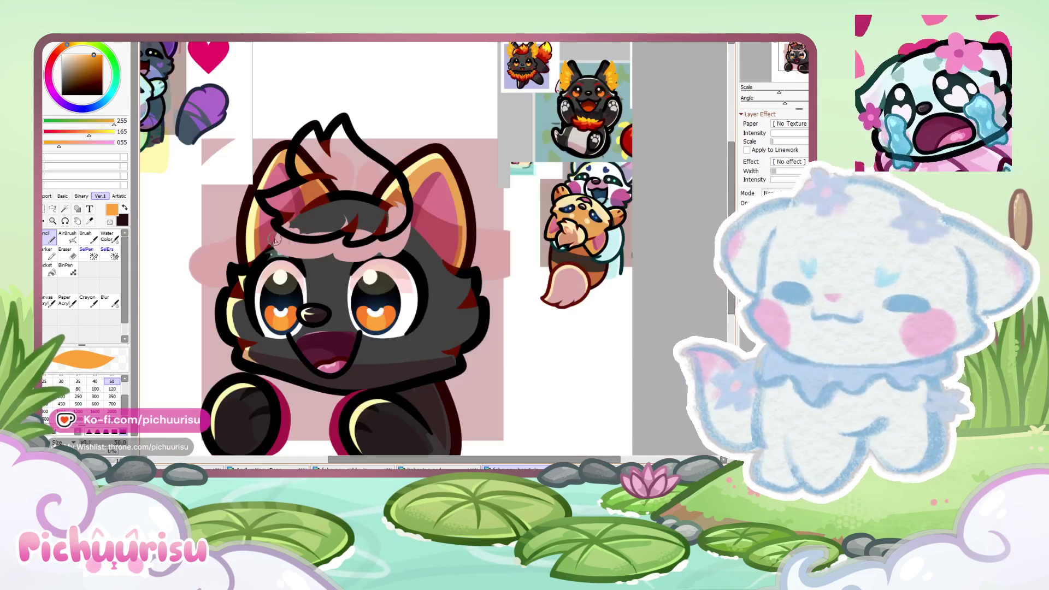
scroll(275, 240, up, 2)
scroll(382, 323, up, 4)
scroll(386, 323, down, 6)
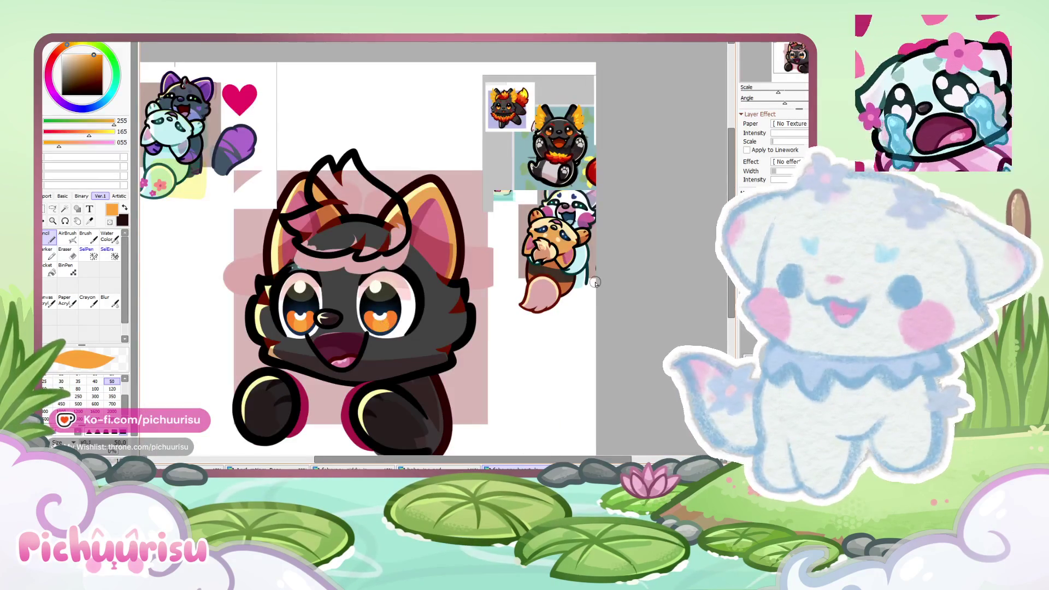
scroll(624, 111, up, 3)
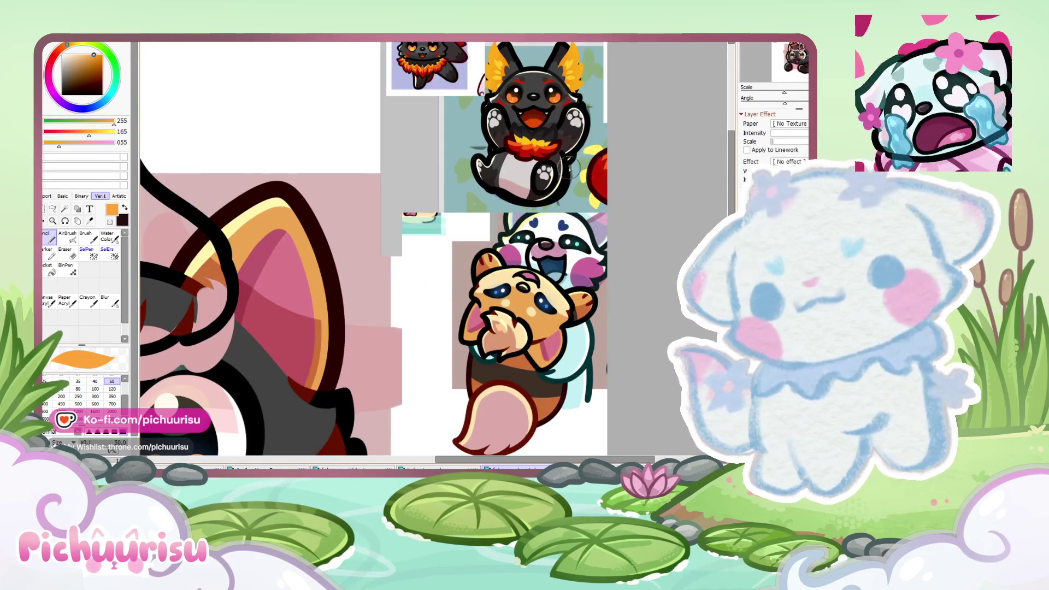
scroll(571, 170, up, 3)
scroll(571, 169, up, 2)
alt+click(541, 88)
scroll(541, 164, down, 6)
scroll(532, 237, up, 5)
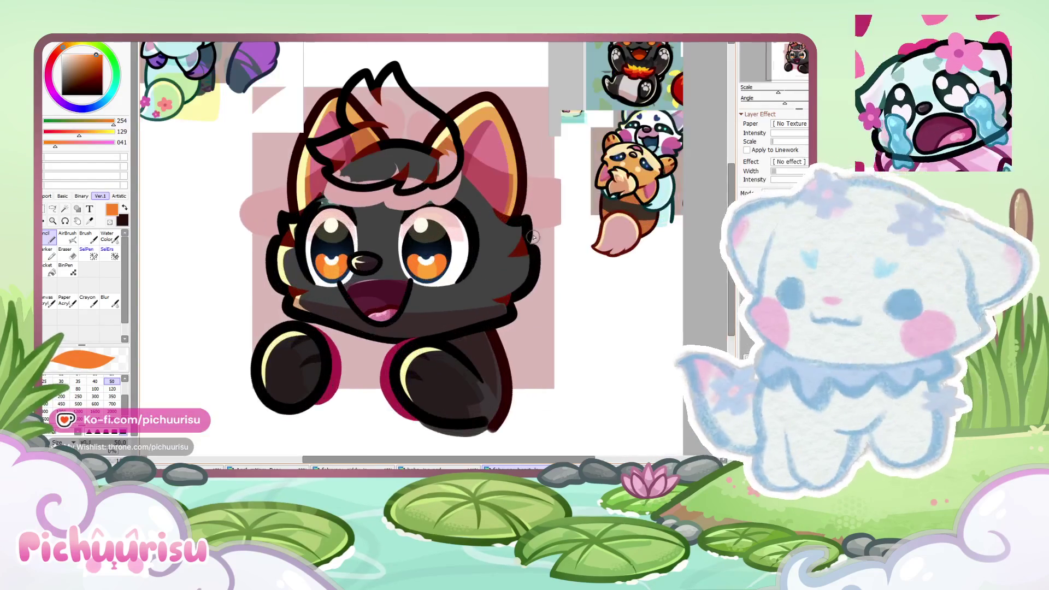
scroll(431, 243, up, 2)
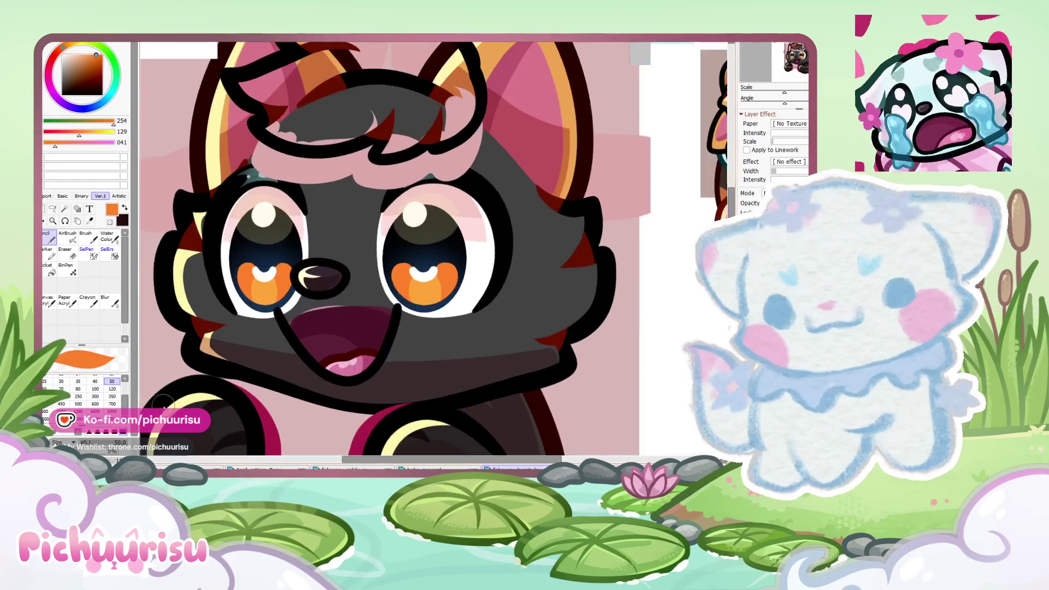
scroll(433, 247, up, 2)
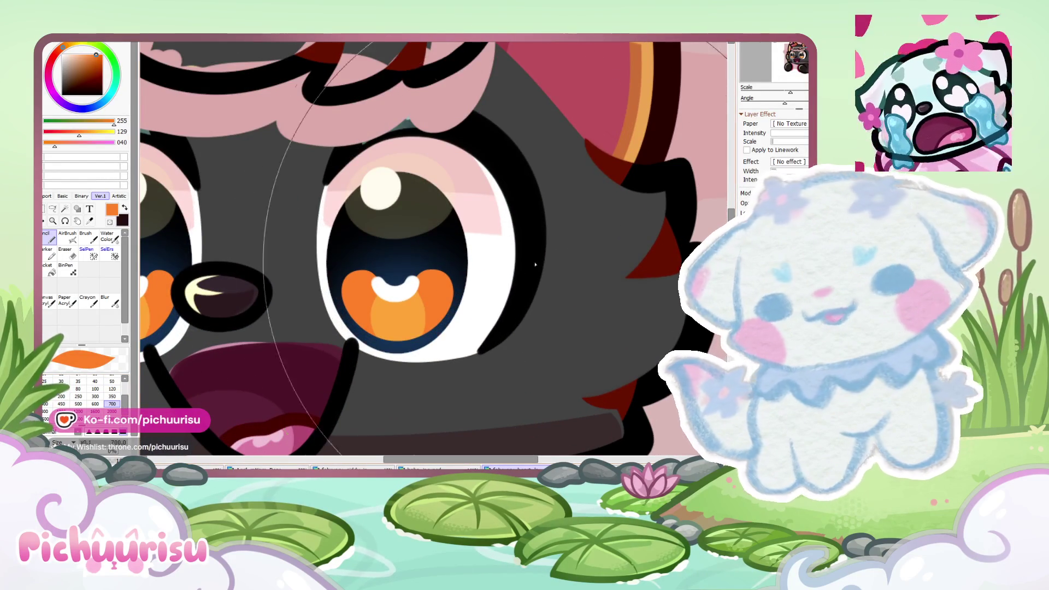
scroll(497, 274, down, 2)
scroll(546, 251, down, 3)
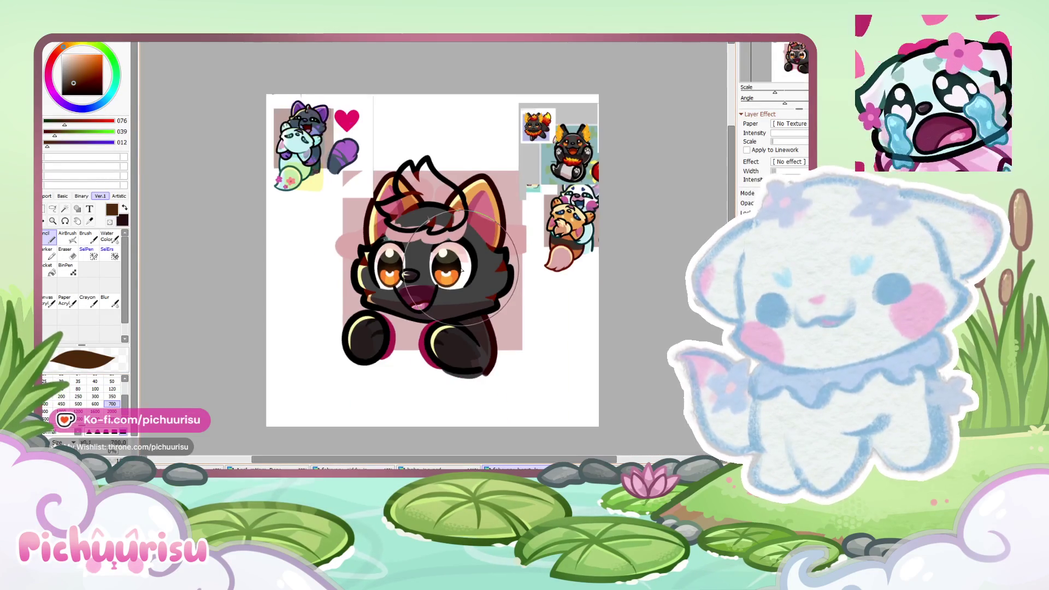
alt+click(600, 234)
scroll(600, 234, up, 2)
scroll(562, 60, up, 2)
scroll(563, 87, down, 2)
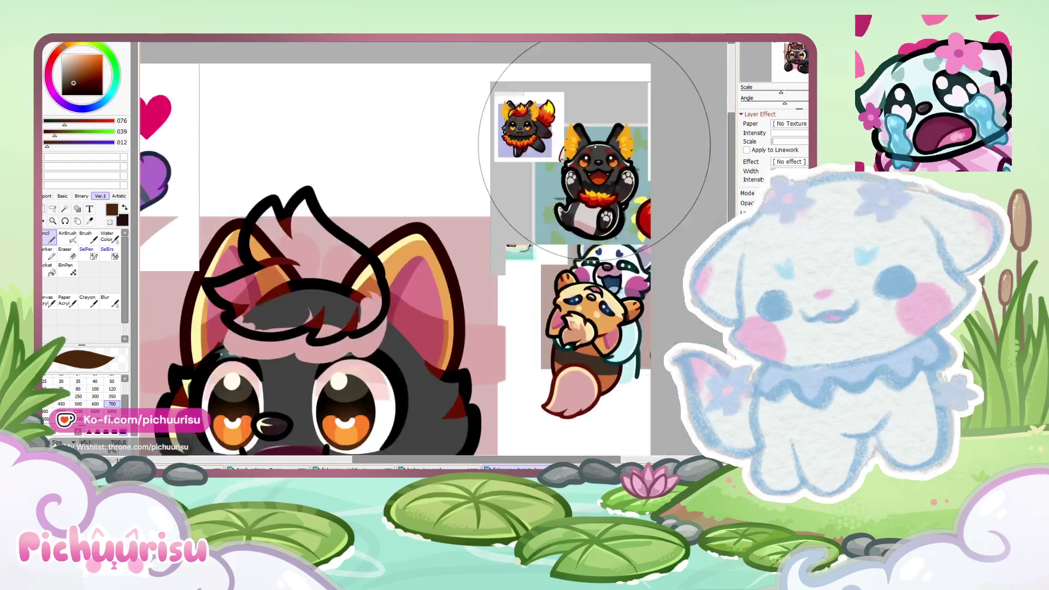
scroll(562, 87, down, 2)
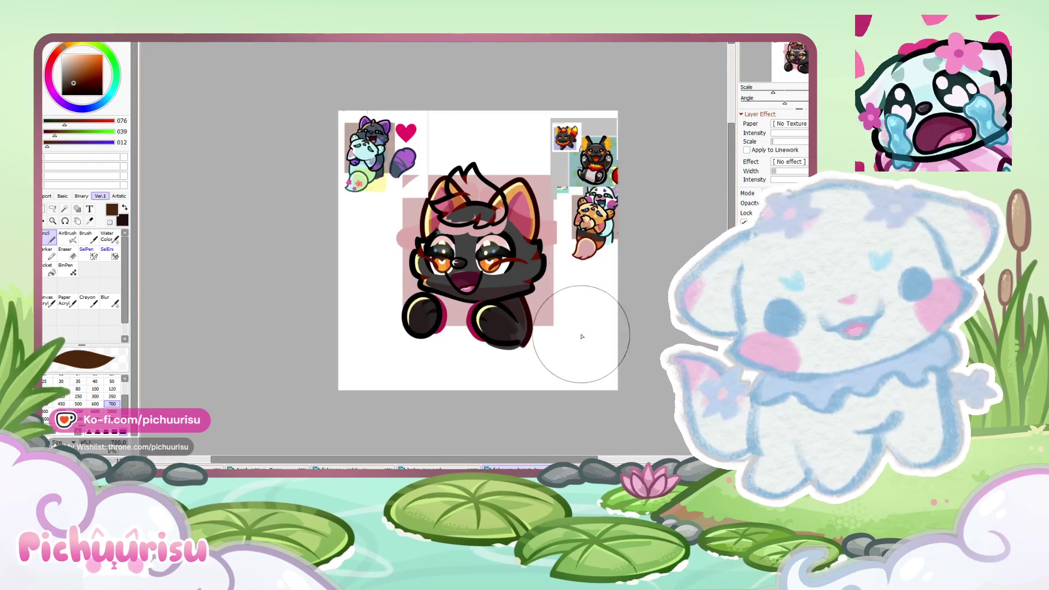
scroll(508, 244, up, 2)
scroll(507, 244, up, 2)
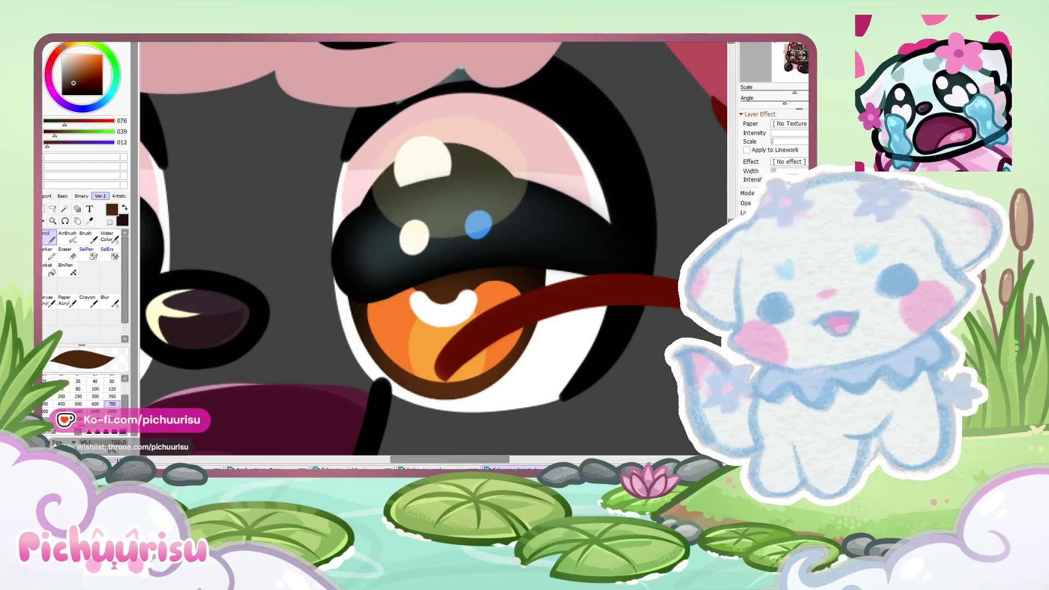
Step: Cover the remaining blue eye highlight with orange
scroll(491, 263, down, 1)
scroll(492, 262, down, 2)
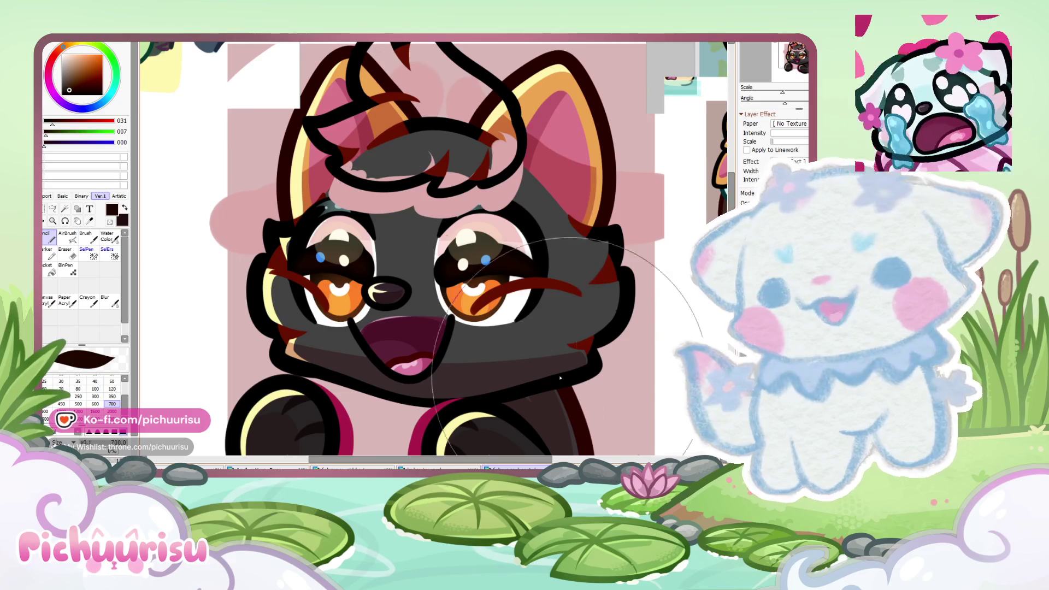
scroll(492, 251, up, 2)
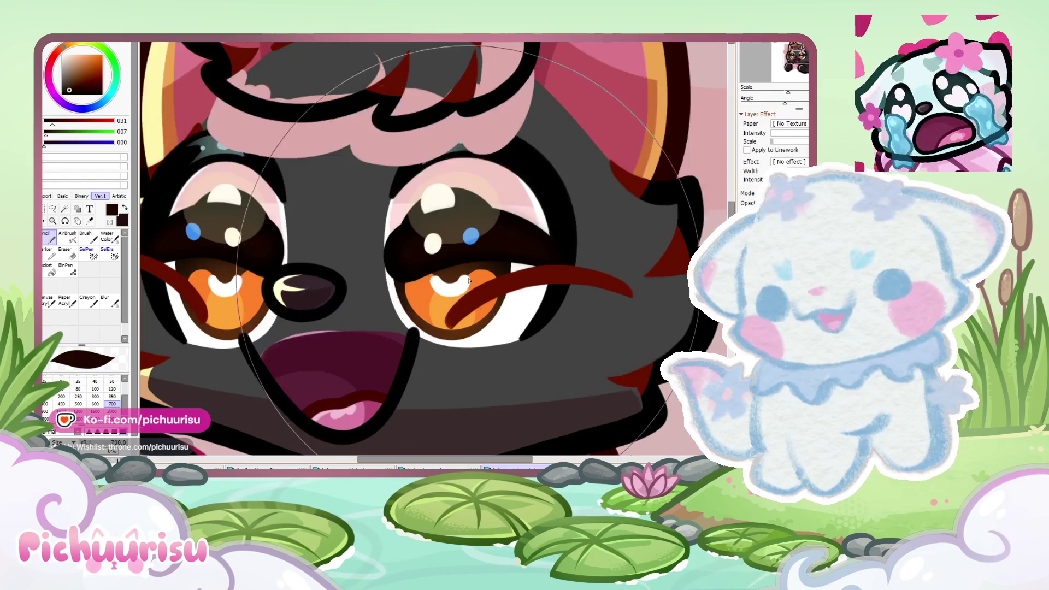
scroll(481, 241, up, 2)
scroll(475, 231, up, 2)
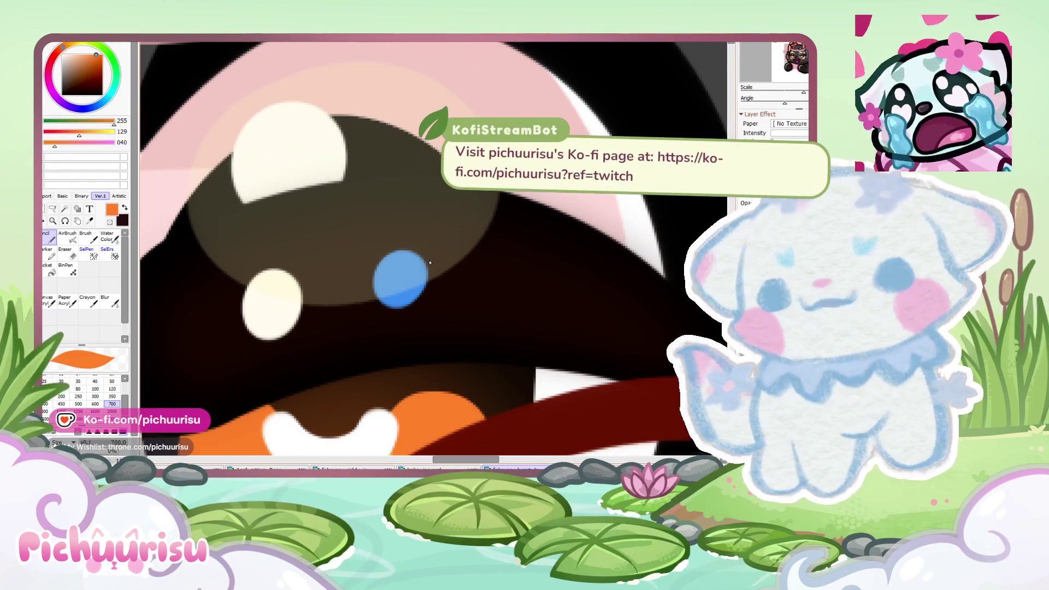
click(112, 381)
click(400, 276)
Step: Sample the near-black from the reference and shade the nose with a soft dark-grey stroke
scroll(488, 299, down, 3)
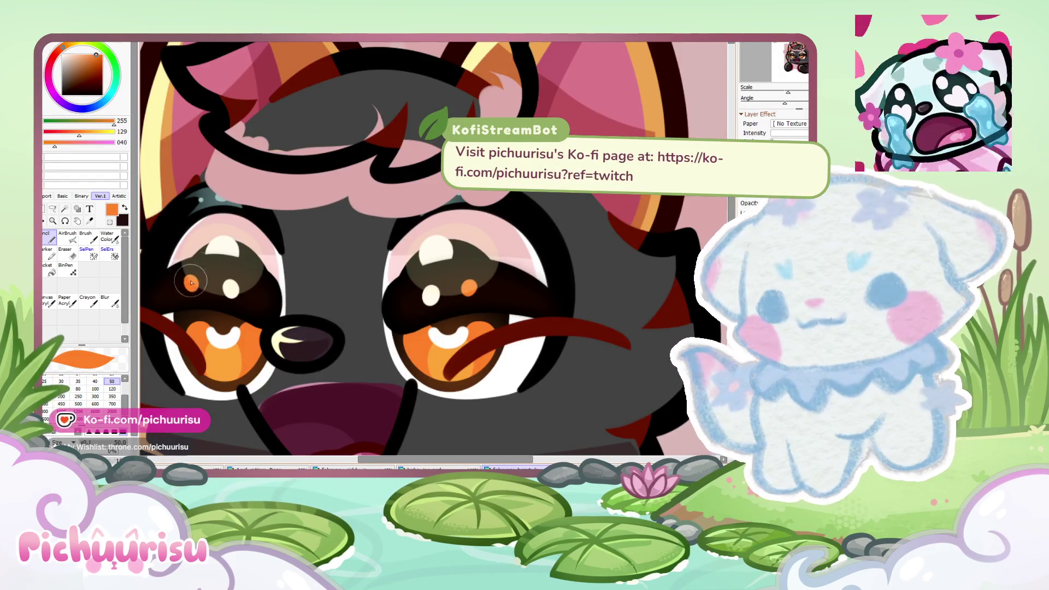
scroll(523, 269, down, 3)
scroll(656, 137, up, 2)
scroll(655, 137, up, 2)
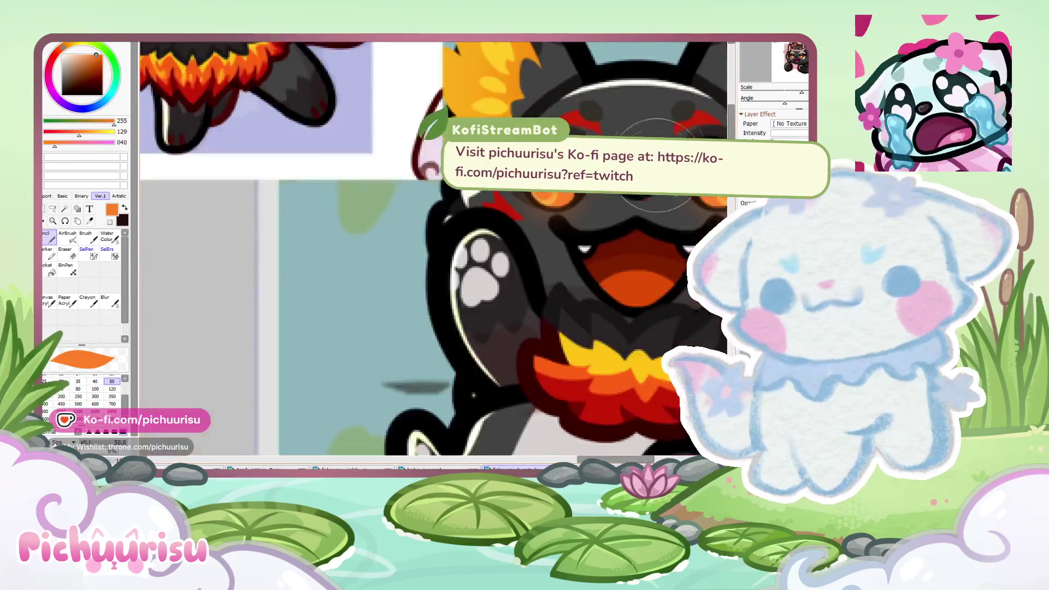
scroll(656, 137, up, 2)
alt+click(648, 172)
scroll(546, 218, down, 2)
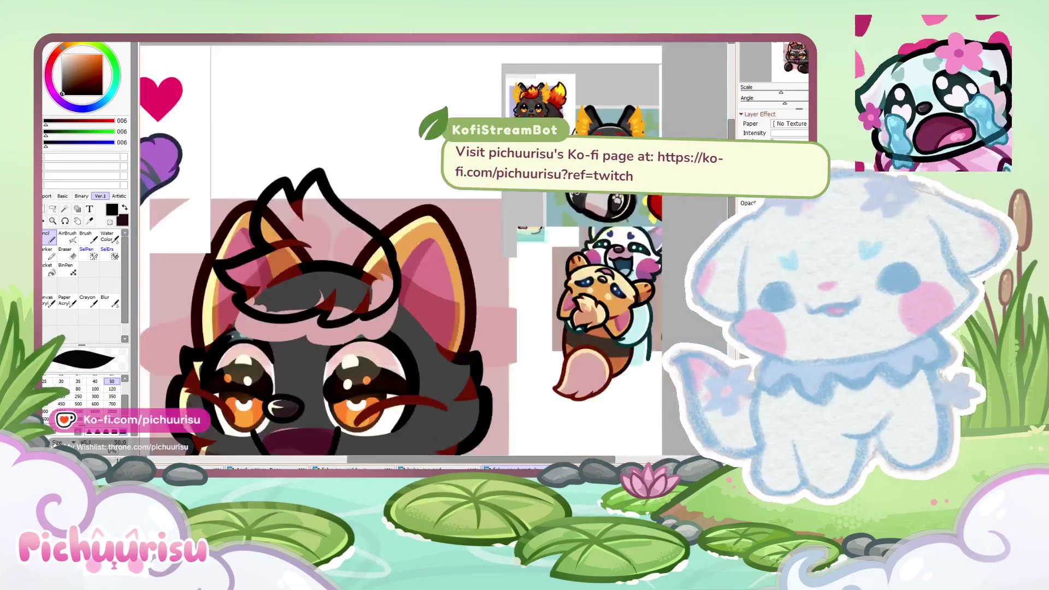
scroll(546, 218, down, 2)
scroll(503, 220, up, 3)
scroll(503, 219, up, 2)
scroll(685, 195, up, 2)
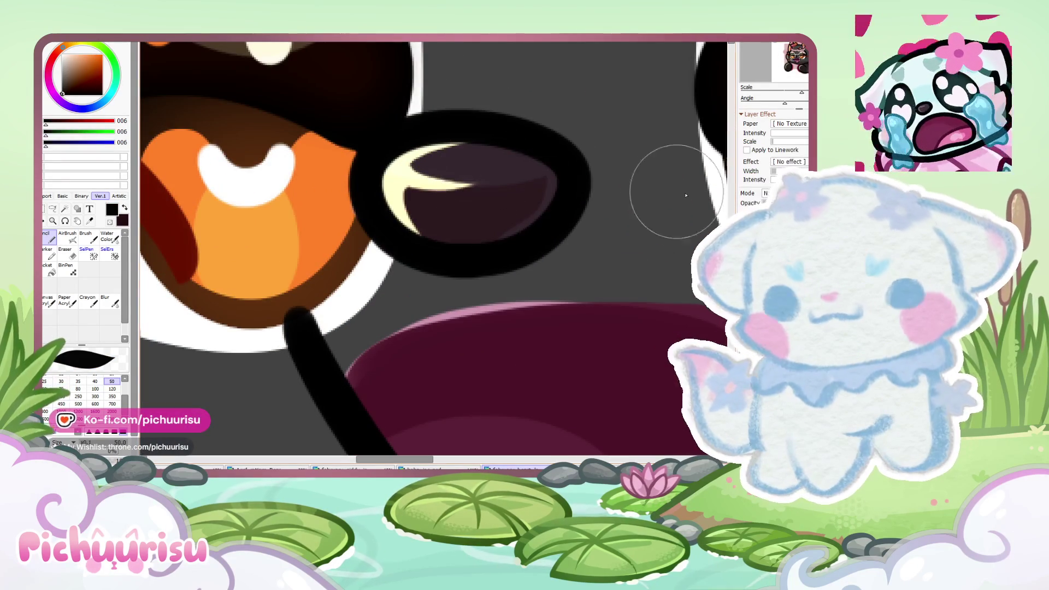
scroll(344, 325, down, 2)
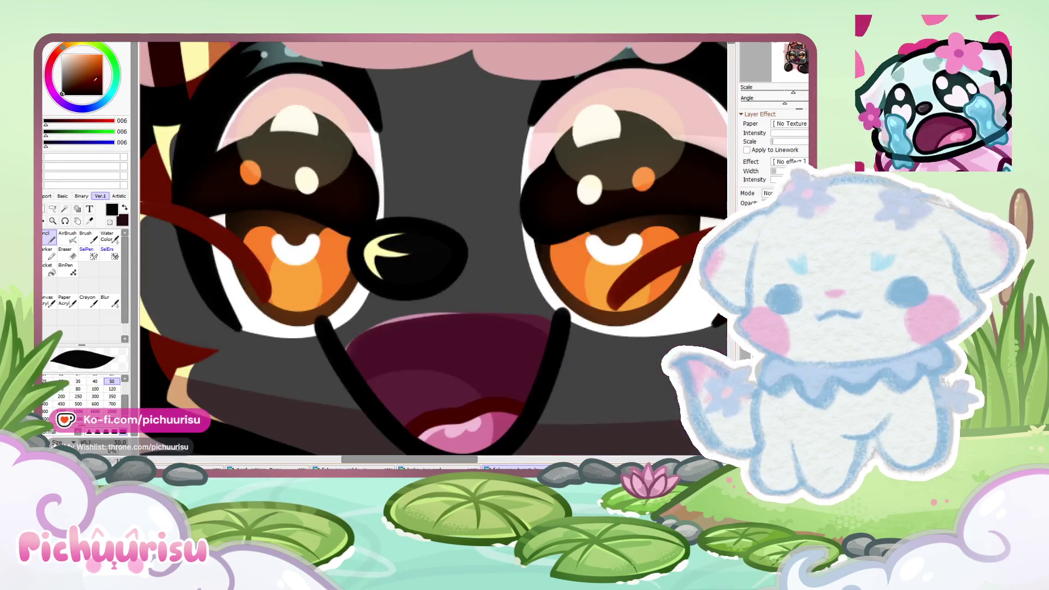
drag(456, 265, 383, 256)
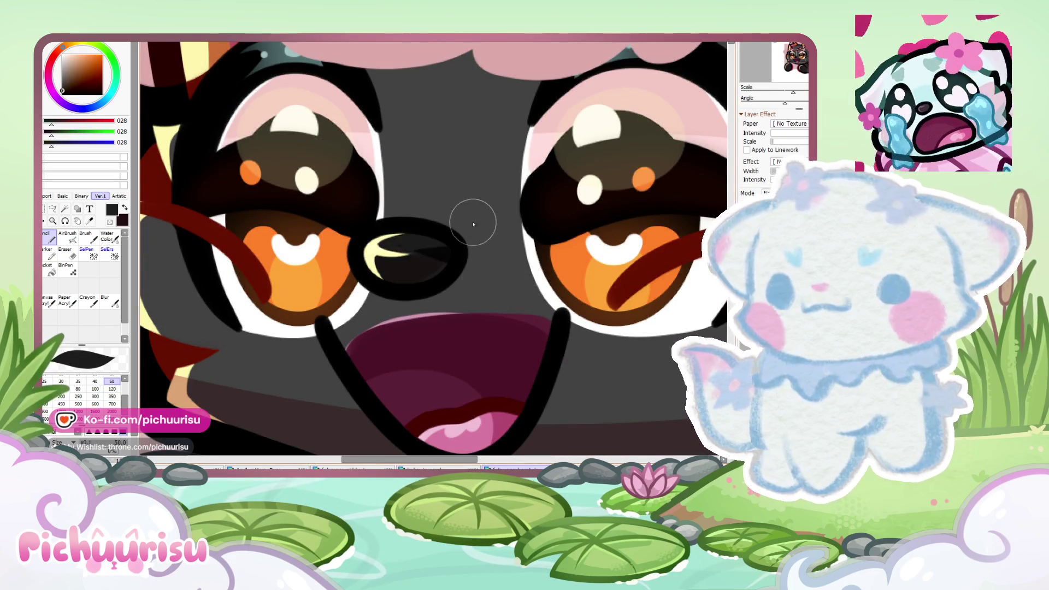
scroll(412, 242, down, 3)
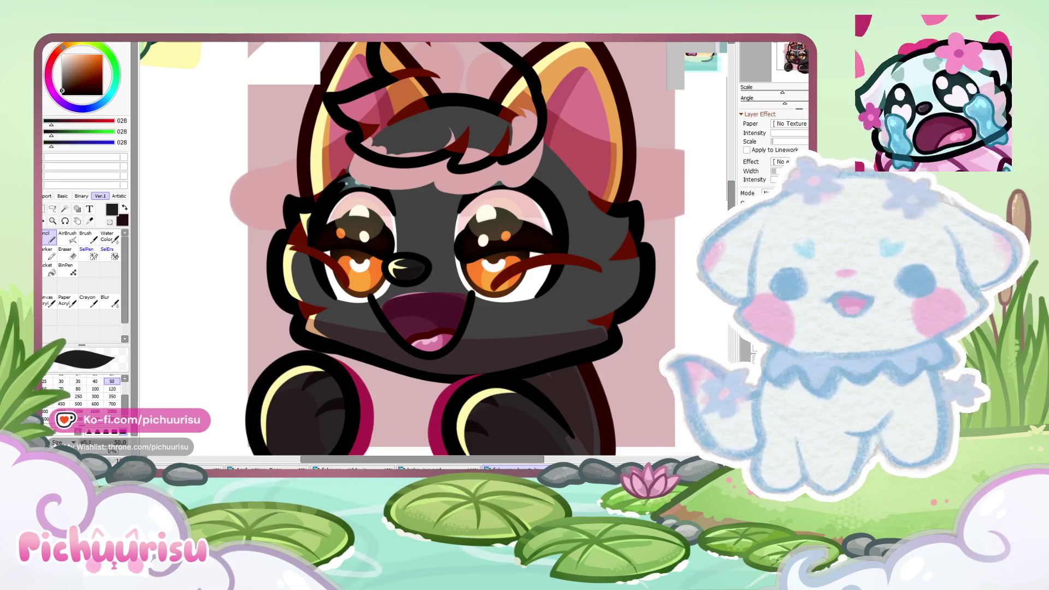
scroll(471, 263, down, 3)
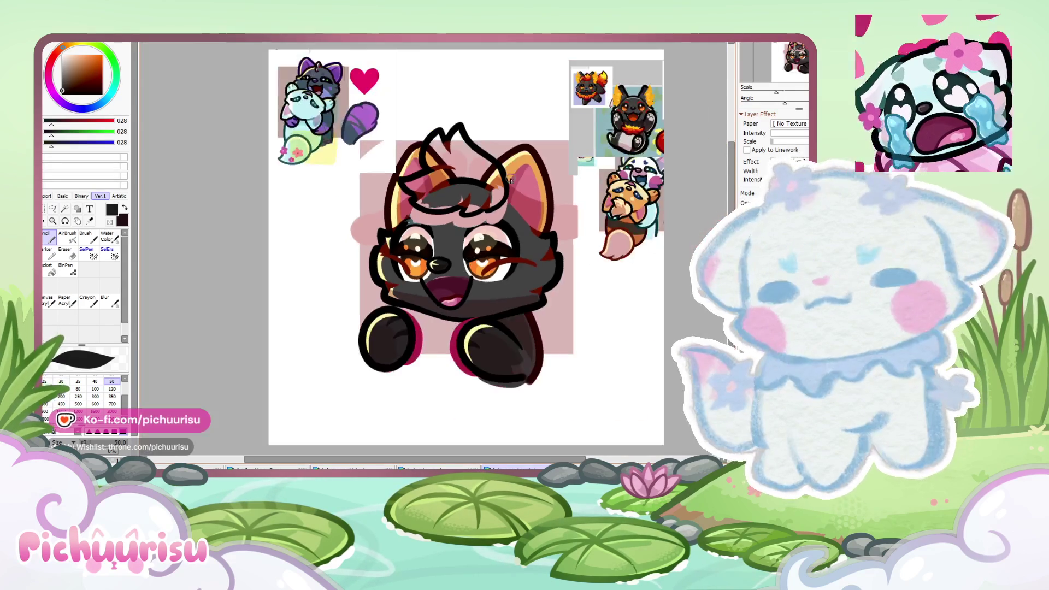
Step: Enlarge the brush to 120 and paint the red cheek triangle and wedge black
scroll(527, 115, up, 2)
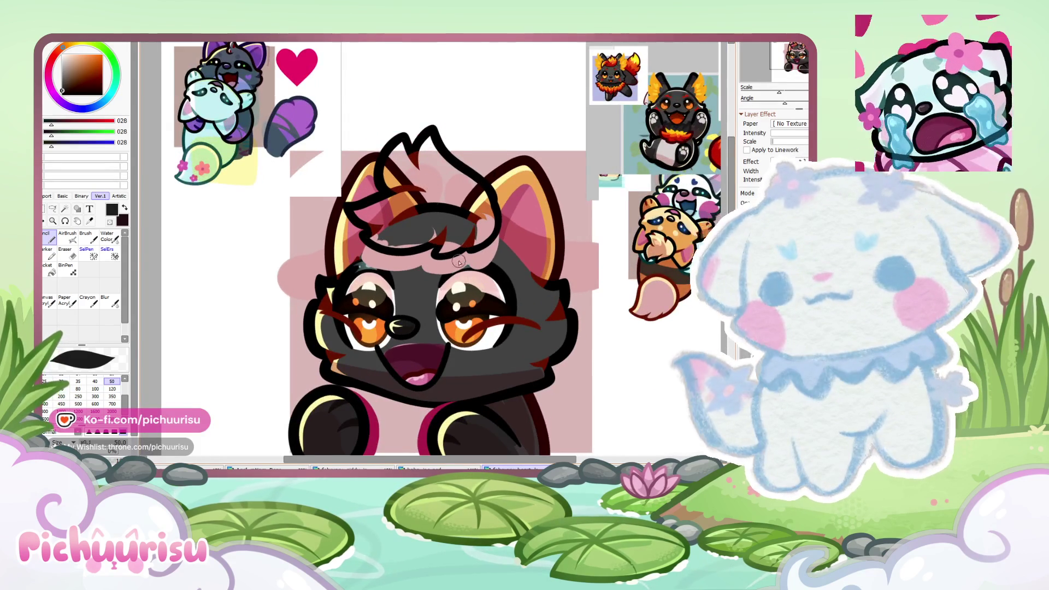
scroll(459, 262, down, 2)
scroll(519, 229, up, 3)
scroll(568, 202, down, 3)
scroll(615, 174, up, 2)
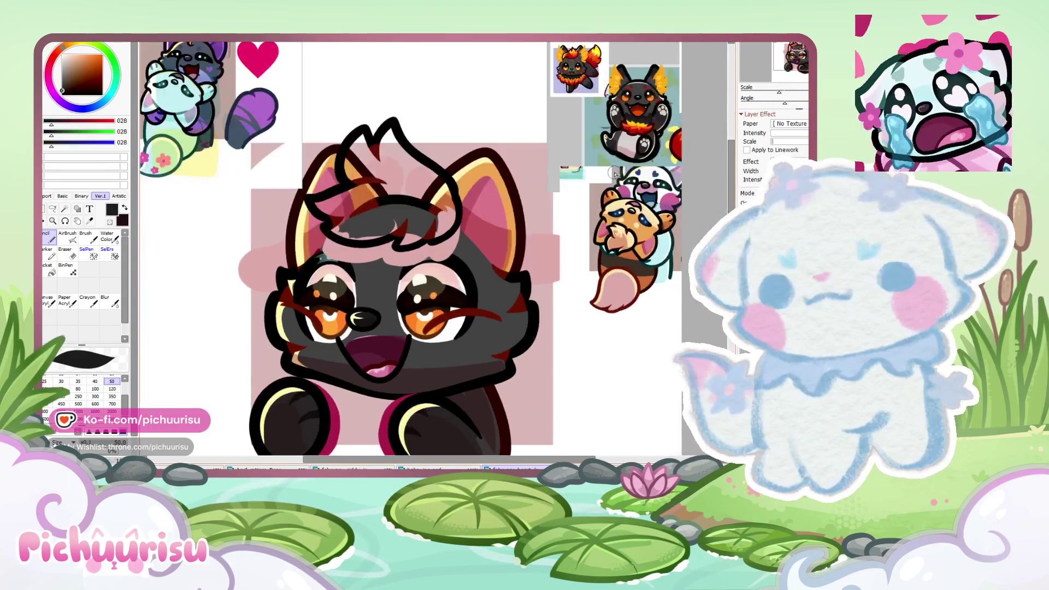
scroll(615, 174, up, 2)
scroll(601, 136, up, 2)
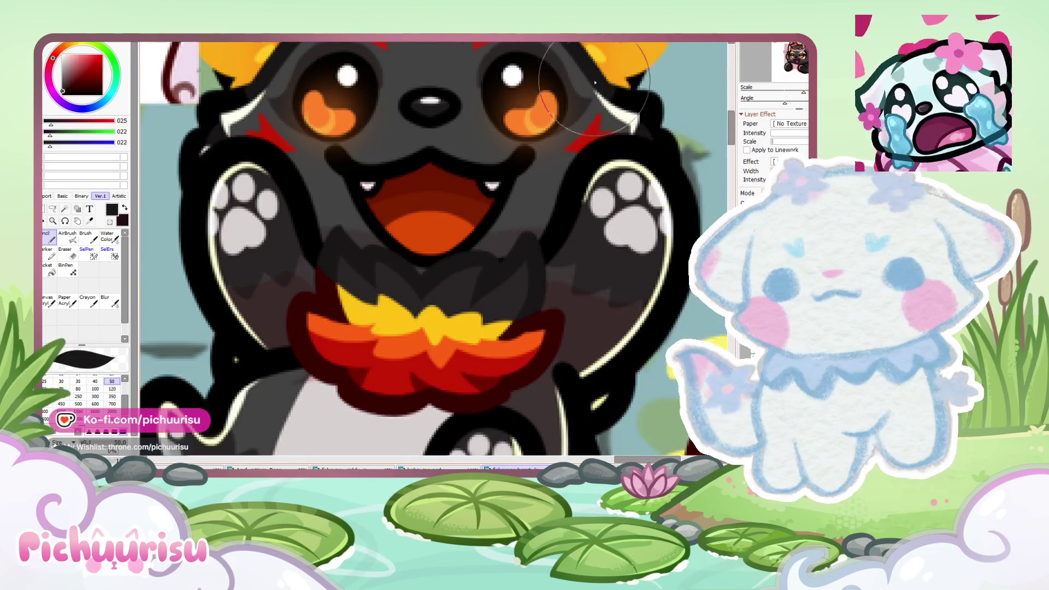
scroll(595, 82, down, 2)
scroll(497, 290, up, 2)
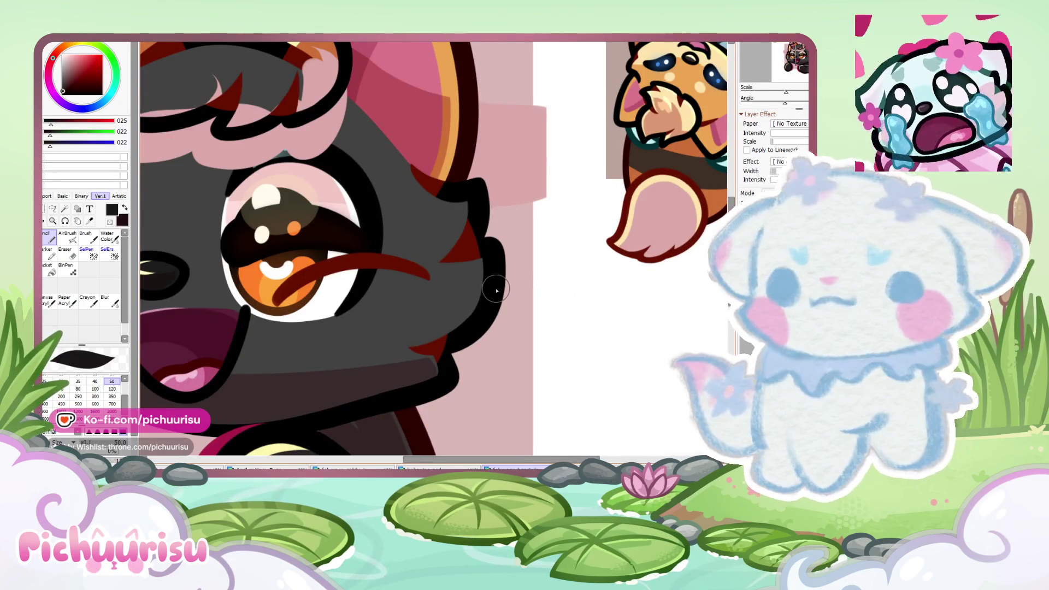
scroll(497, 291, up, 1)
key(bracketright)
key(bracketright)
key(bracketright)
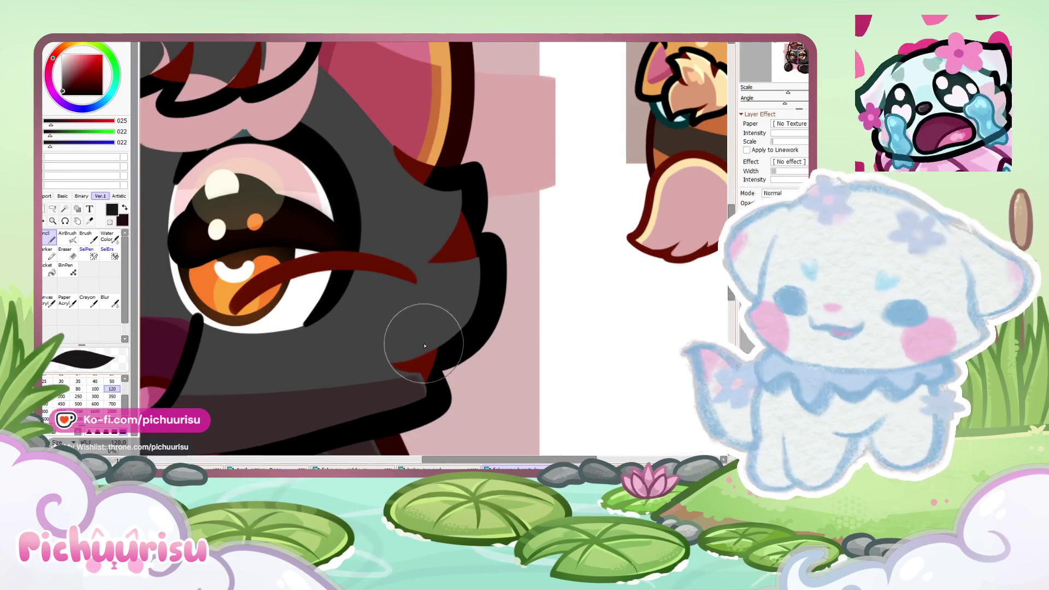
scroll(418, 343, up, 1)
drag(391, 350, 404, 338)
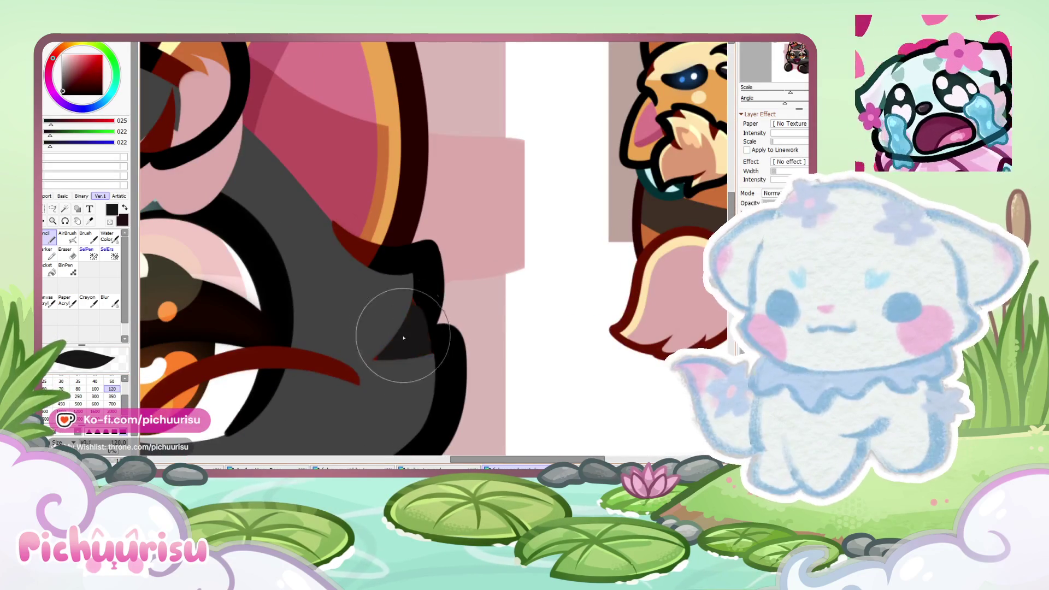
drag(336, 225, 367, 254)
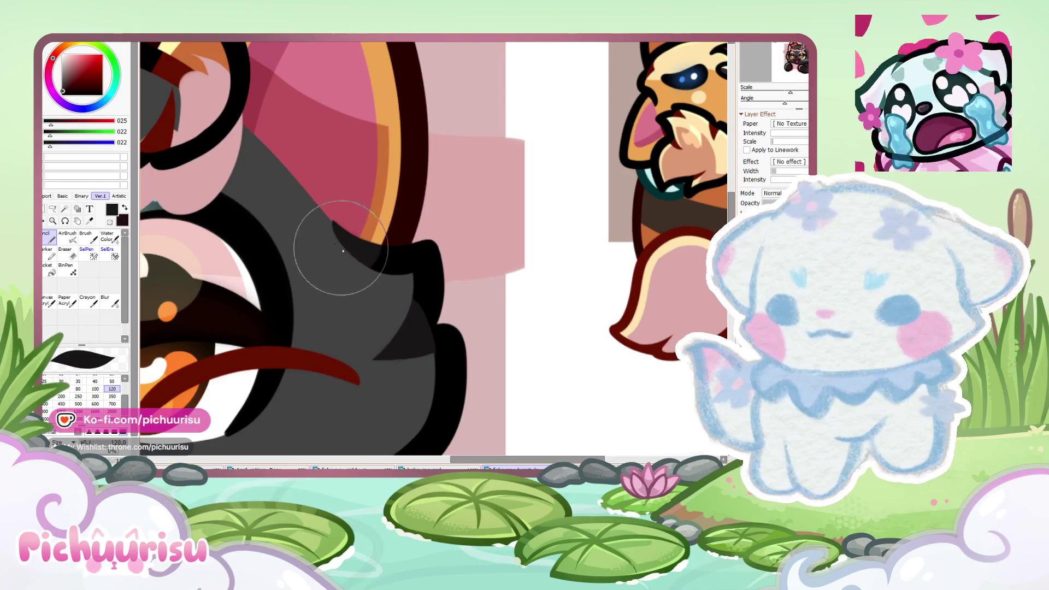
Step: Set the brush size back to 50
scroll(343, 251, down, 4)
scroll(273, 316, up, 3)
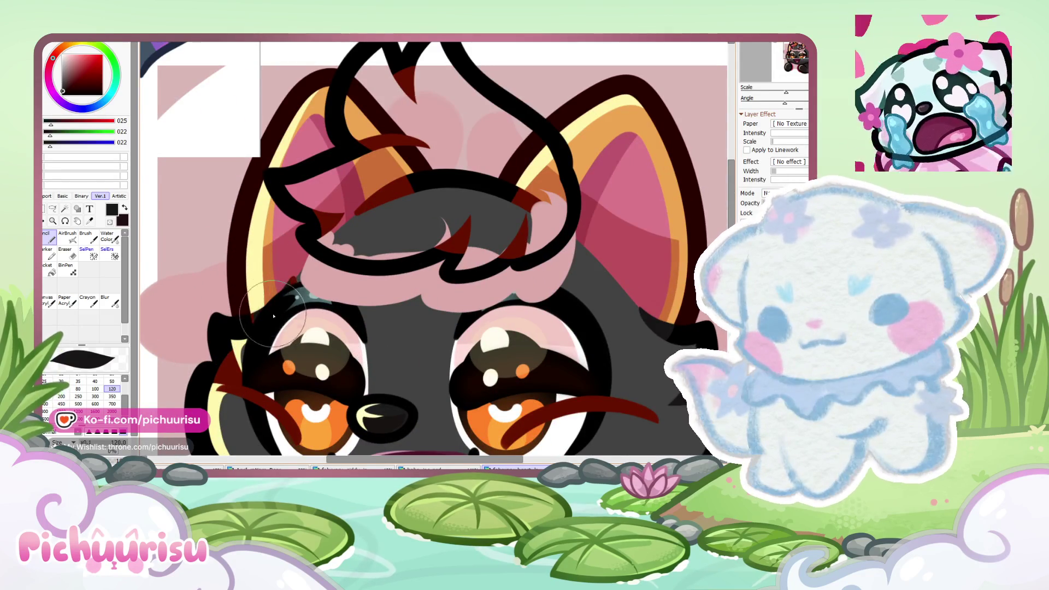
scroll(273, 316, down, 2)
scroll(250, 355, up, 3)
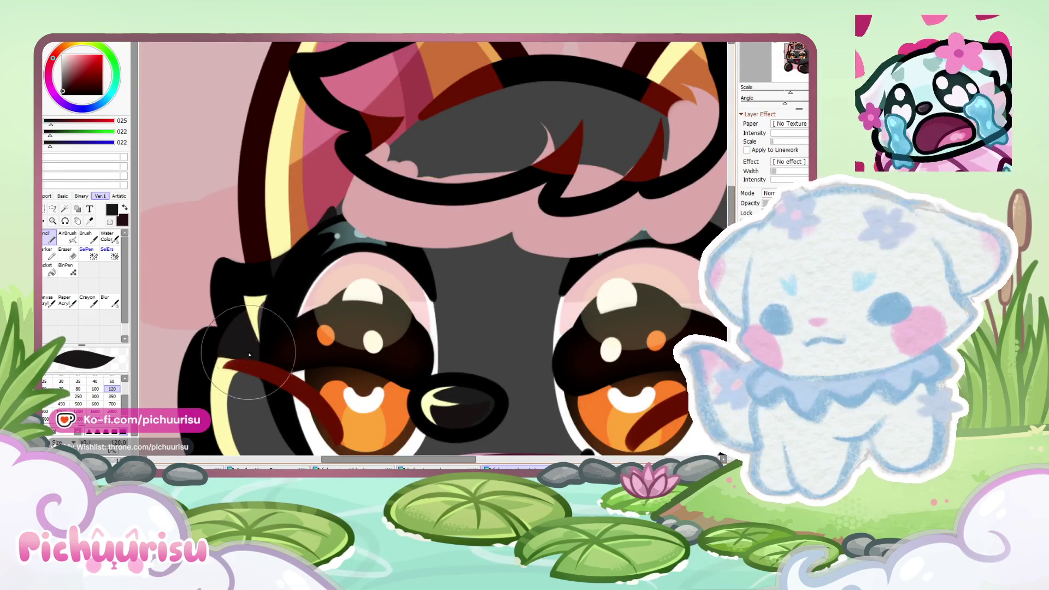
scroll(249, 355, down, 3)
scroll(249, 355, up, 2)
click(112, 381)
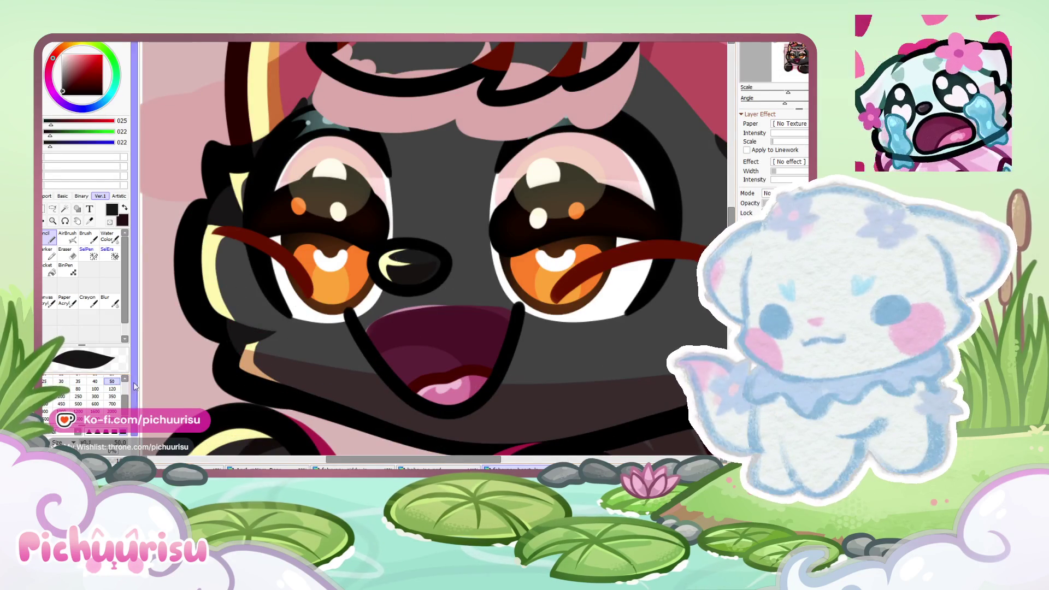
scroll(250, 314, down, 2)
scroll(249, 314, up, 2)
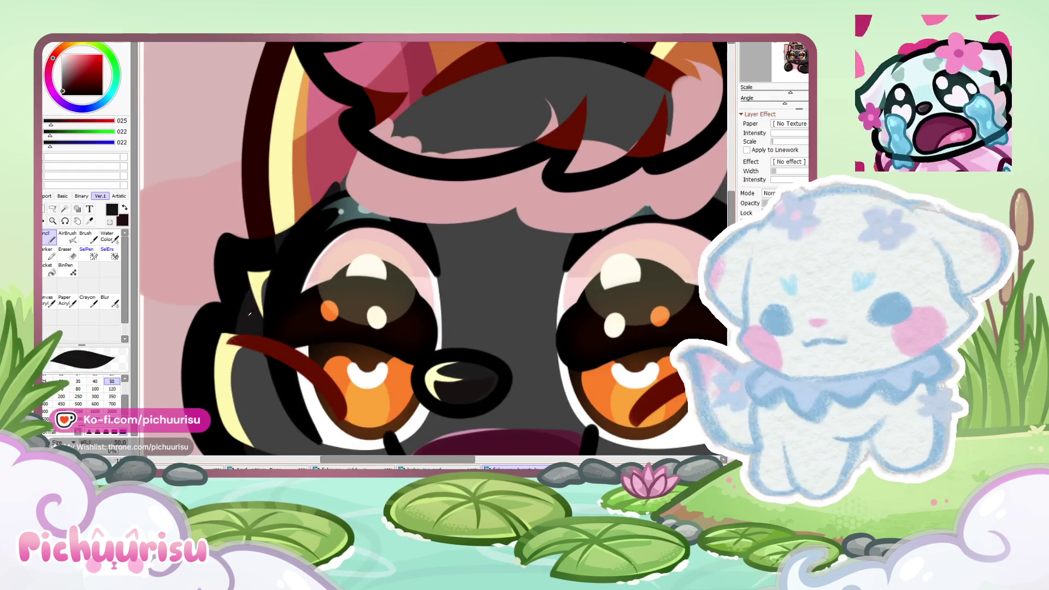
scroll(249, 314, down, 2)
scroll(248, 189, up, 3)
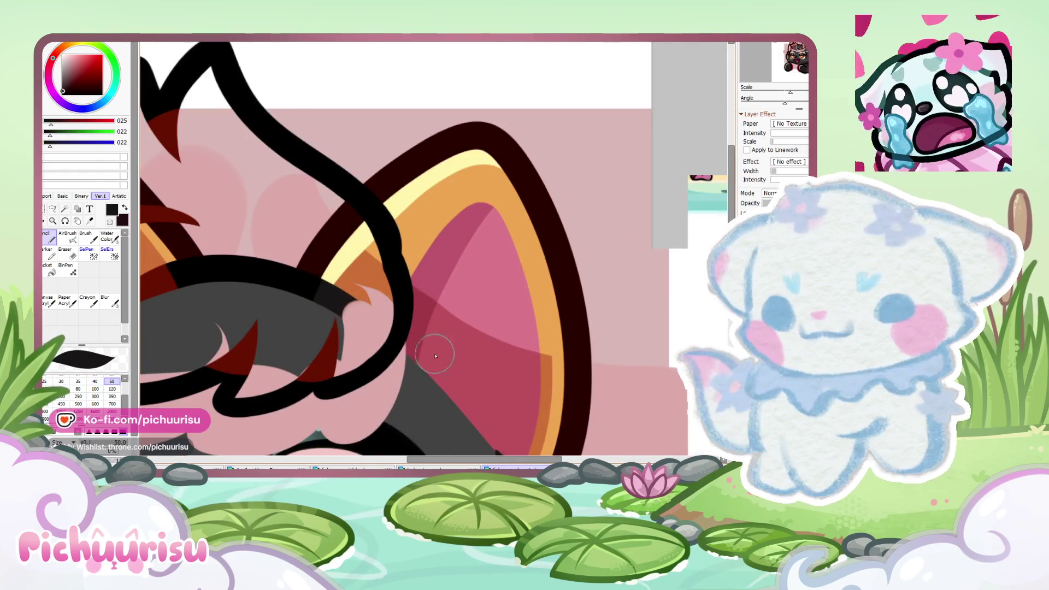
scroll(435, 355, down, 2)
scroll(294, 261, up, 2)
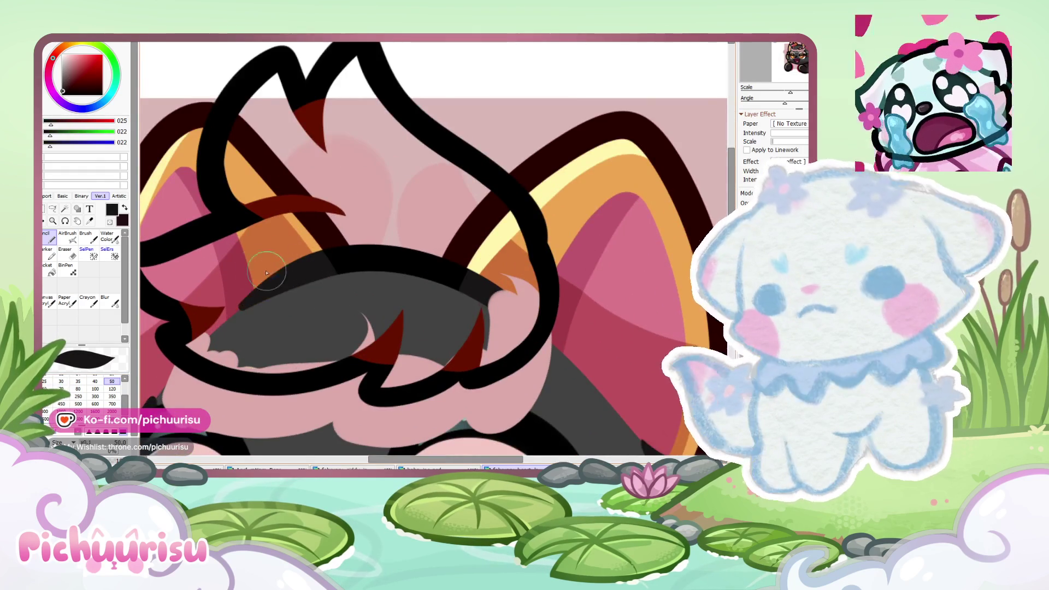
scroll(266, 272, down, 3)
scroll(374, 335, down, 1)
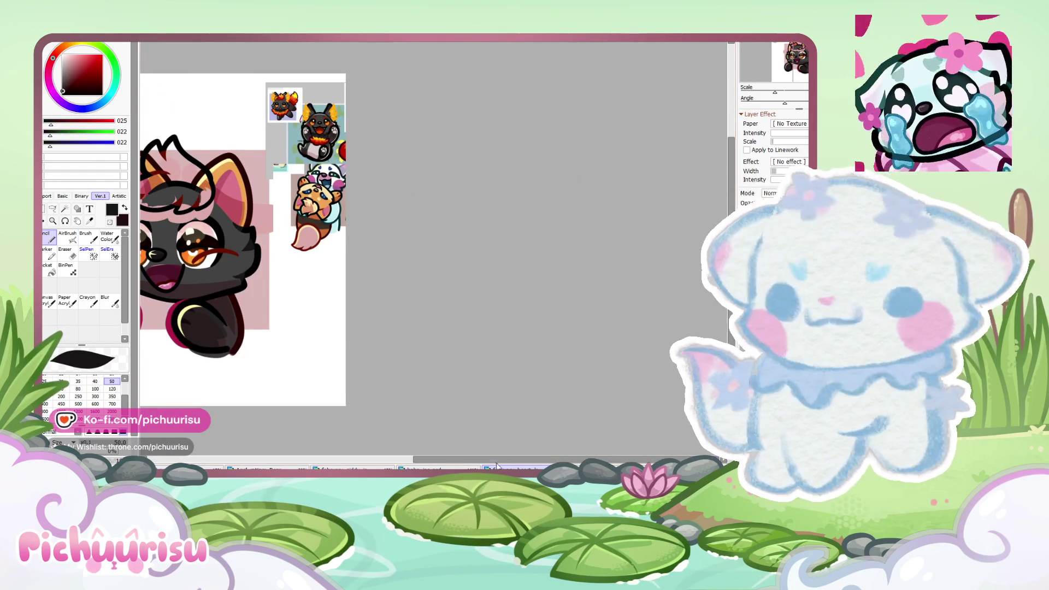
Step: Hide the fox's pink hair tuft layer
drag(496, 465, 397, 432)
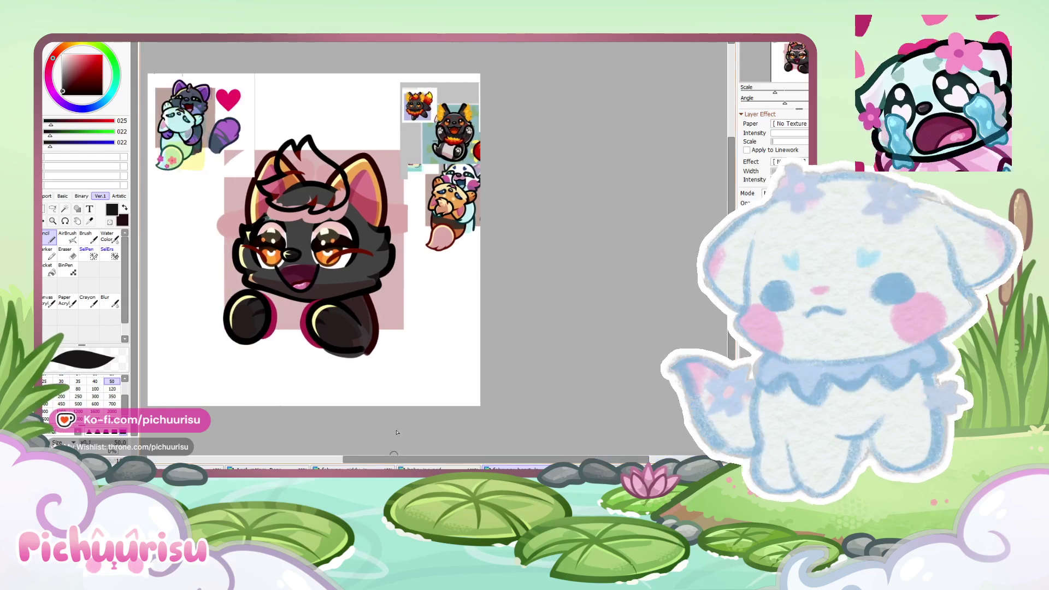
scroll(382, 382, up, 3)
scroll(355, 317, up, 1)
scroll(341, 282, down, 2)
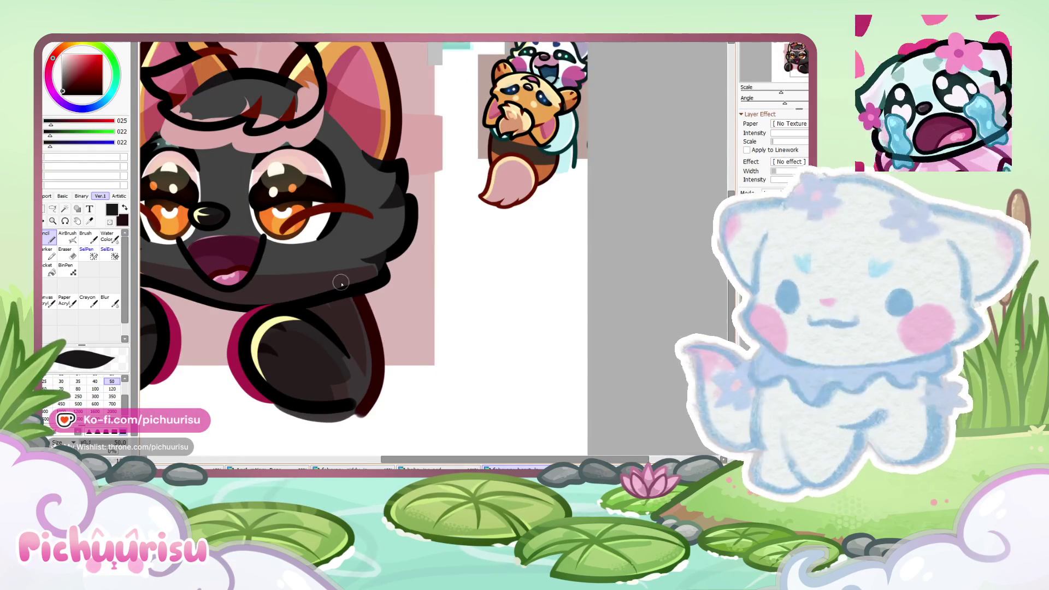
scroll(336, 402, down, 2)
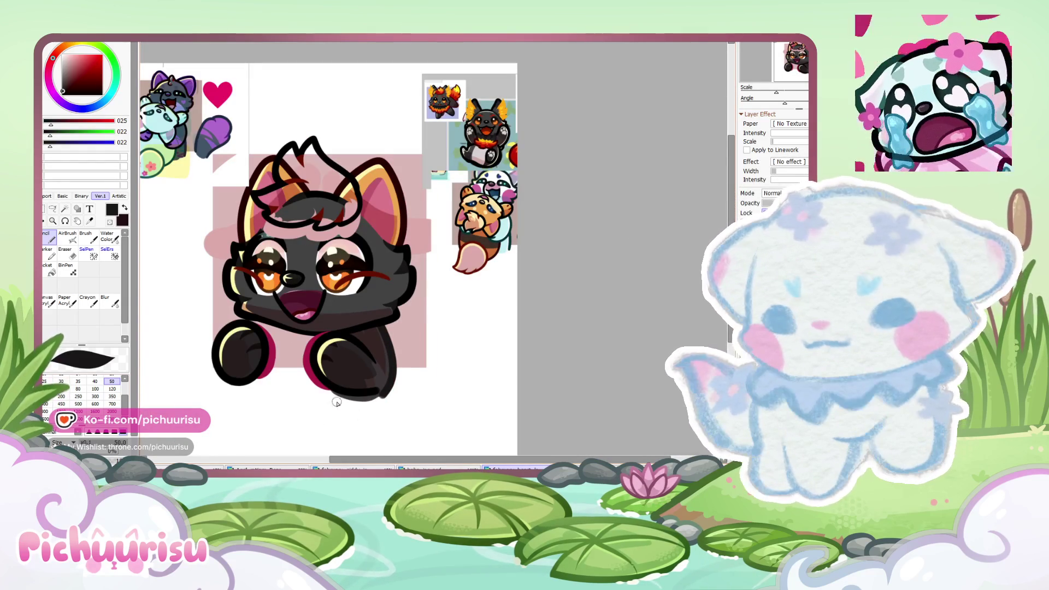
scroll(490, 201, up, 1)
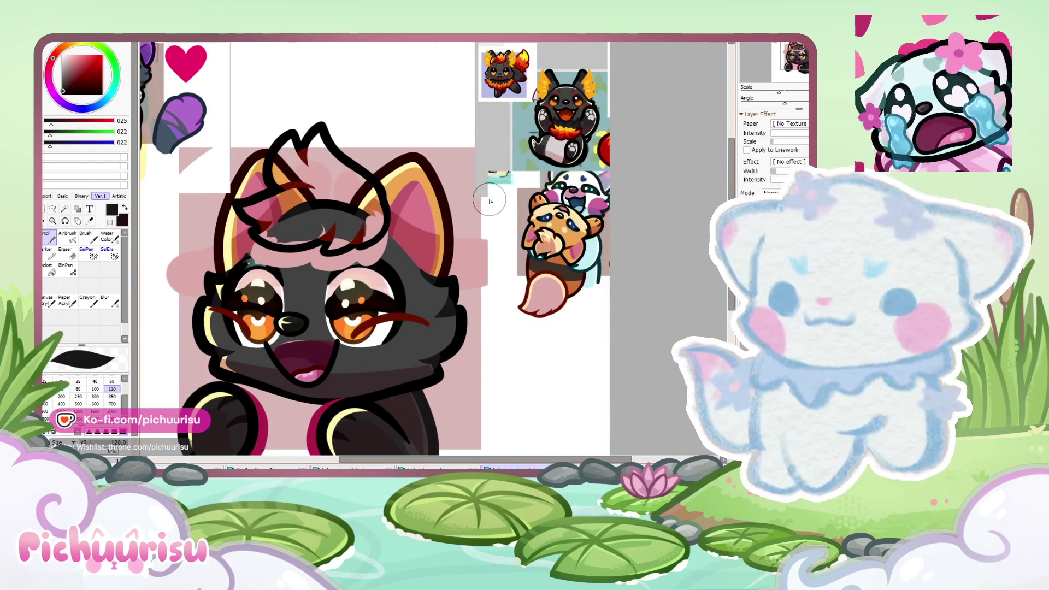
scroll(584, 175, up, 1)
scroll(579, 109, up, 1)
scroll(576, 52, up, 1)
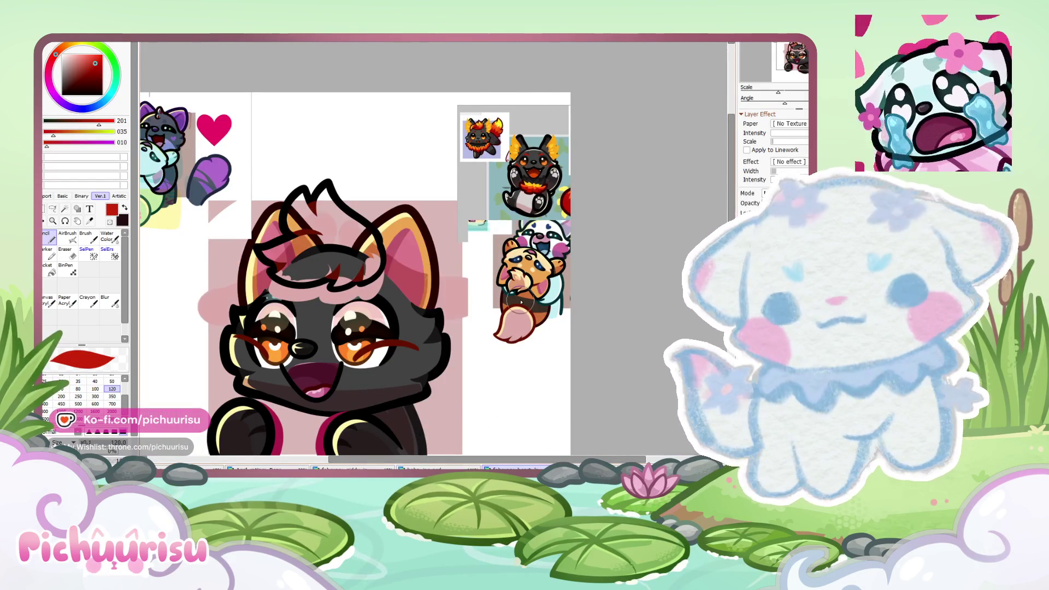
scroll(386, 248, up, 1)
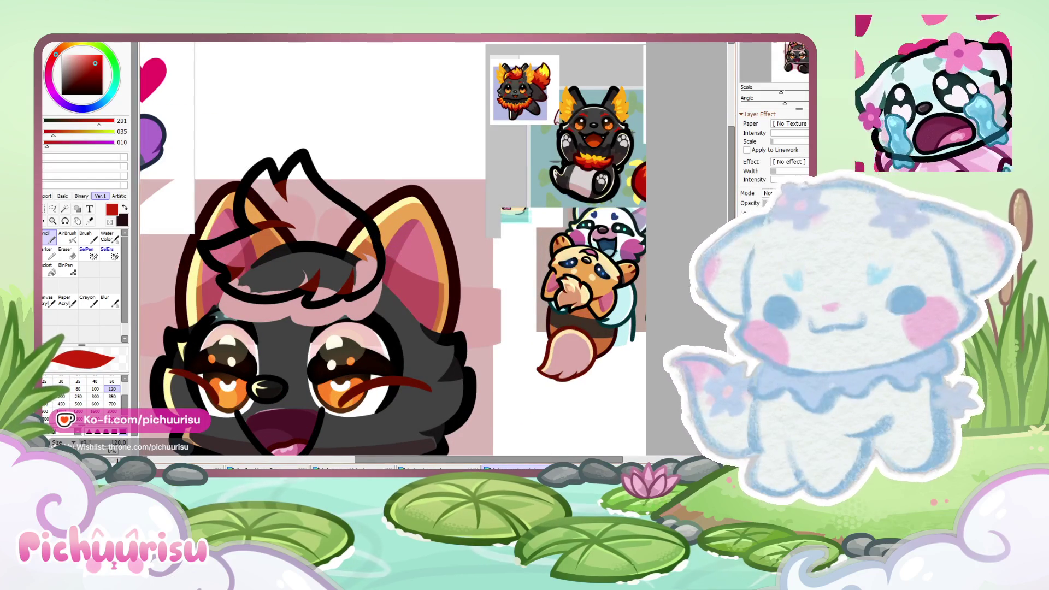
scroll(518, 293, down, 1)
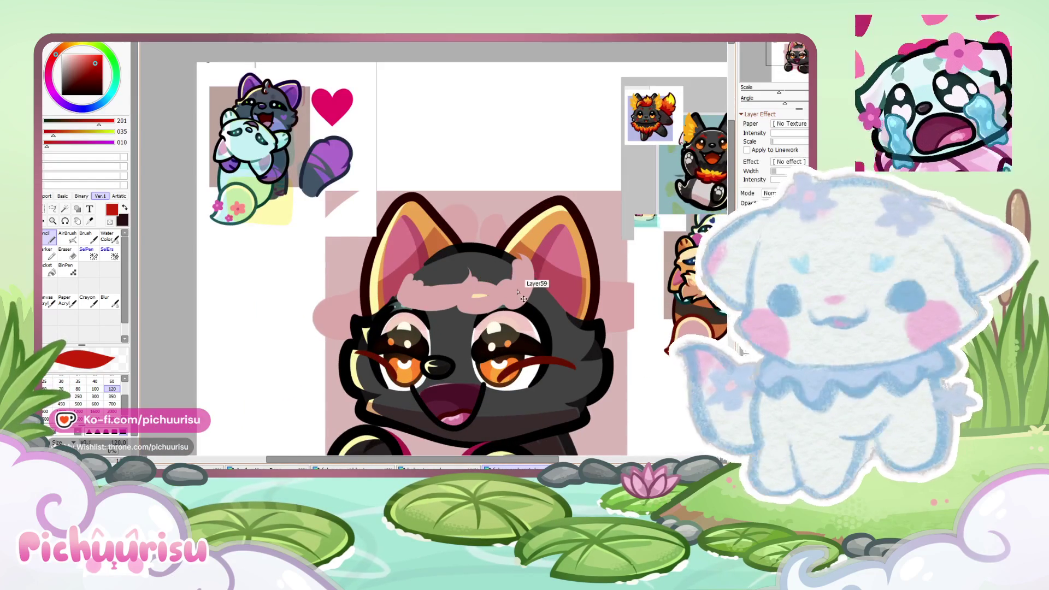
scroll(655, 376, down, 2)
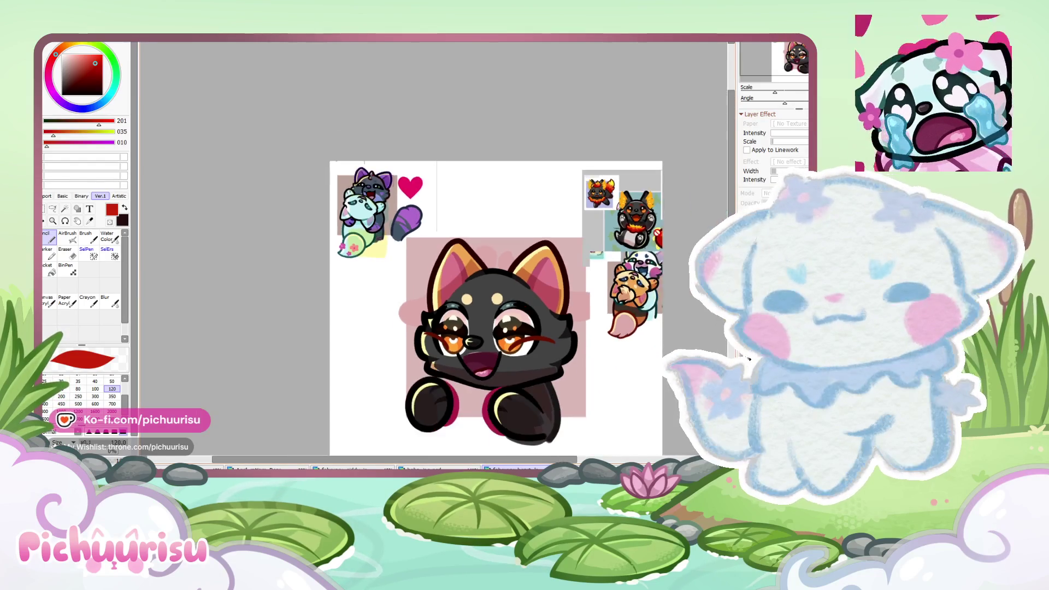
scroll(683, 191, up, 5)
Step: Sample the orange-red of the flame dog's tongue for the mouth interior
alt+click(573, 167)
scroll(573, 167, down, 4)
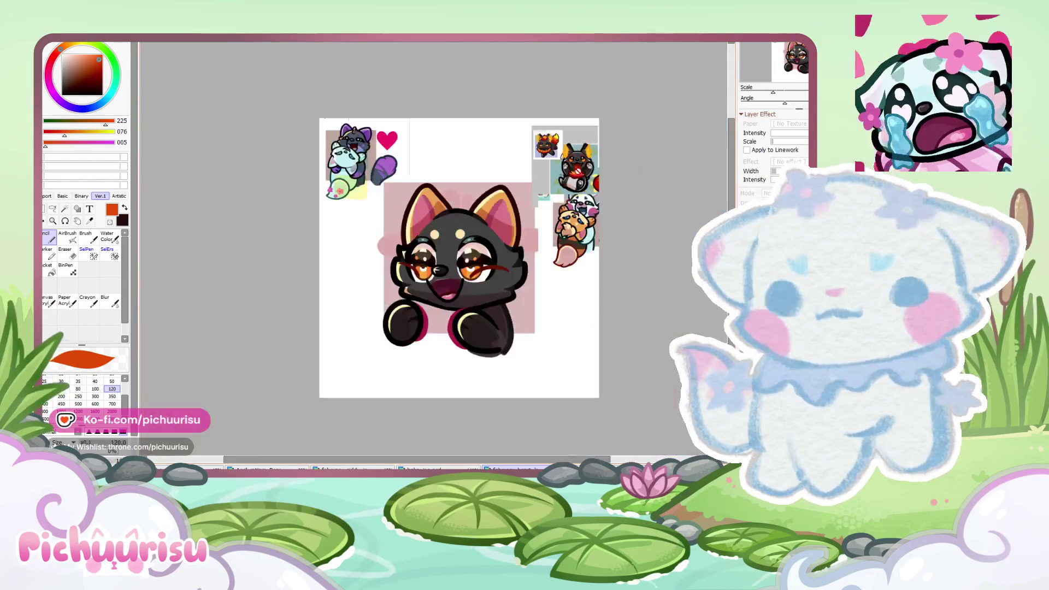
scroll(439, 323, up, 3)
scroll(439, 323, up, 3)
scroll(462, 305, down, 3)
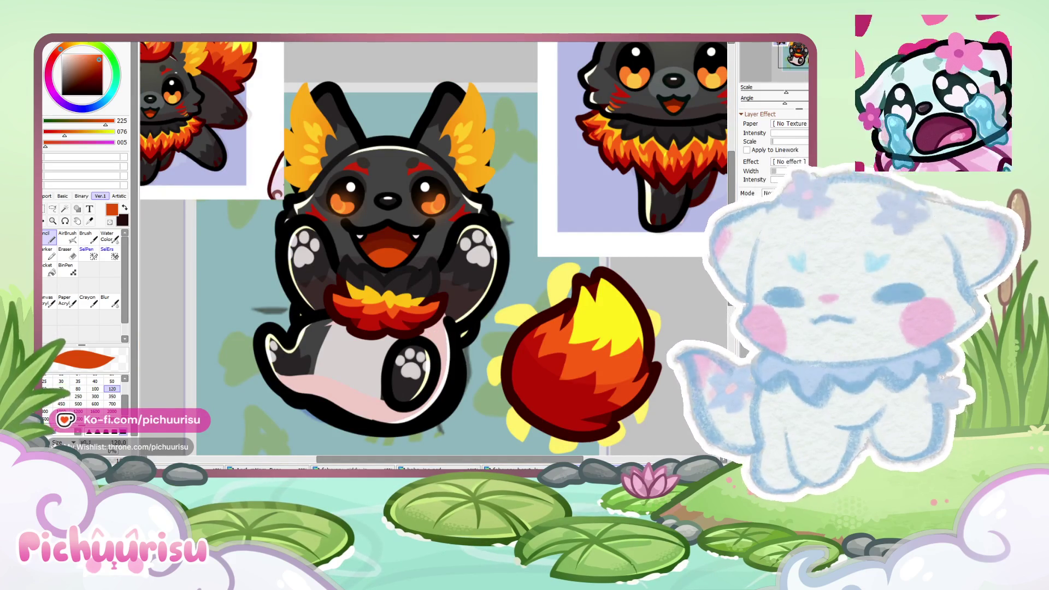
scroll(416, 326, down, 1)
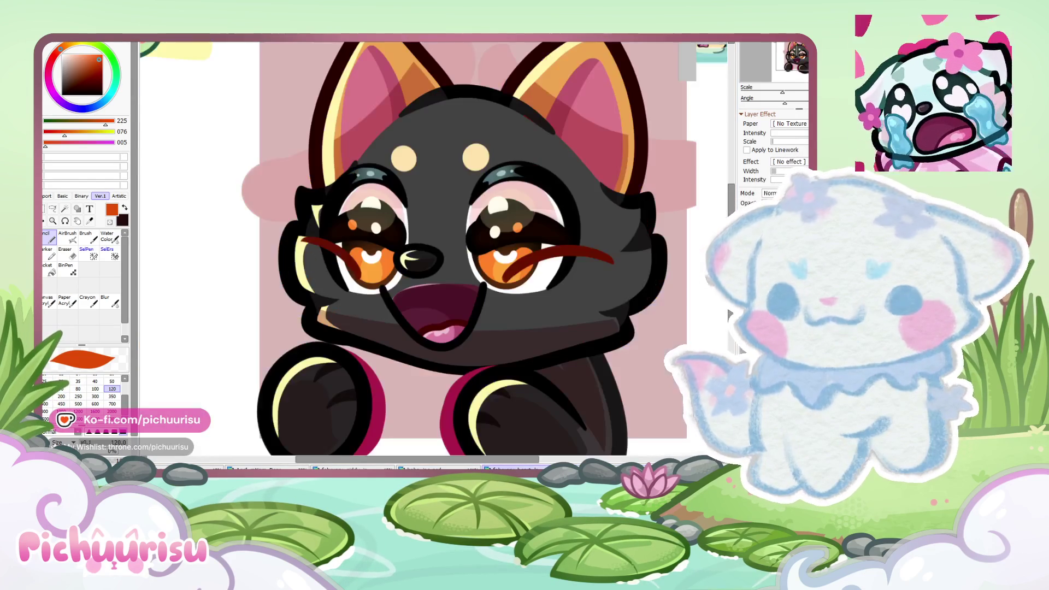
scroll(322, 262, down, 2)
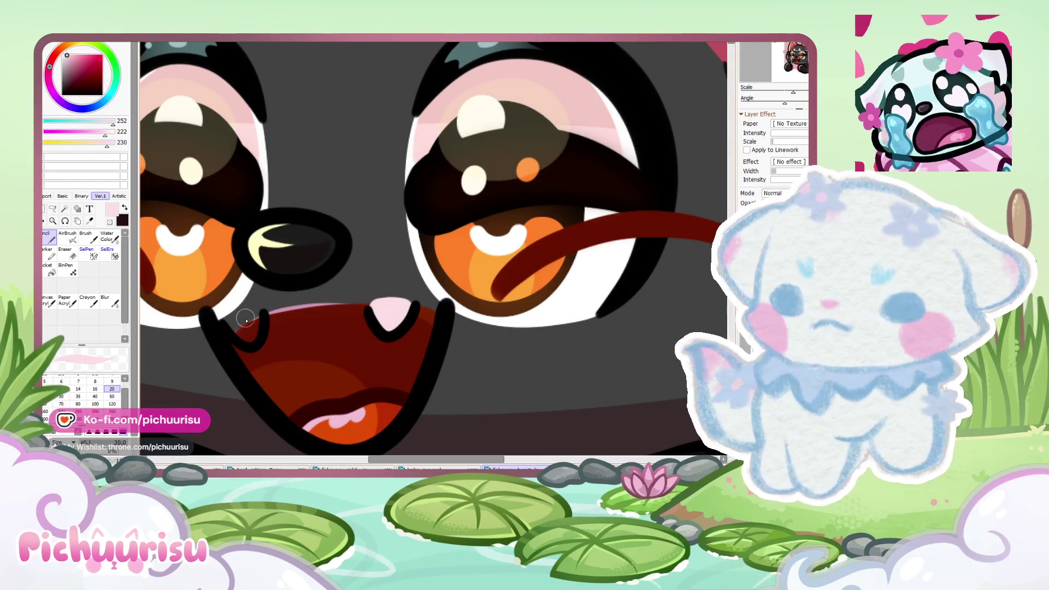
Step: Fill the left fang with pink, add a white edge highlight, and pick the pink fang colour
drag(256, 331, 245, 331)
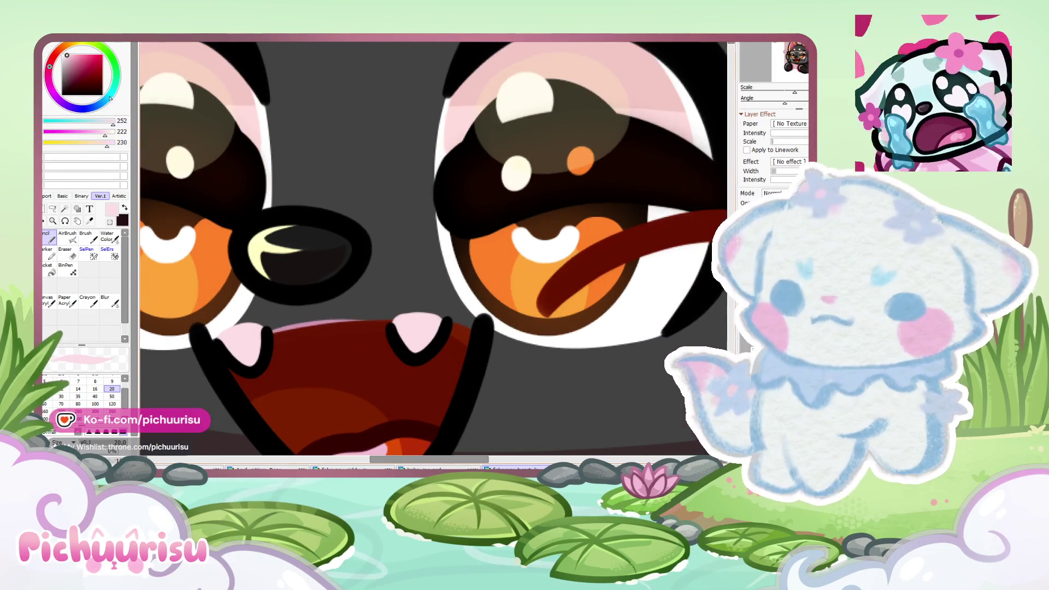
drag(368, 354, 382, 371)
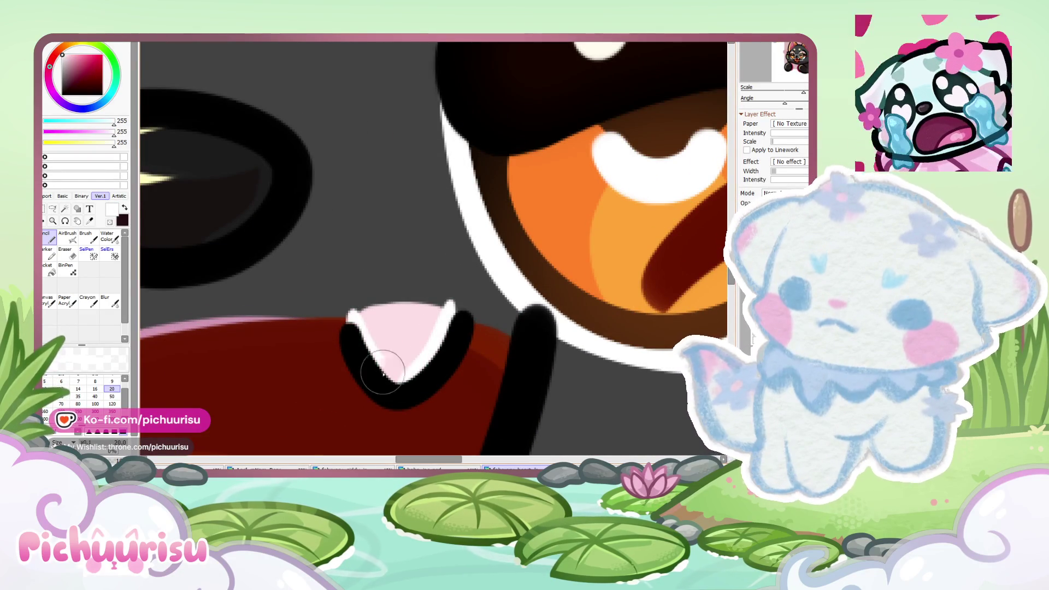
mouse_move(360, 309)
mouse_down()
mouse_move(419, 346)
mouse_move(438, 318)
mouse_up()
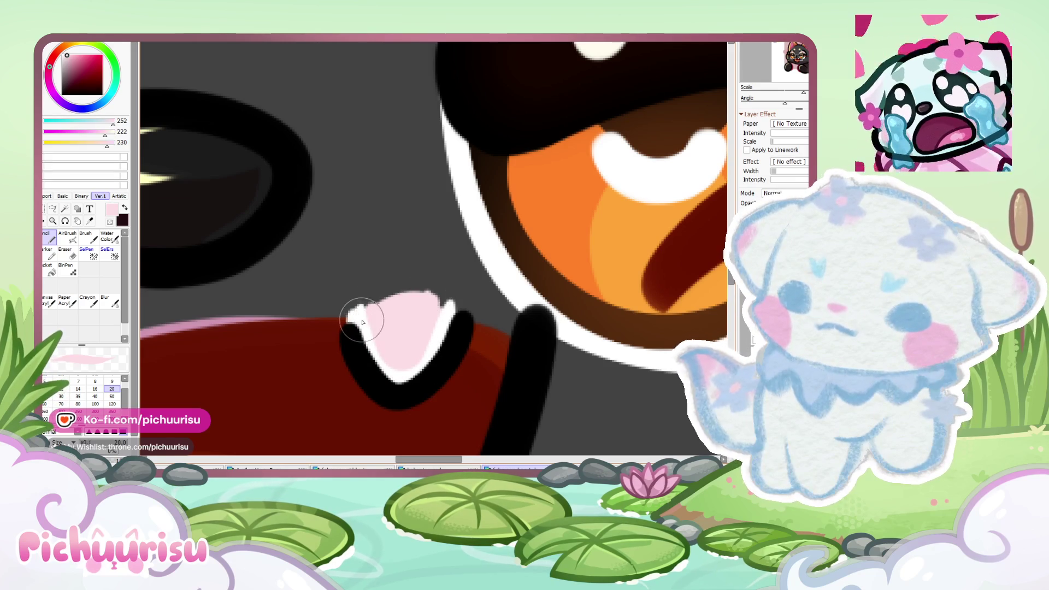
alt+click(431, 322)
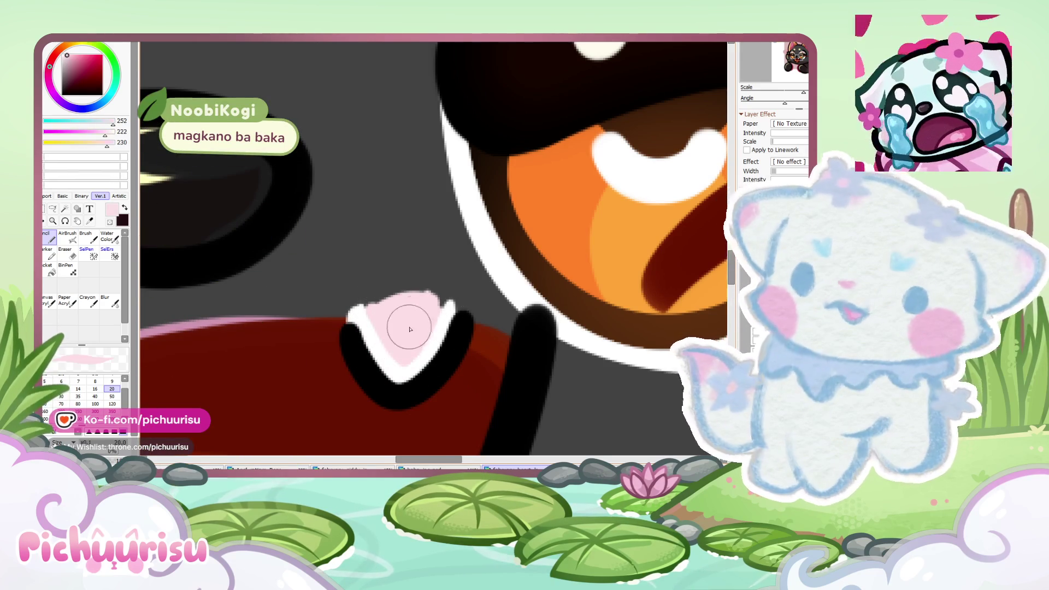
scroll(432, 322, down, 3)
scroll(302, 311, up, 3)
scroll(302, 311, down, 1)
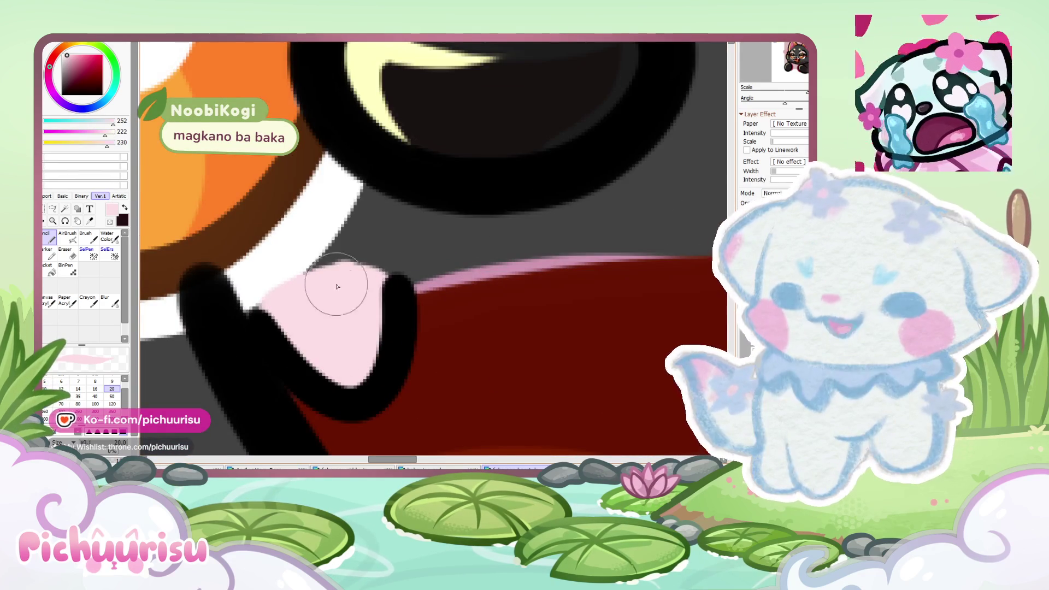
scroll(331, 334, down, 1)
scroll(548, 248, up, 1)
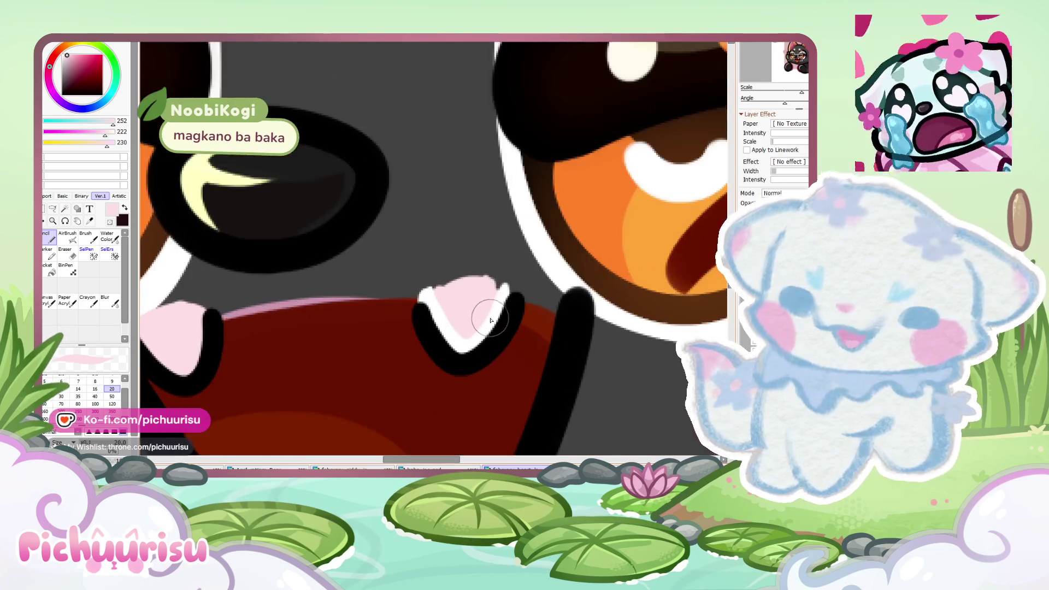
Step: Brush pink over the left fang, then try mauve and near-black red colours
alt+click(500, 315)
scroll(500, 314, down, 2)
scroll(389, 325, up, 1)
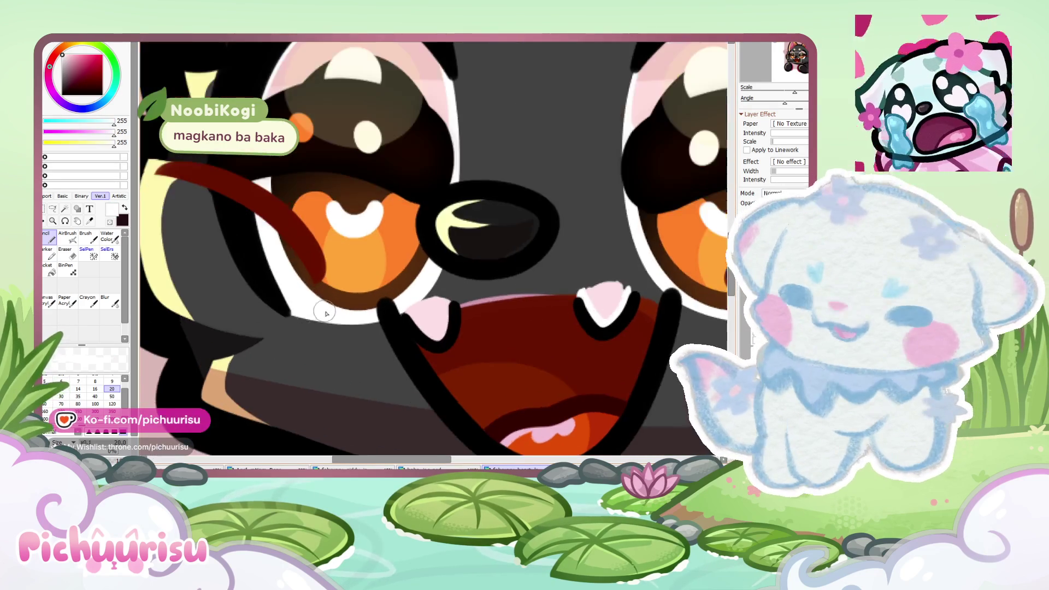
scroll(389, 325, up, 1)
mouse_move(350, 303)
mouse_down()
mouse_move(464, 284)
mouse_move(371, 314)
mouse_up()
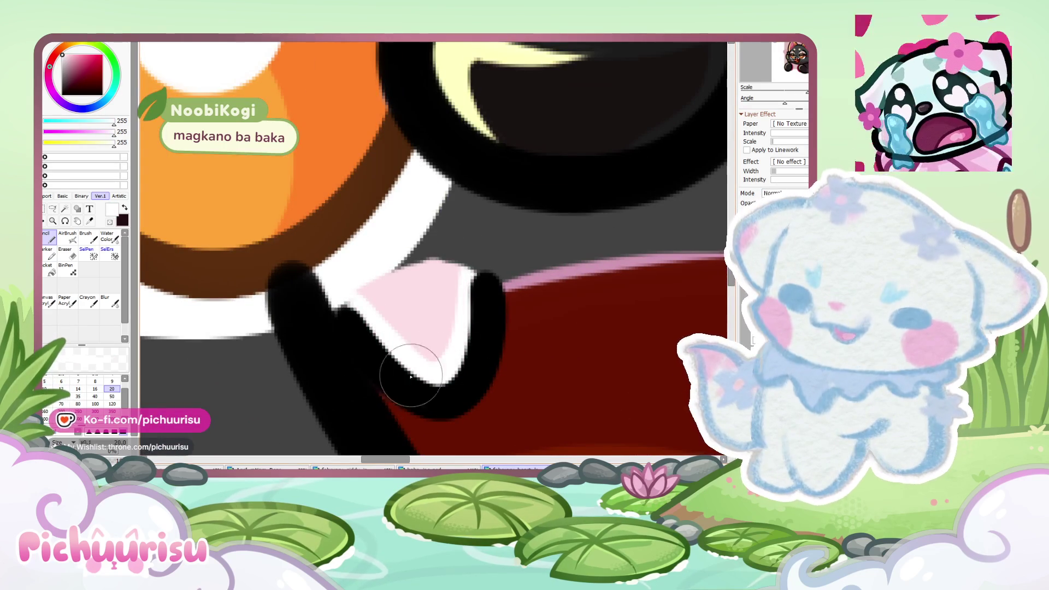
scroll(370, 312, down, 3)
scroll(459, 331, up, 1)
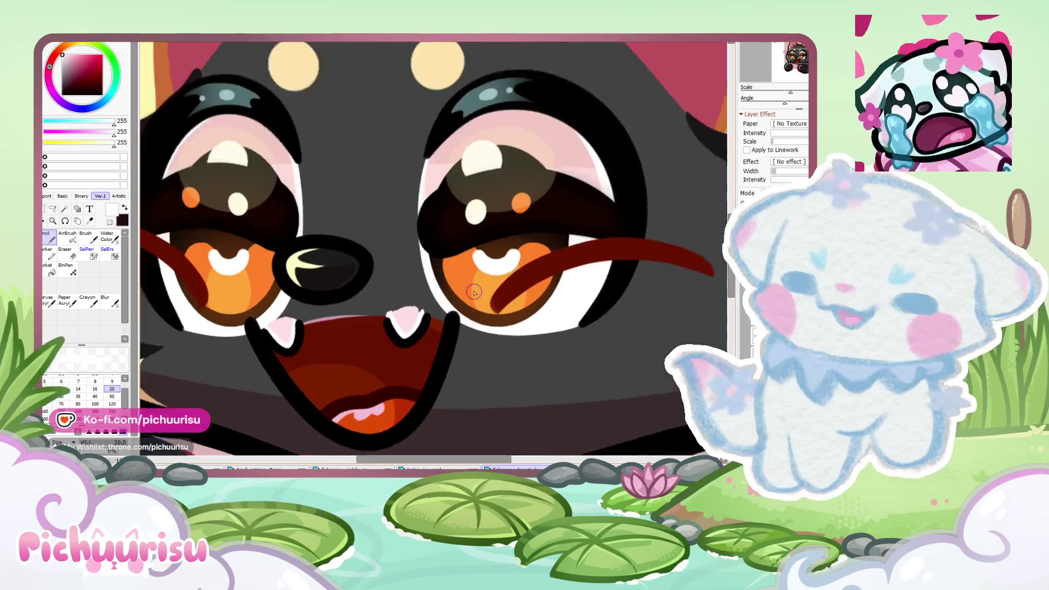
scroll(459, 331, up, 1)
click(70, 73)
click(71, 89)
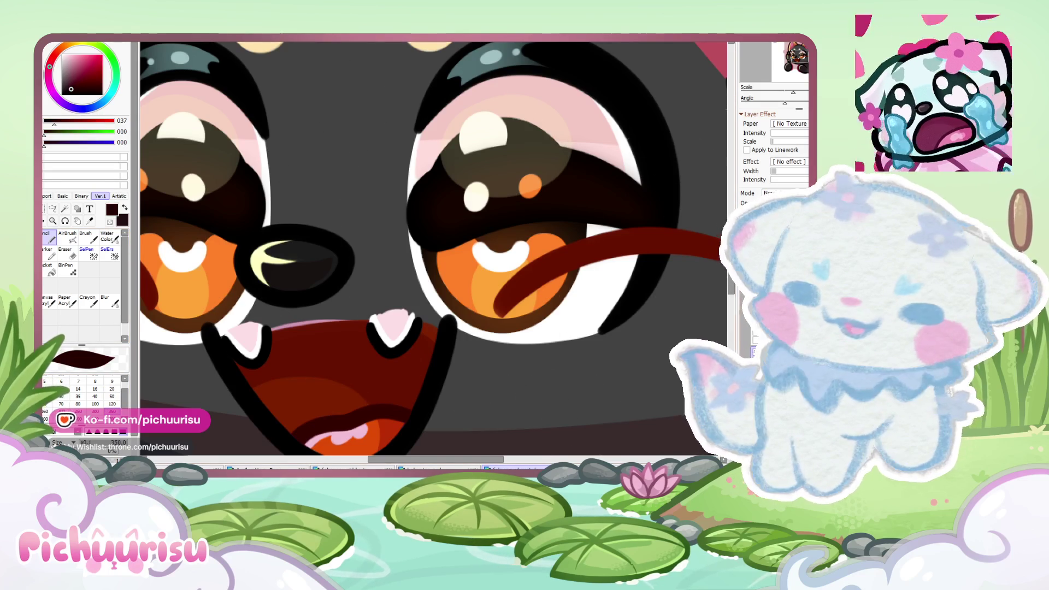
Step: Undo twice and redo to check the fangs, then lasso-select the fang area
scroll(468, 235, down, 3)
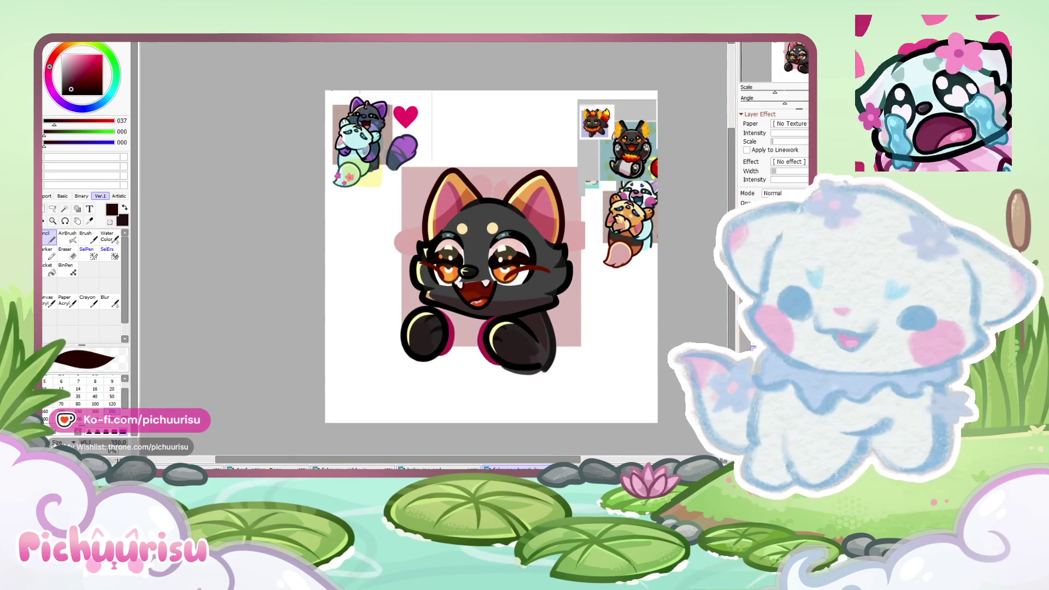
scroll(449, 283, up, 1)
scroll(449, 283, up, 2)
scroll(449, 283, up, 1)
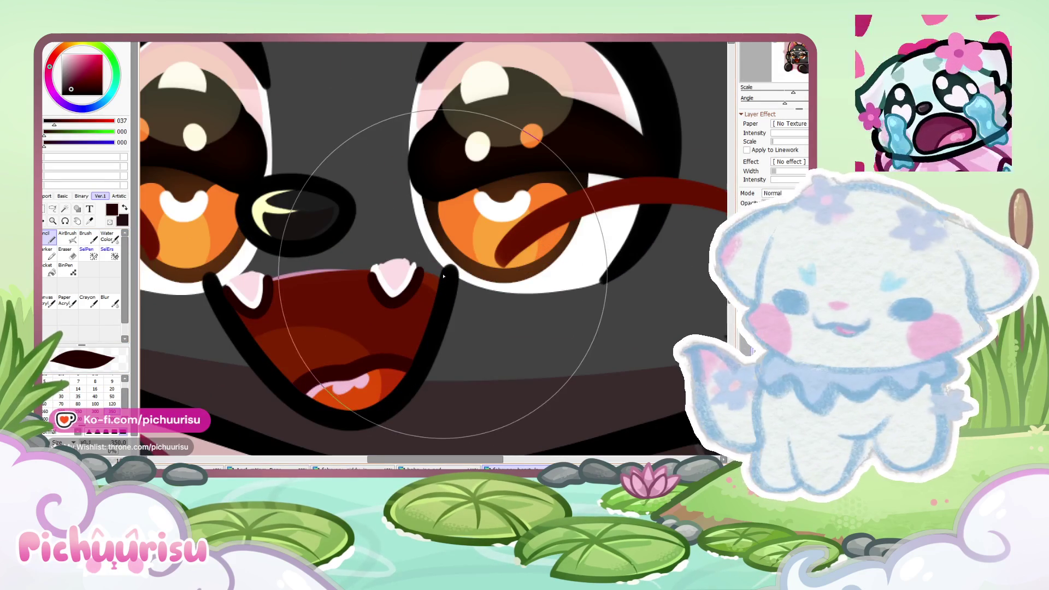
scroll(449, 283, down, 2)
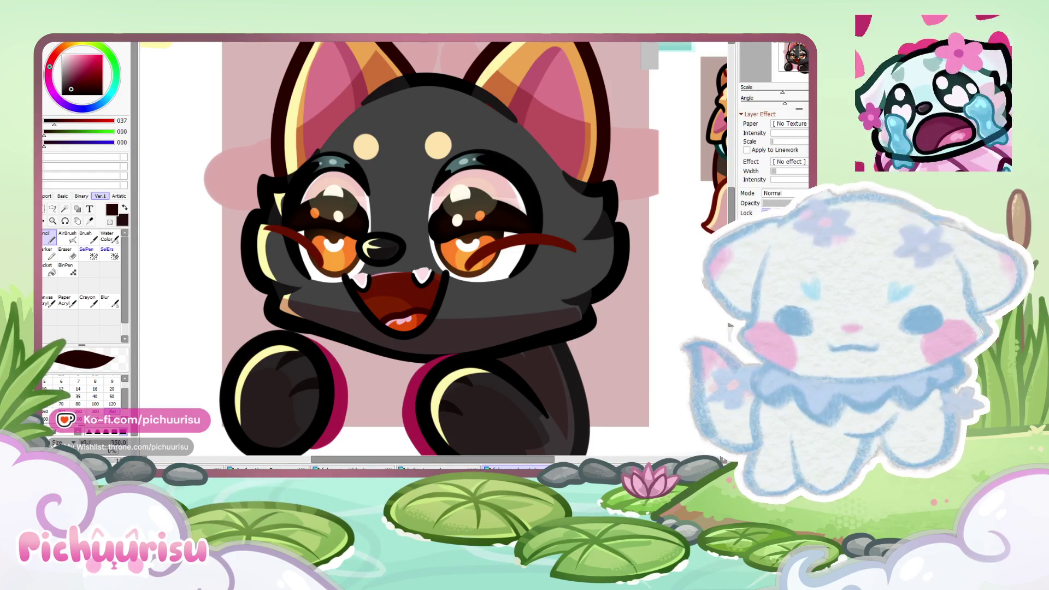
key(ctrl+z)
key(ctrl+z)
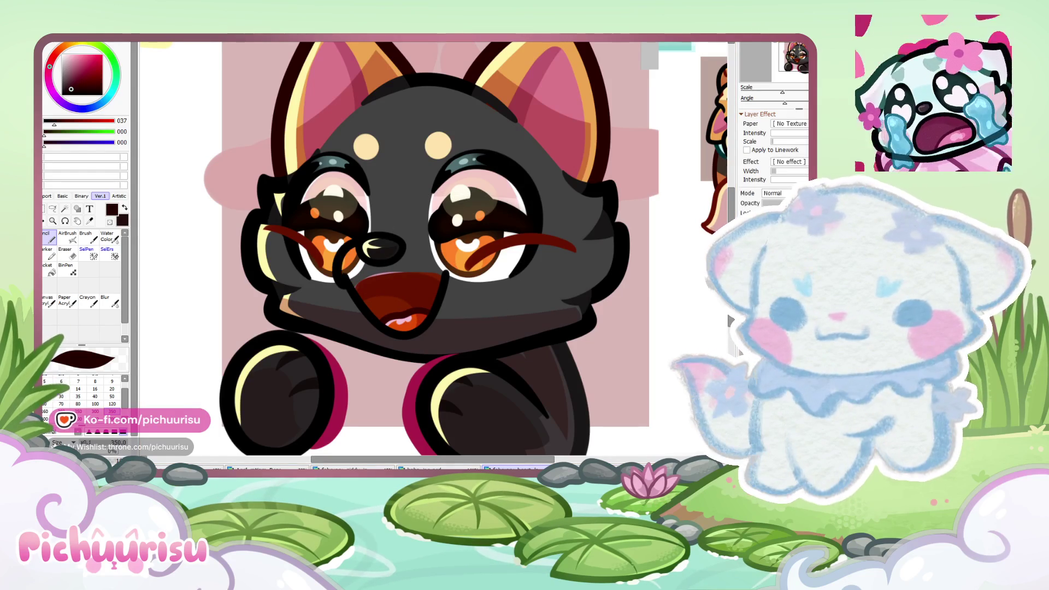
key(ctrl+z)
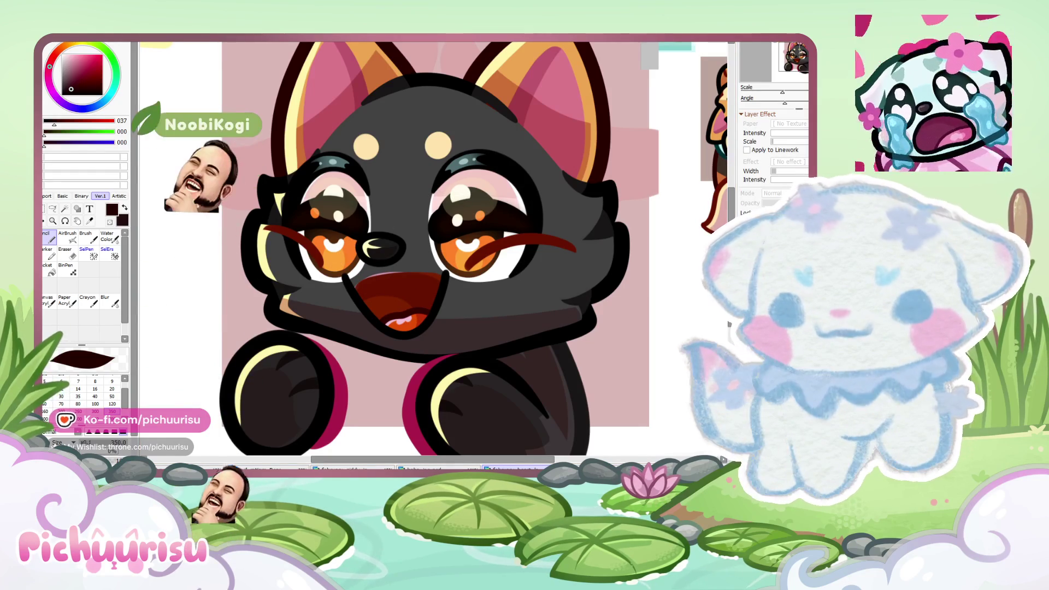
key(ctrl+y)
key(ctrl+y)
key(ctrl+y)
key(ctrl+plus)
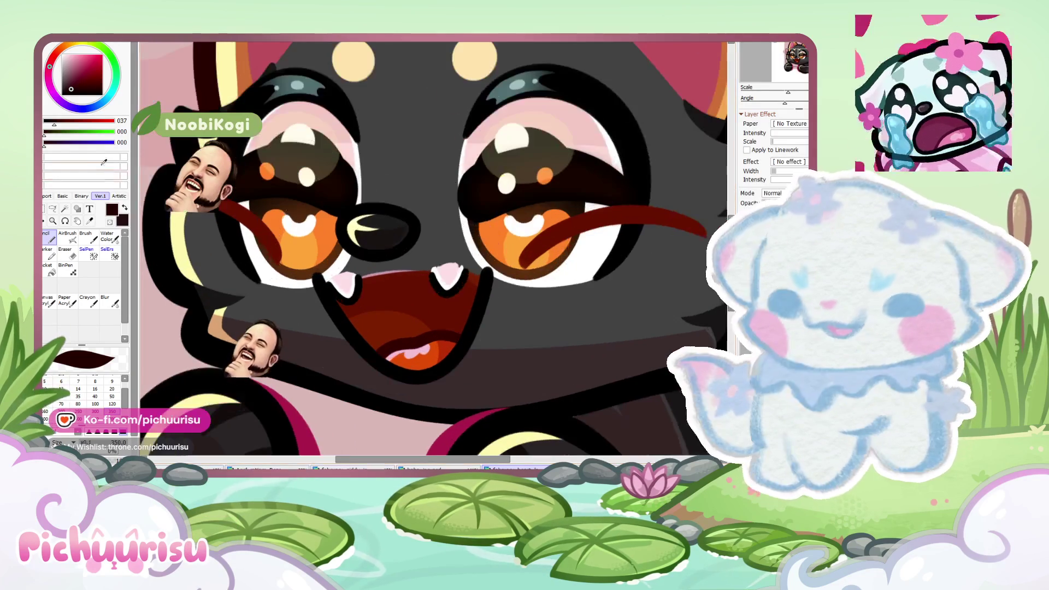
key(l)
drag(263, 167, 327, 159)
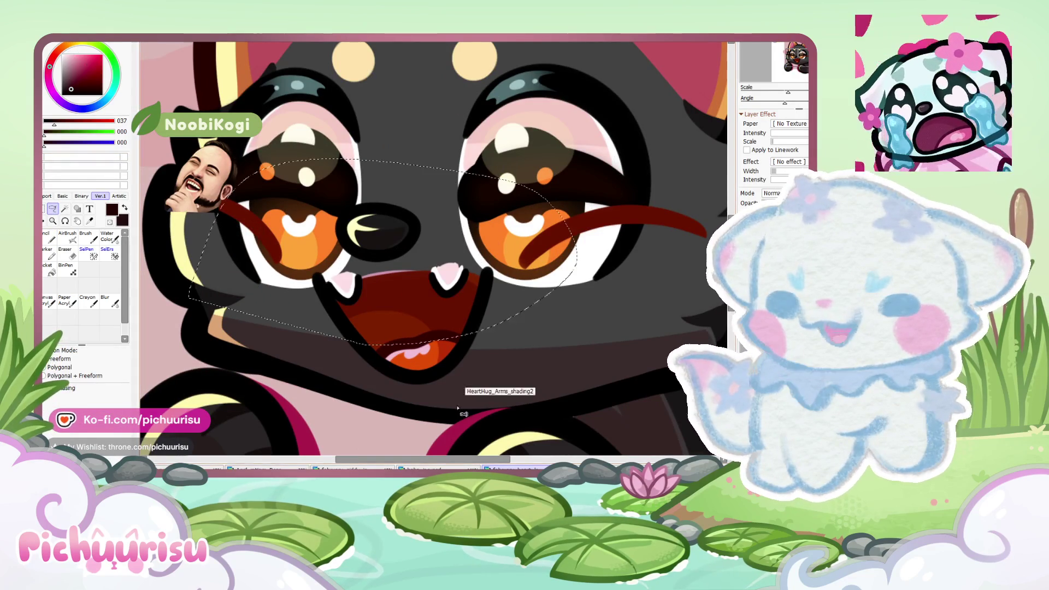
Step: Paste the pink fangs onto the blue bat fox and rotate them to its mouth's tilt
key(ctrl+minus)
key(ctrl+minus)
key(ctrl+minus)
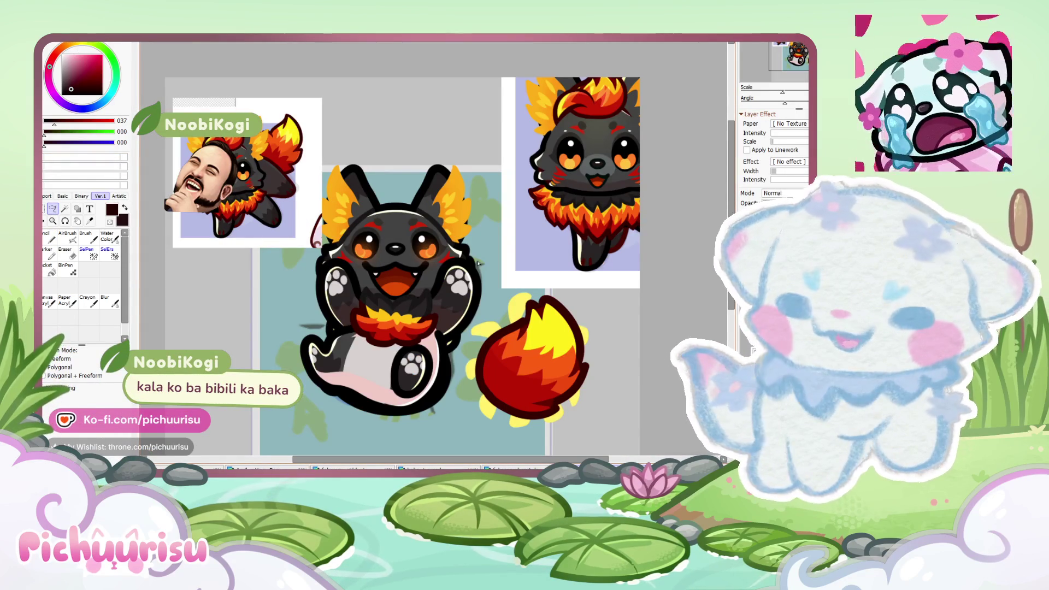
key(ctrl+Tab)
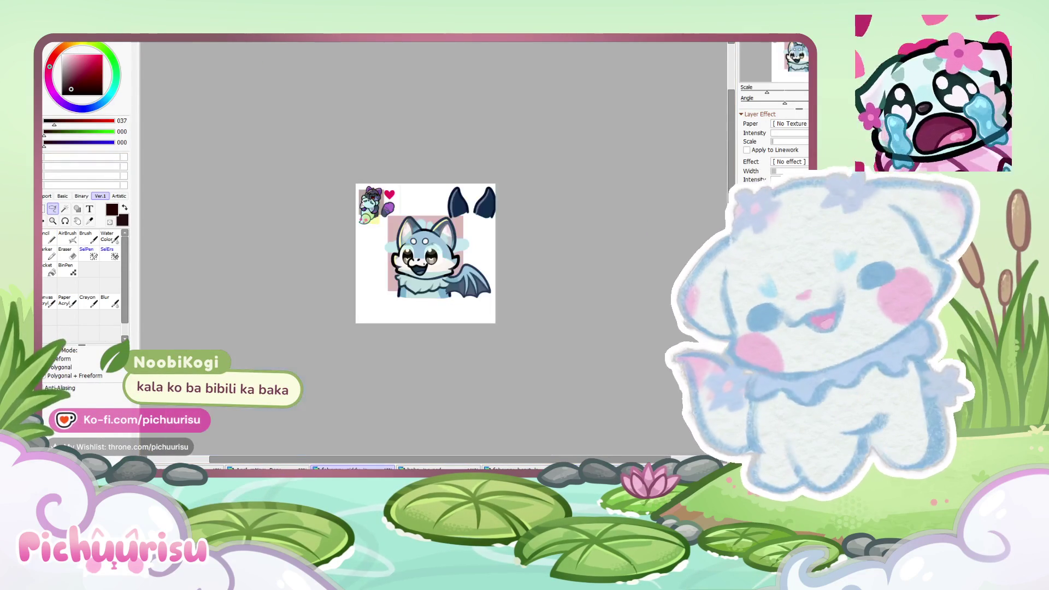
key(ctrl+plus)
key(ctrl+plus)
key(ctrl+plus)
key(ctrl+plus)
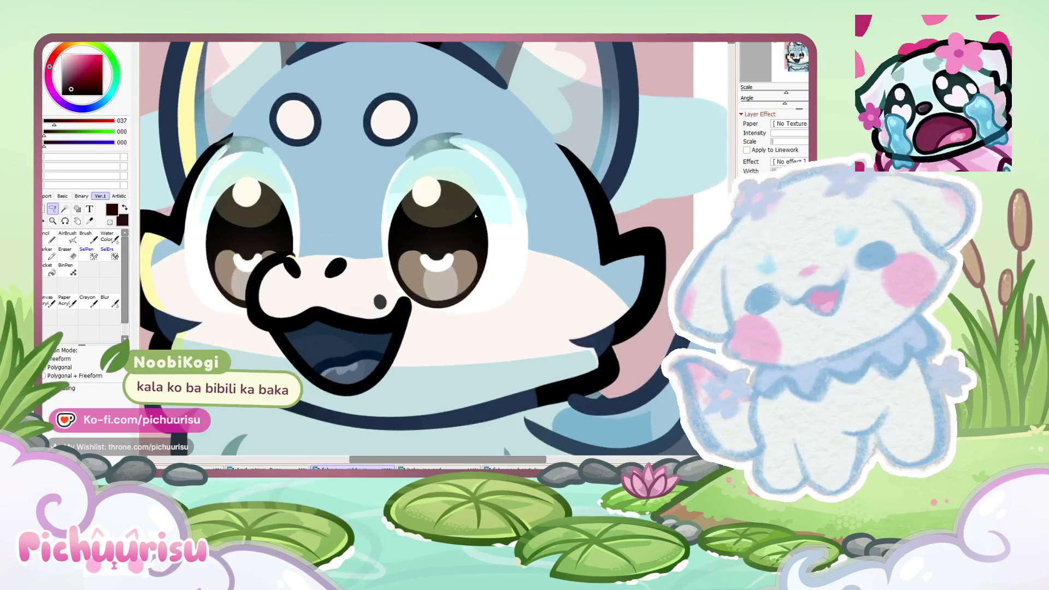
key(ctrl+minus)
key(ctrl+plus)
key(ctrl+plus)
key(ctrl+plus)
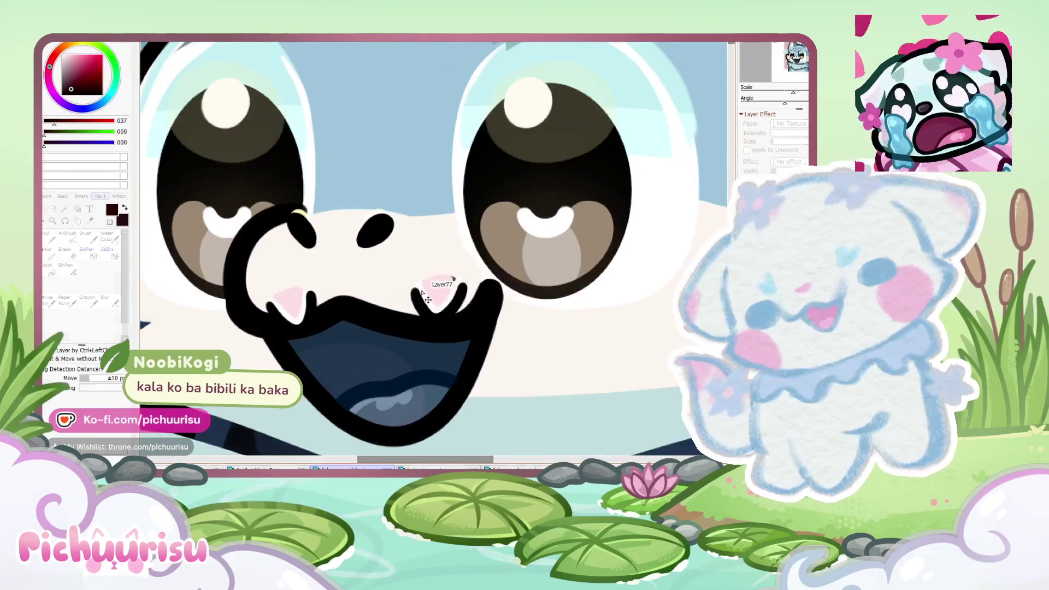
key(ctrl+v)
key(ctrl+t)
drag(561, 324, 546, 345)
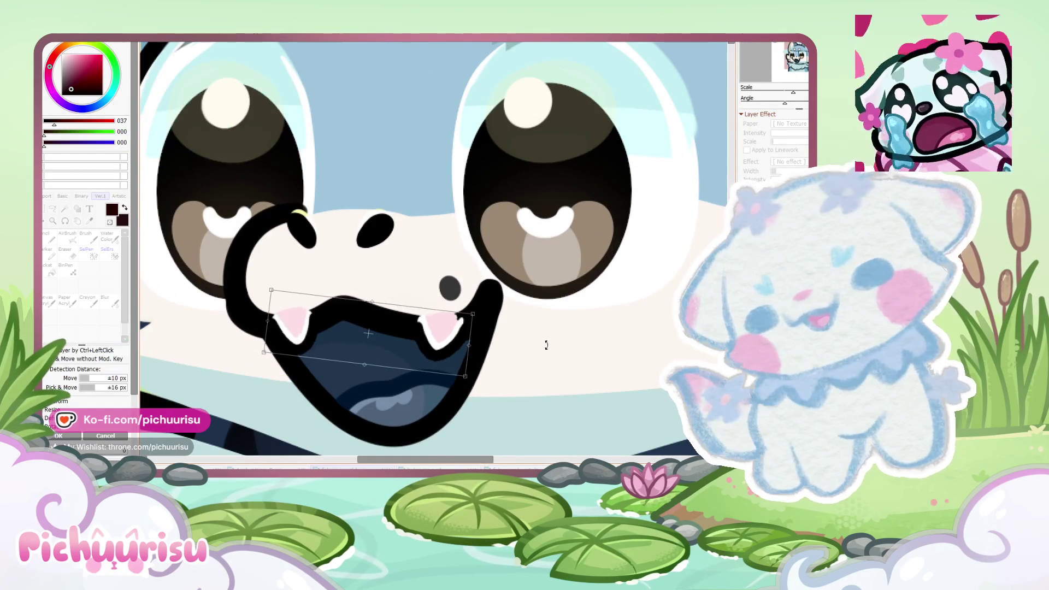
key(Return)
Step: Tint the pasted fangs light blue with a Hue/Saturation adjustment
key(ctrl+minus)
key(ctrl+minus)
key(ctrl+minus)
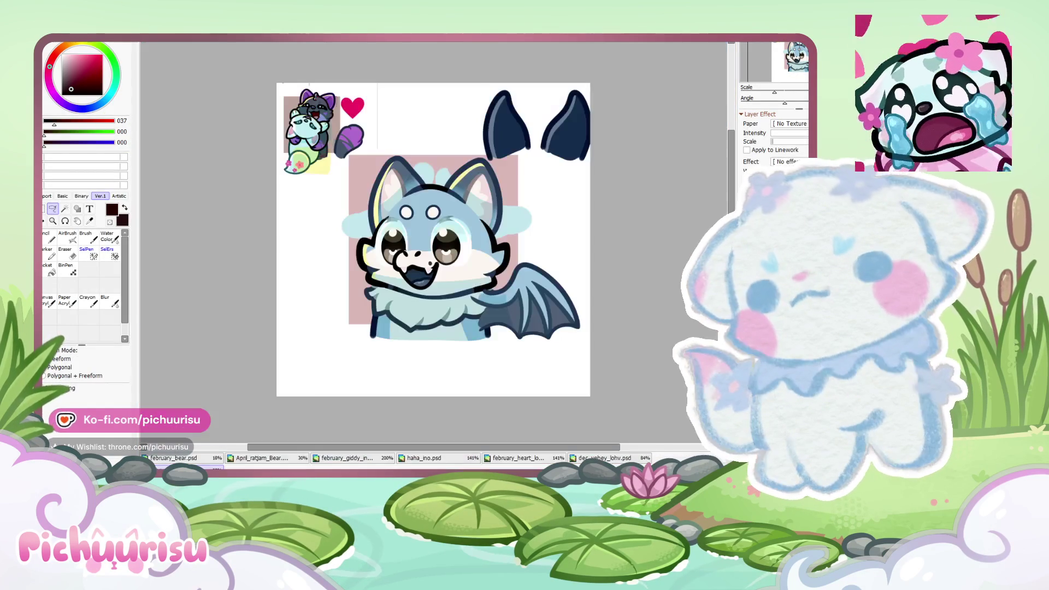
key(ctrl+plus)
key(ctrl+plus)
key(ctrl+plus)
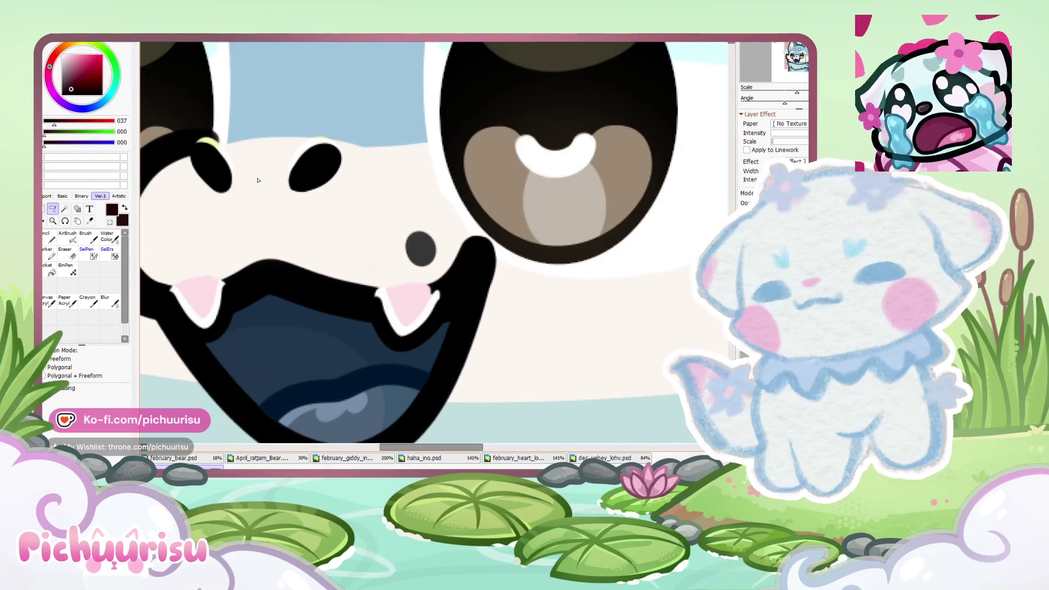
key(ctrl+u)
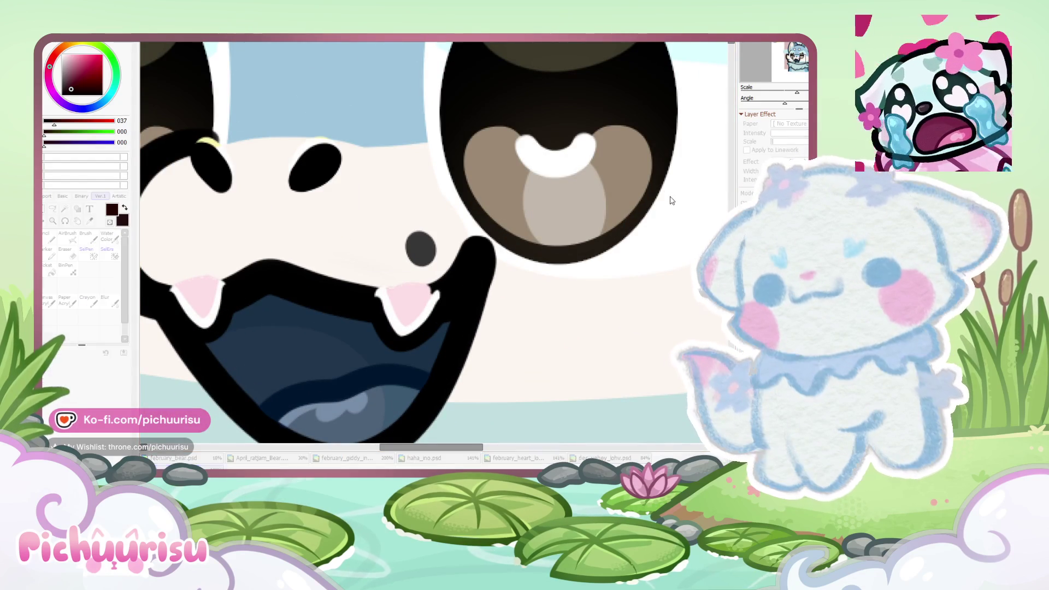
key(Escape)
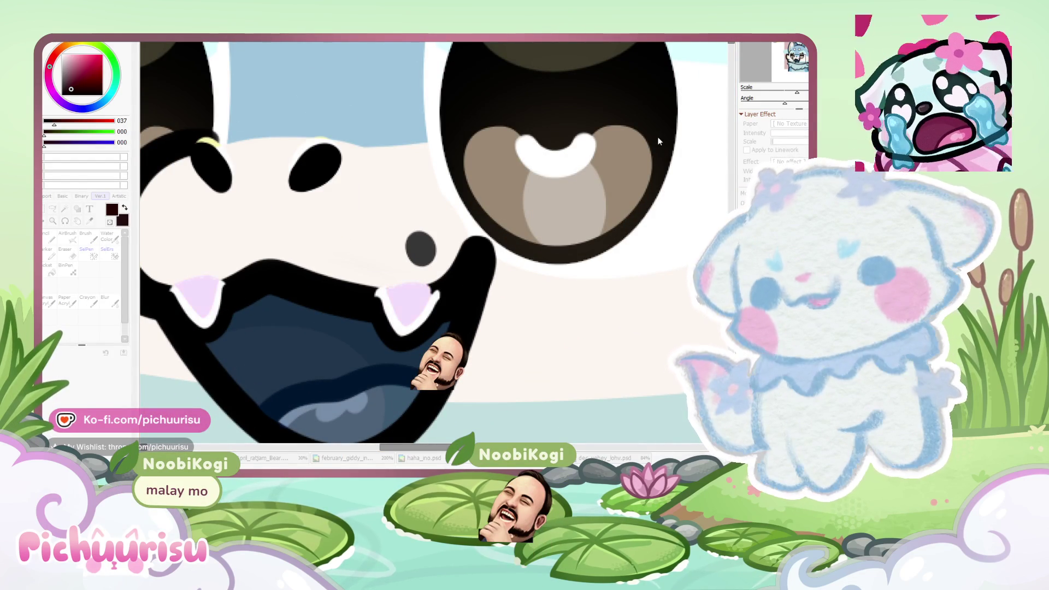
key(Return)
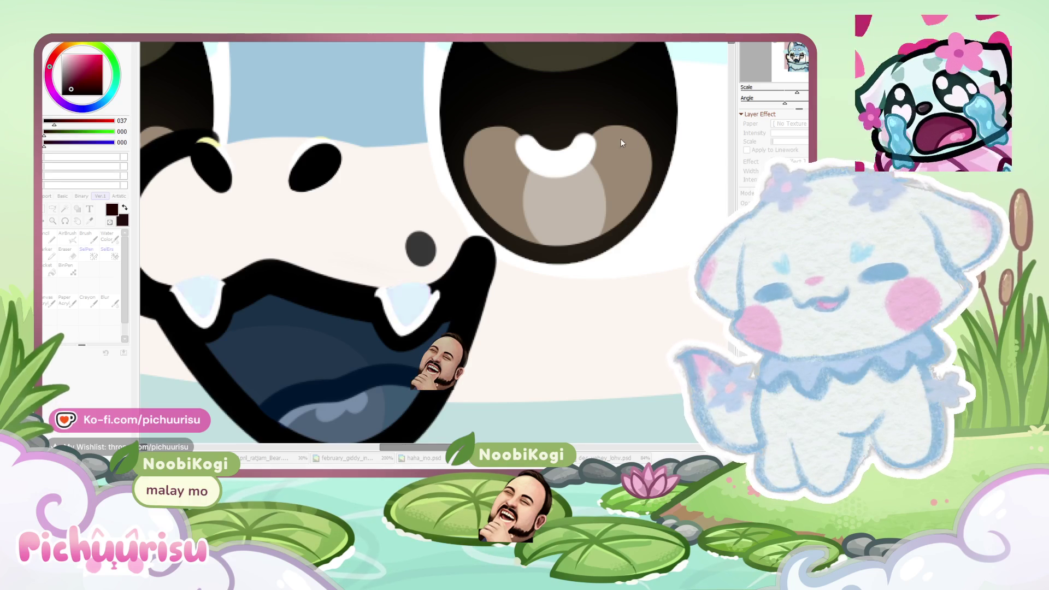
scroll(598, 152, down, 5)
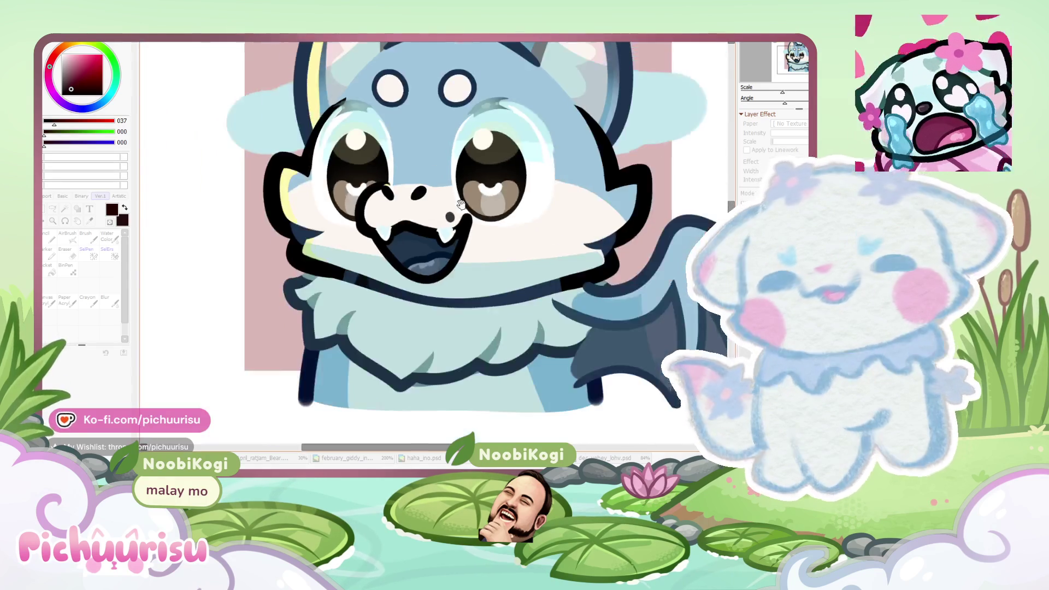
scroll(598, 153, down, 3)
key(l)
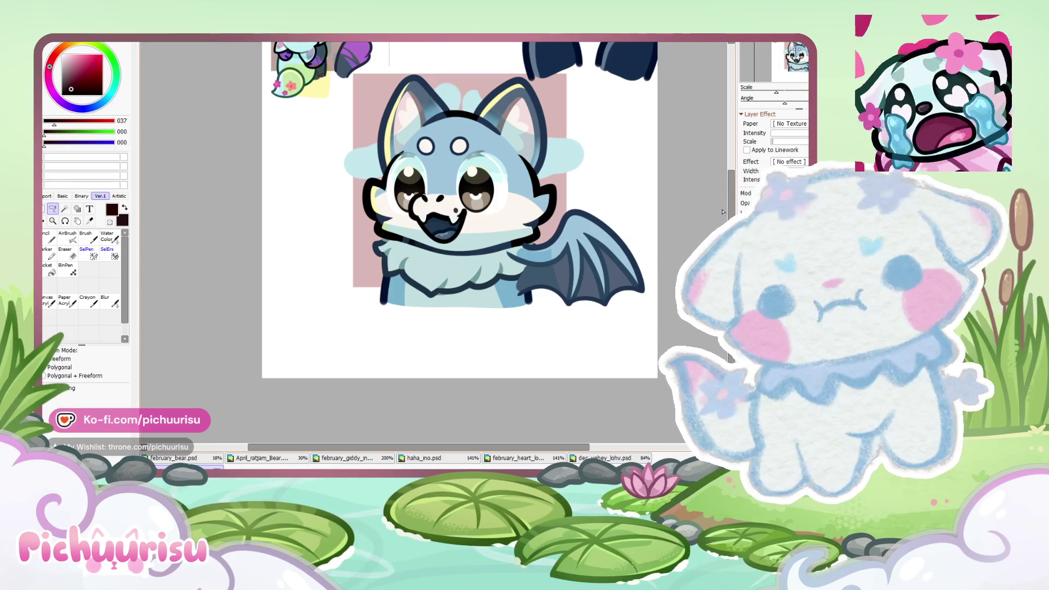
Step: Cycle through the document tabs to the haha_ino.psd emote sheet and zoom in
click(630, 457)
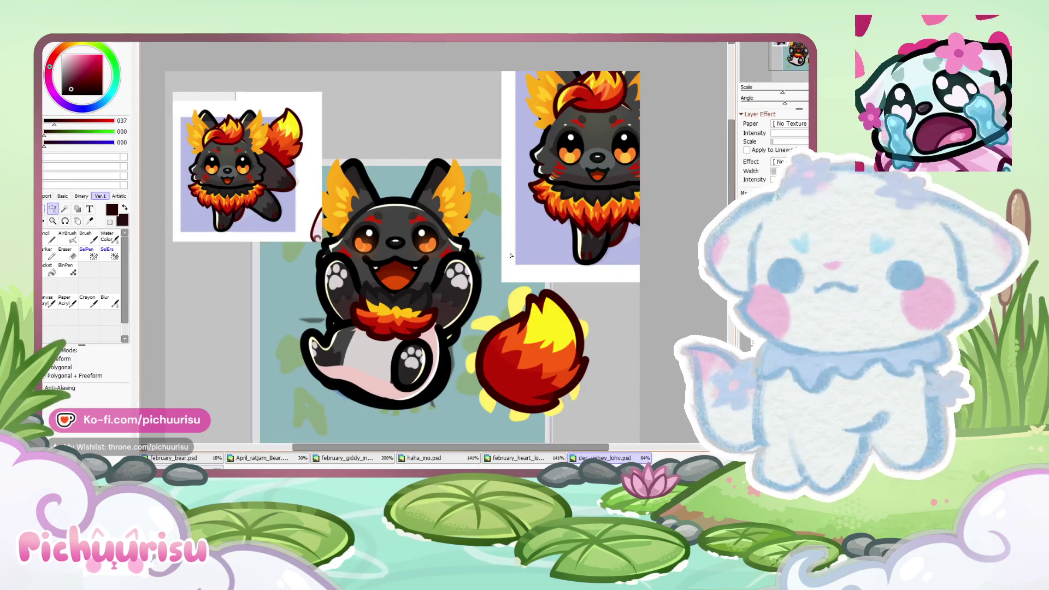
click(516, 458)
click(451, 458)
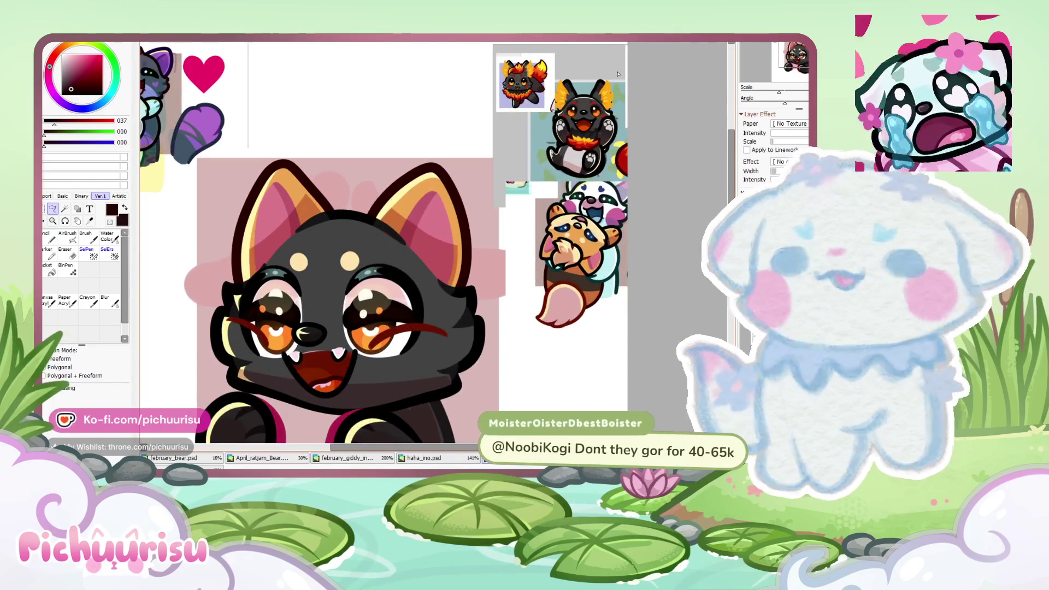
scroll(626, 130, up, 2)
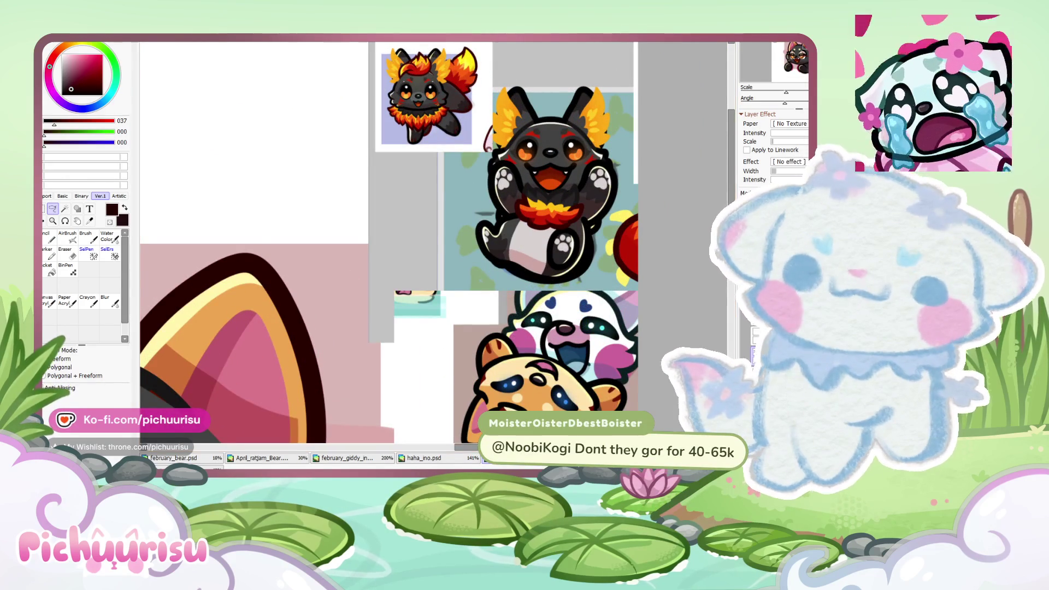
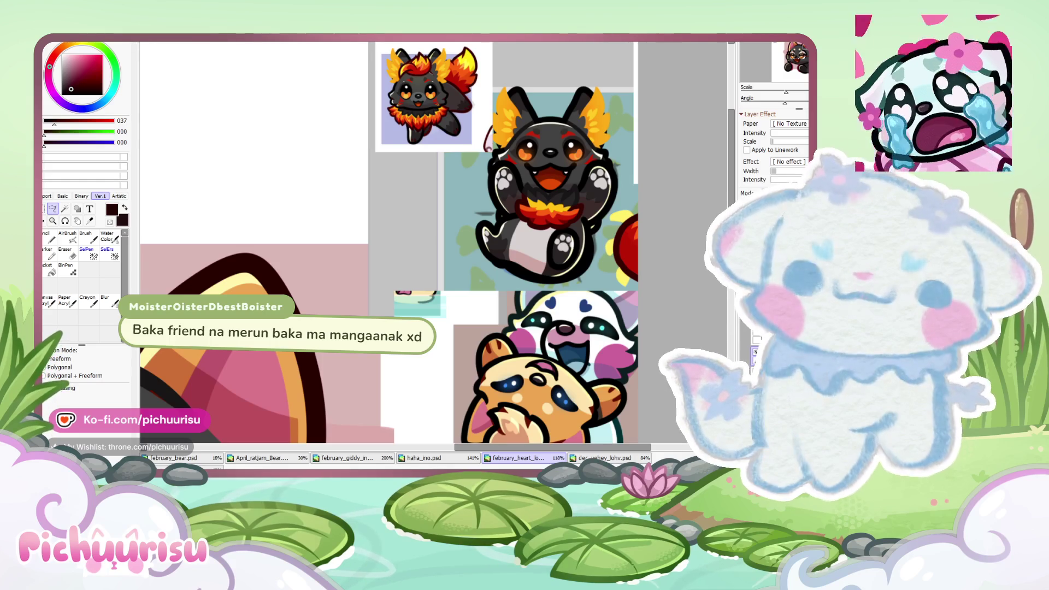
Step: Switch to the Pencil and sample a light pink from the dog's eye
scroll(459, 306, down, 5)
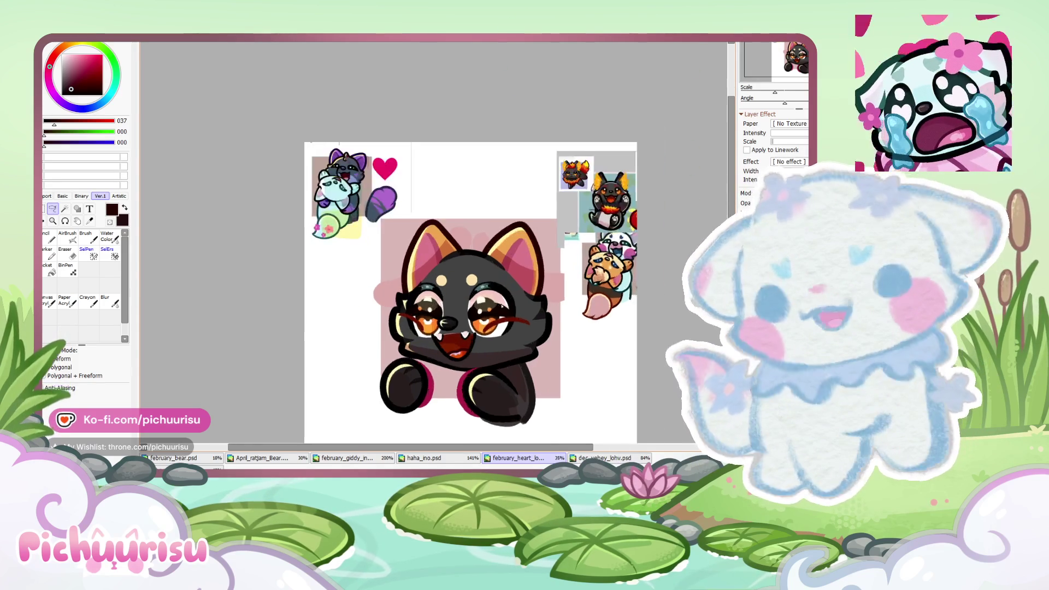
scroll(471, 297, up, 5)
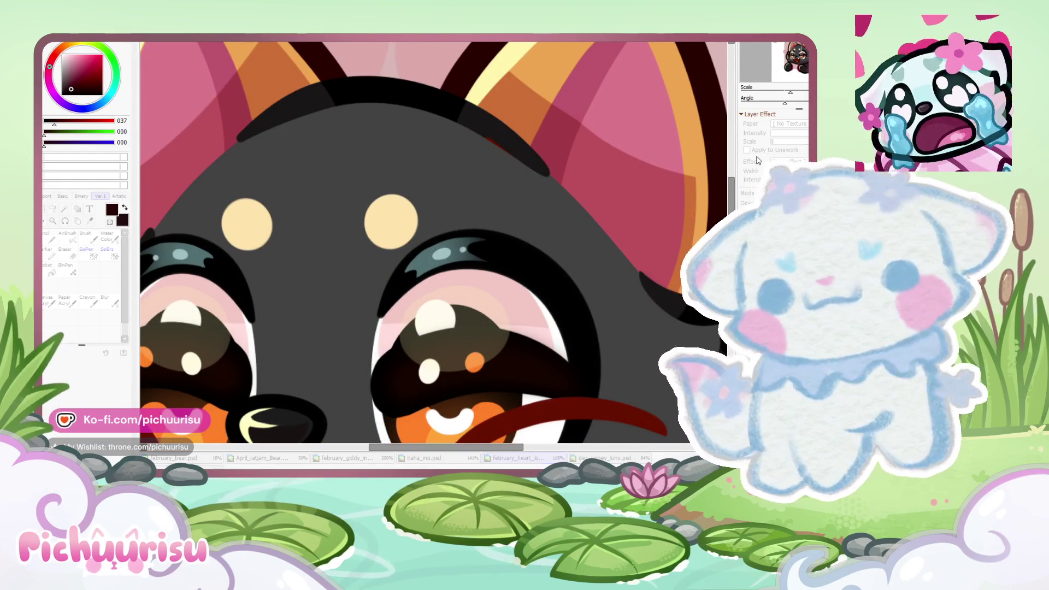
scroll(680, 169, down, 3)
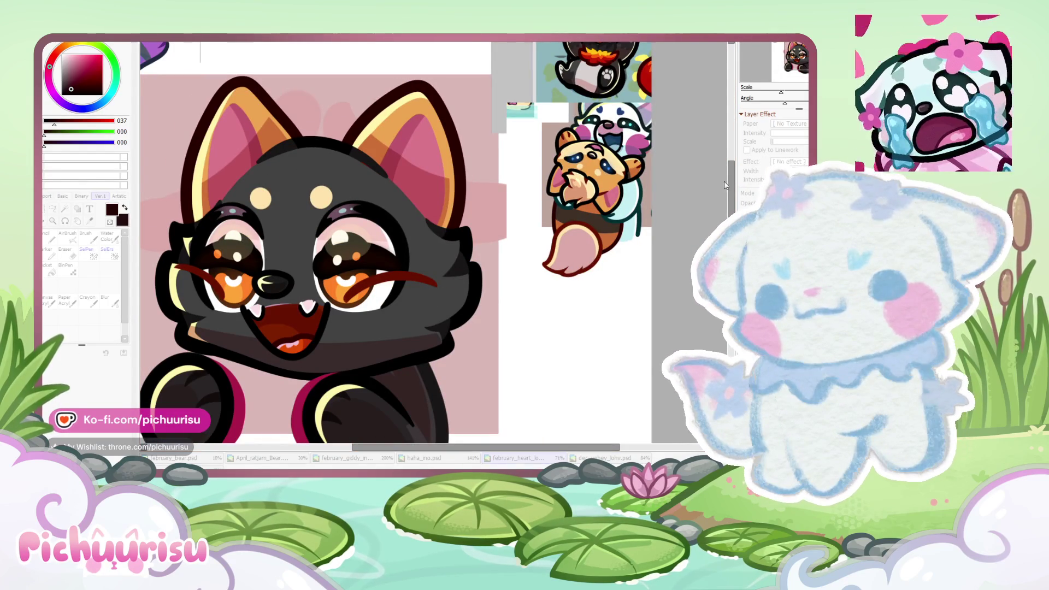
scroll(712, 211, up, 1)
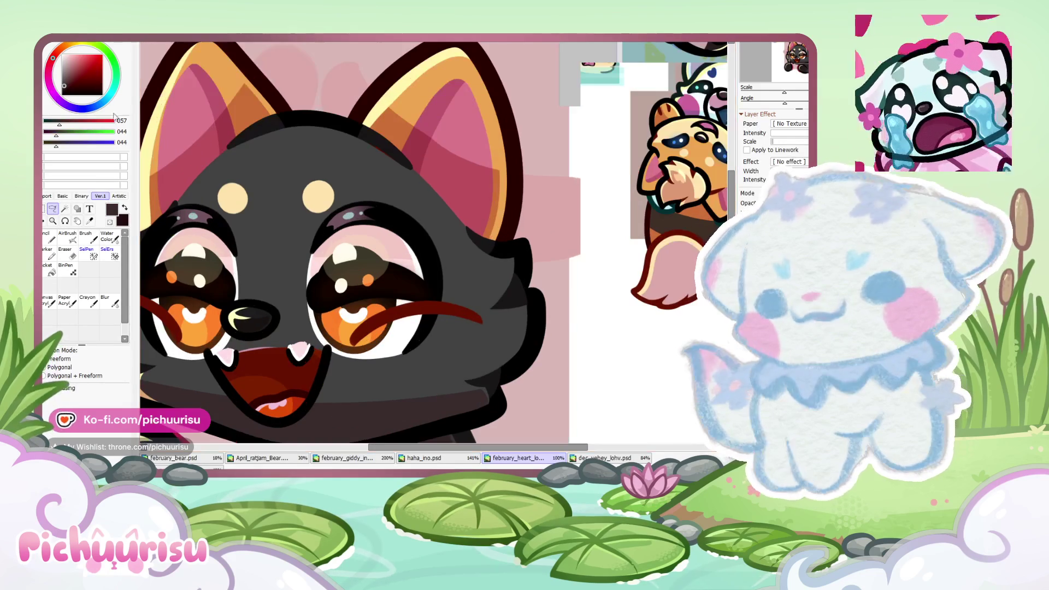
scroll(715, 221, up, 3)
scroll(715, 222, down, 2)
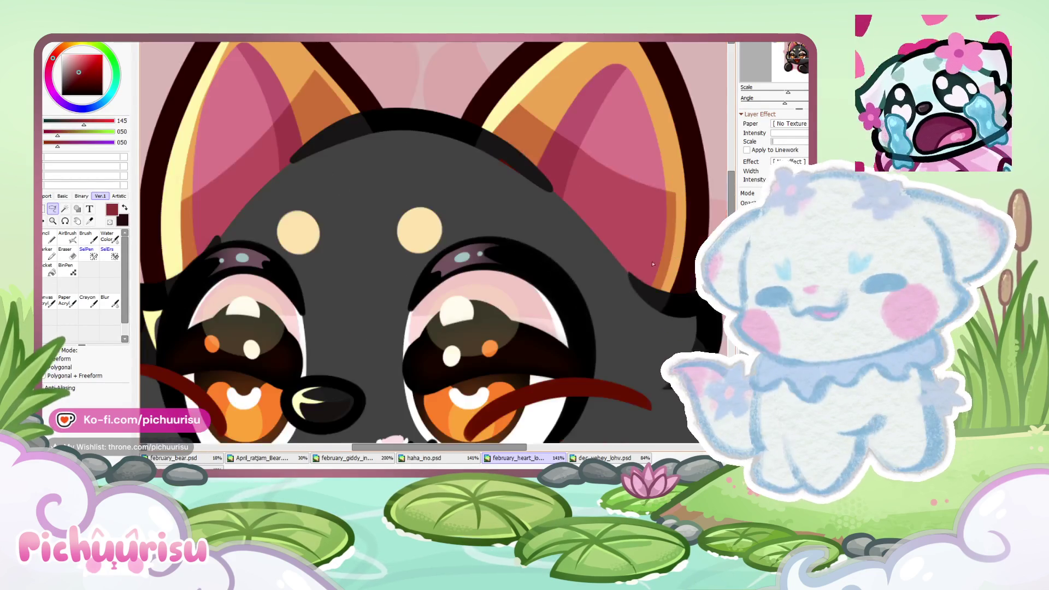
click(51, 237)
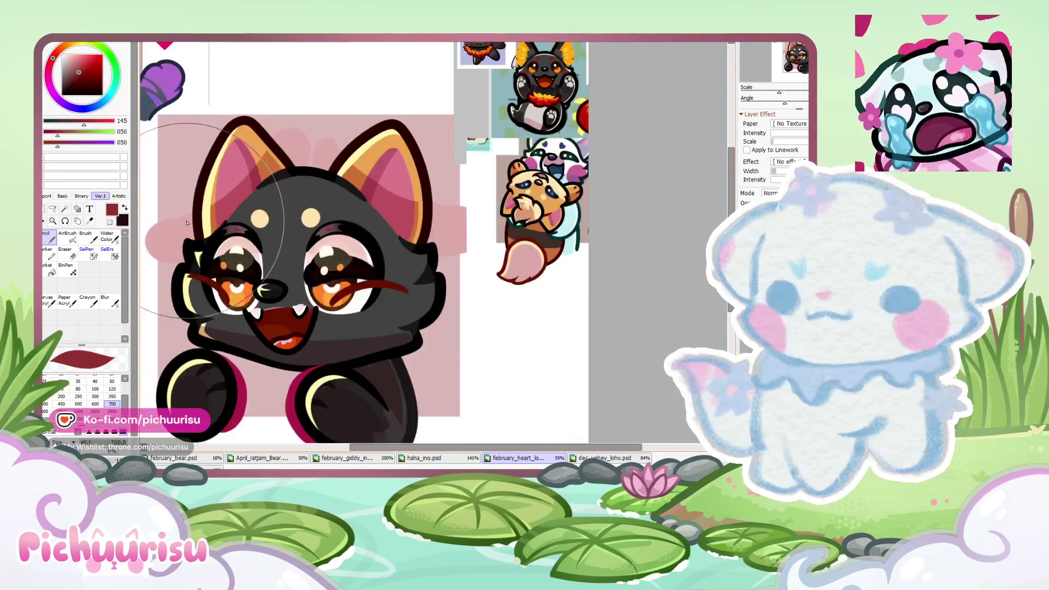
scroll(276, 244, down, 1)
scroll(277, 244, up, 5)
alt+click(421, 243)
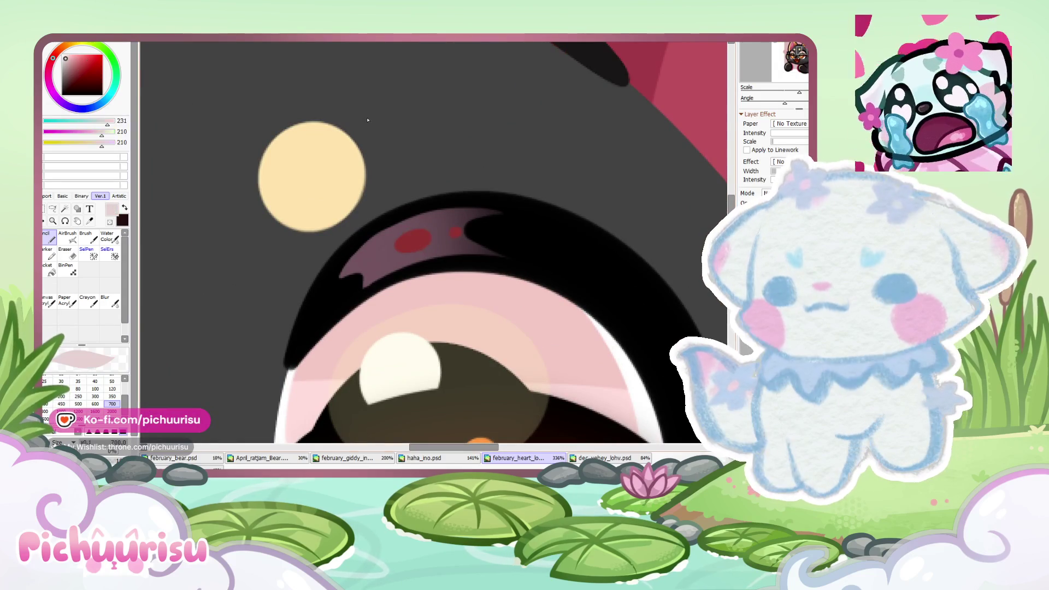
Step: Bring back the cream muzzle and cheeks, then sample the red from the reference dog
scroll(431, 251, down, 3)
scroll(442, 273, down, 3)
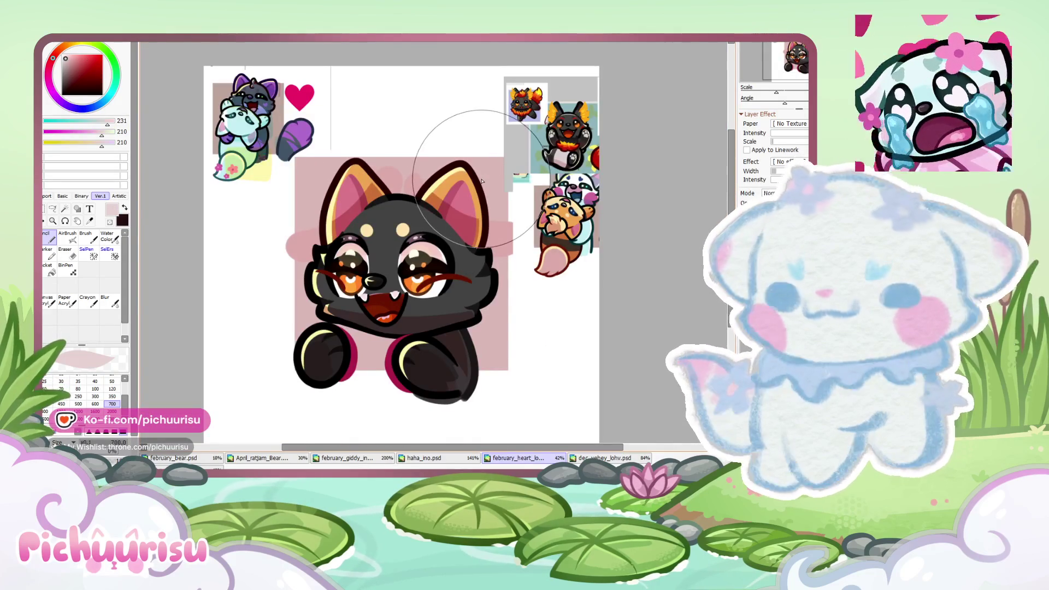
scroll(454, 298, up, 1)
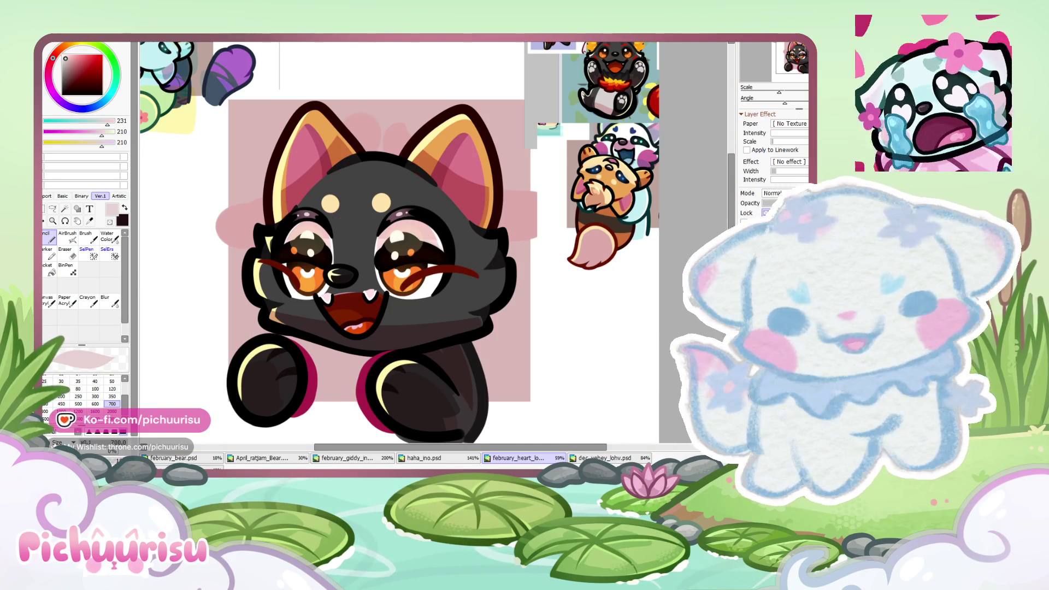
key(ctrl+z)
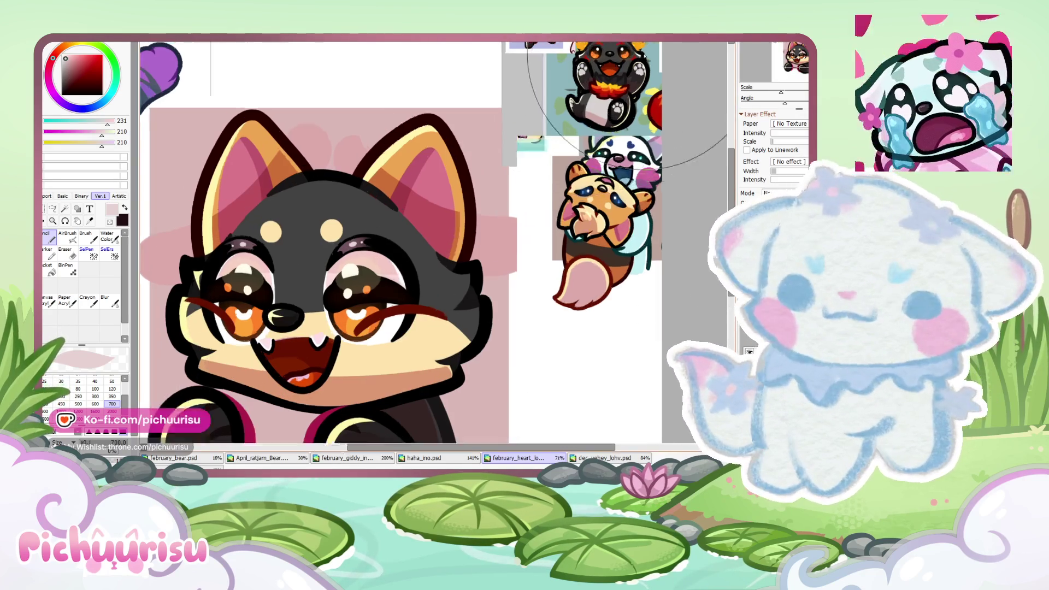
scroll(623, 72, up, 11)
alt+click(621, 74)
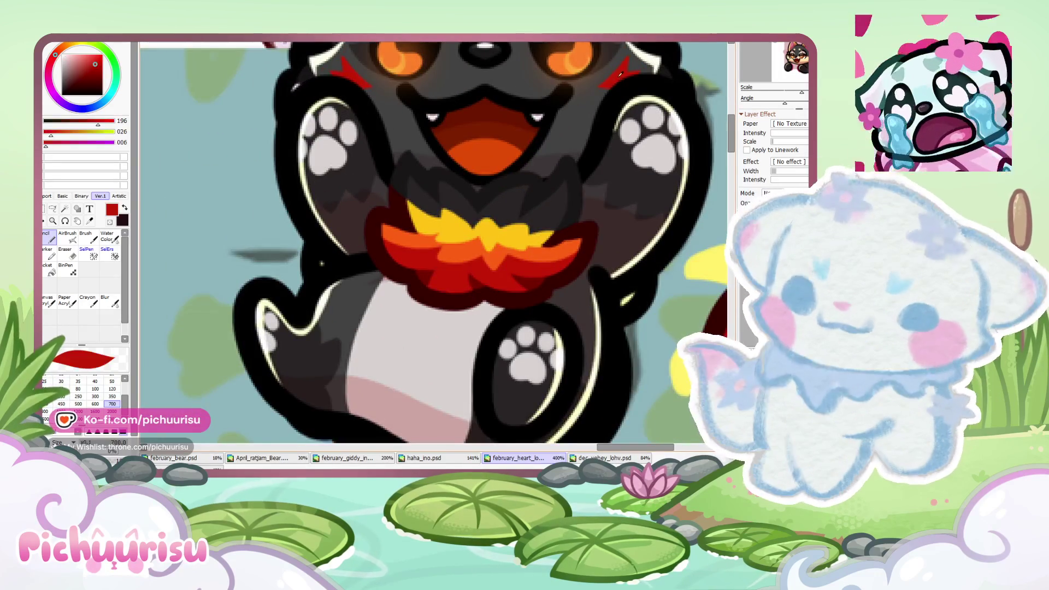
Step: Turn the dog's muzzle and cheeks back to black
scroll(597, 153, down, 5)
scroll(409, 234, down, 3)
scroll(546, 278, up, 3)
scroll(546, 278, up, 1)
scroll(524, 282, down, 2)
key(ctrl+y)
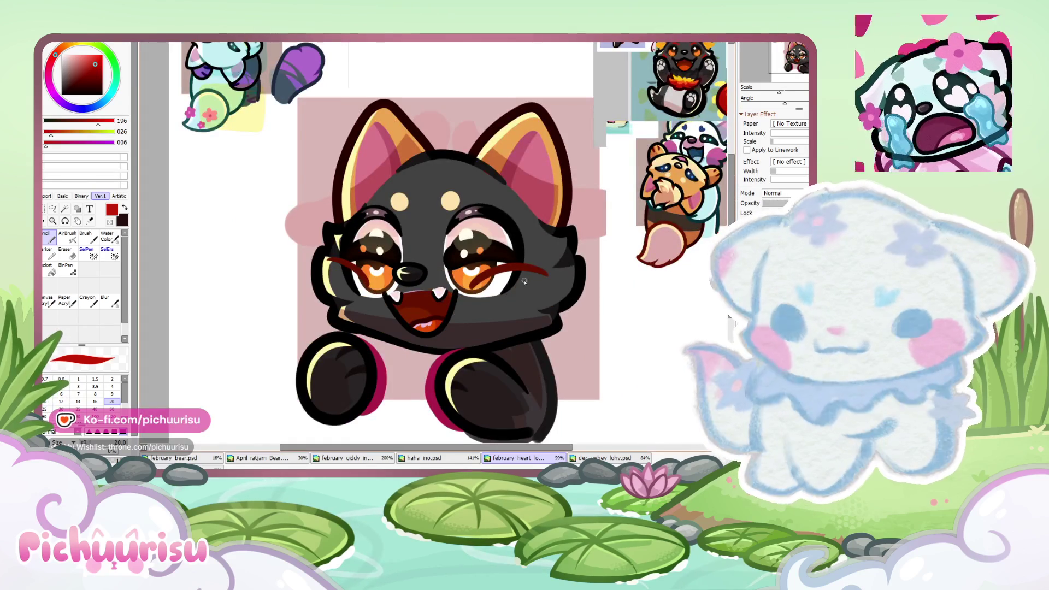
scroll(525, 281, up, 7)
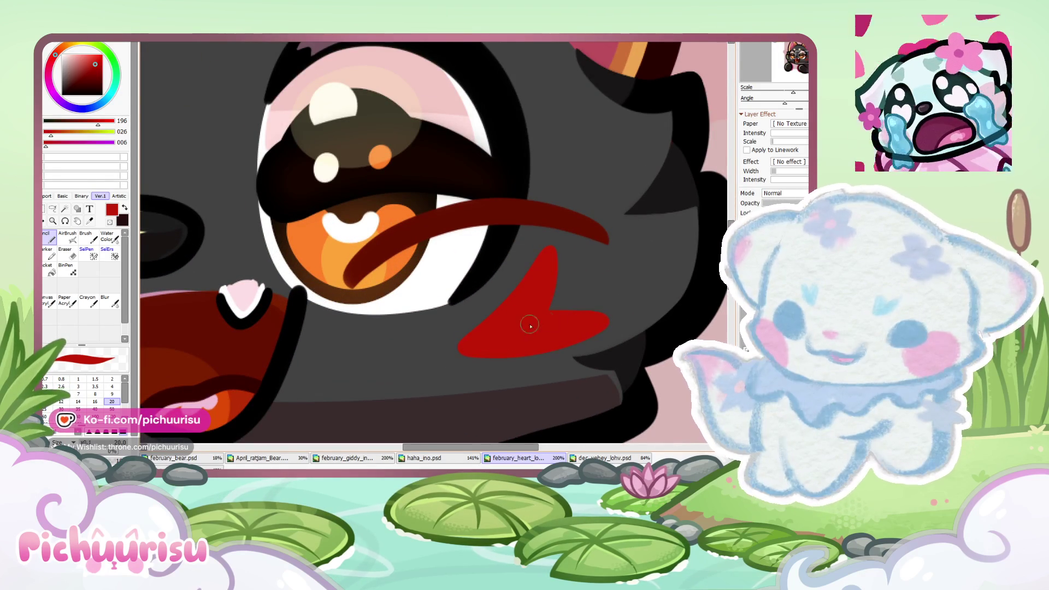
Step: Refine the red cheek marking below the right eye, undoing its extra tip
key(e)
scroll(478, 302, up, 1)
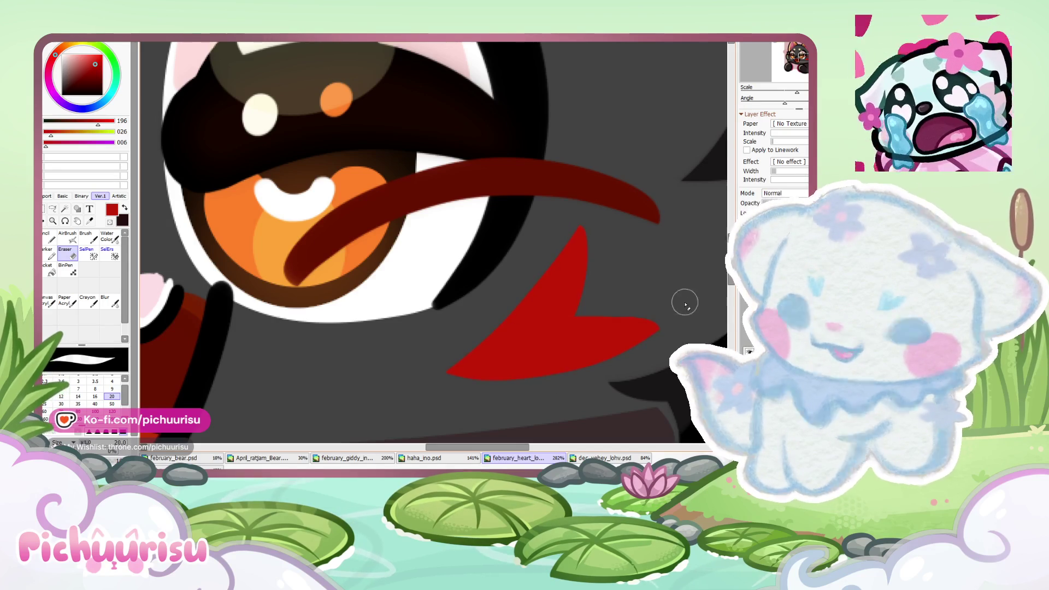
scroll(541, 306, down, 4)
scroll(582, 307, up, 5)
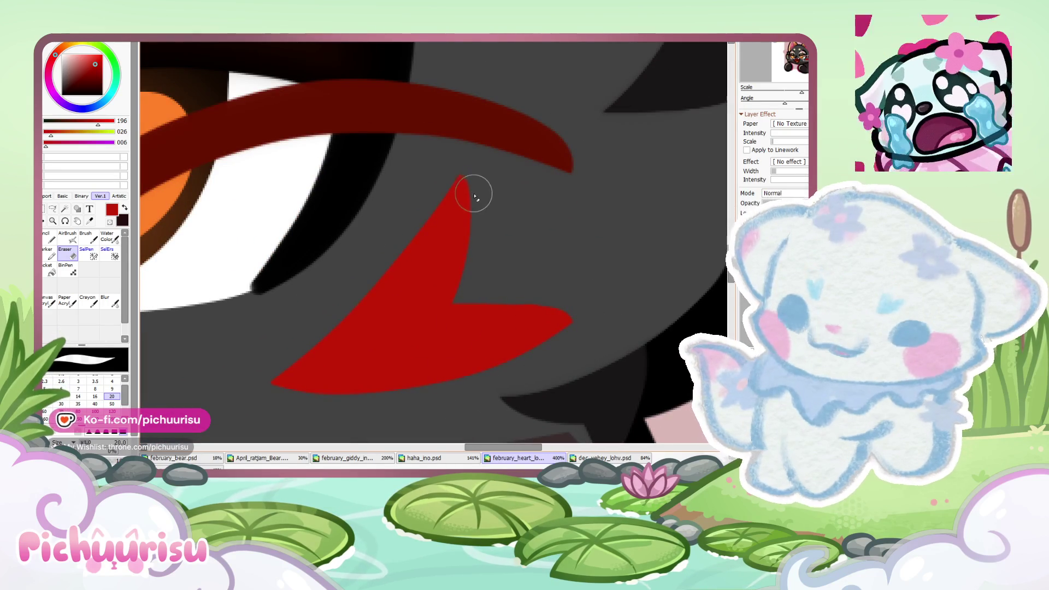
key(n)
scroll(440, 307, up, 1)
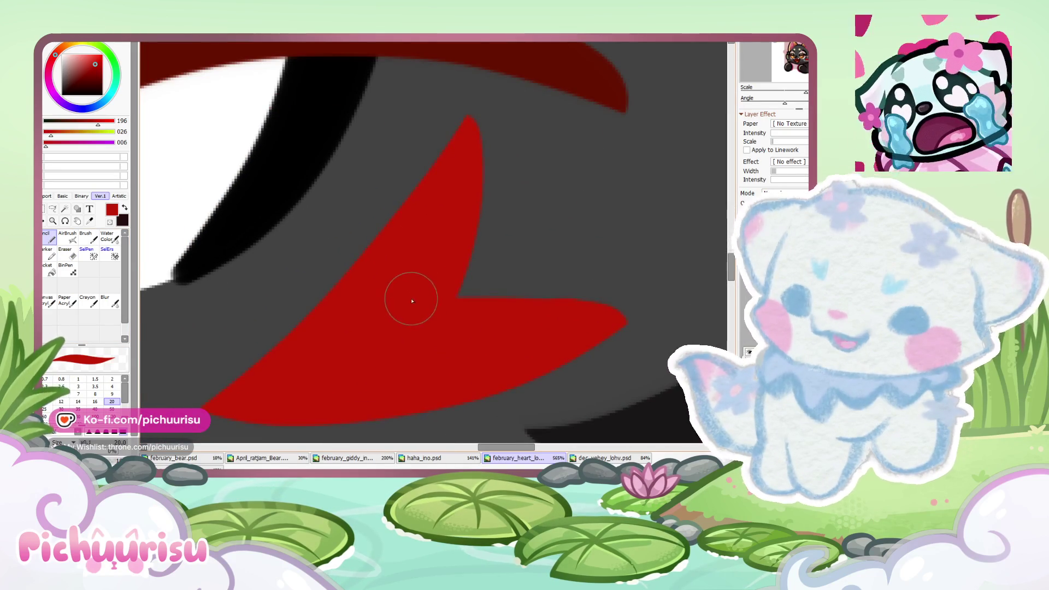
key(ctrl+z)
scroll(481, 336, down, 1)
Step: Erase stray bits of the red marking, then return to a smaller Pencil
key(e)
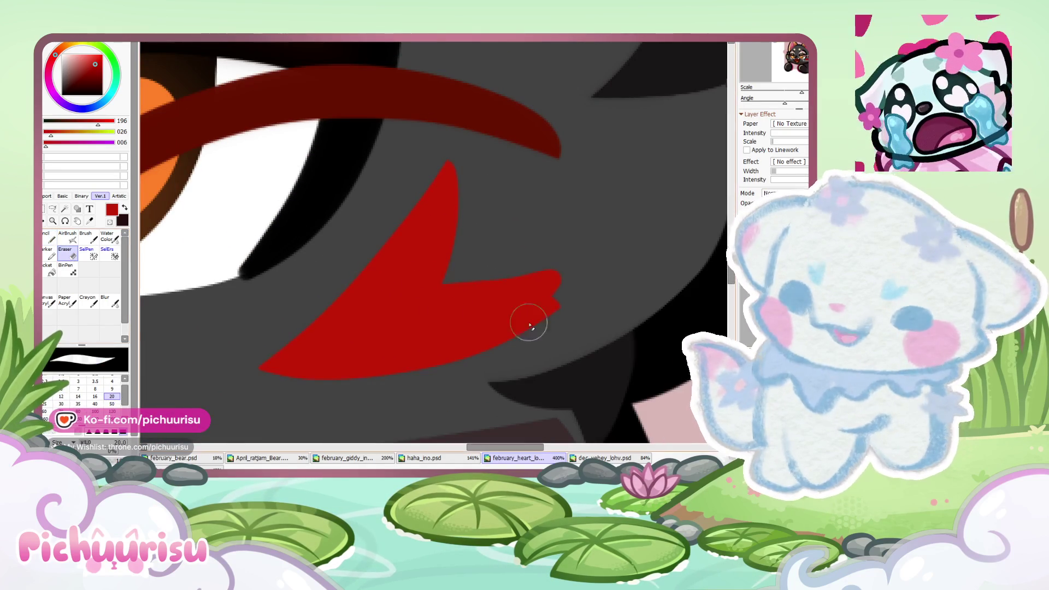
scroll(288, 347, down, 3)
scroll(392, 282, up, 2)
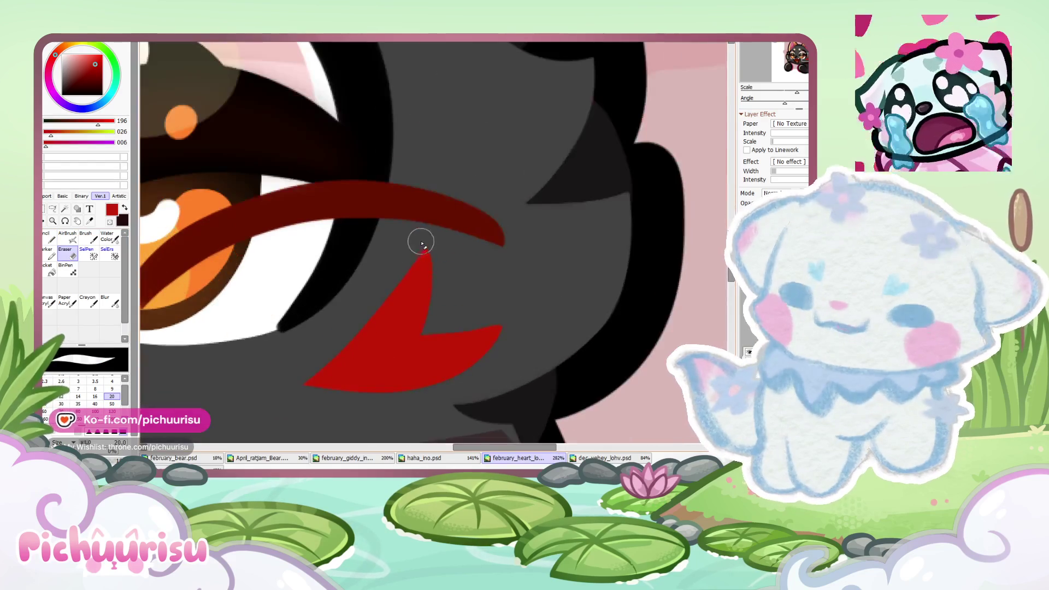
scroll(238, 405, down, 5)
scroll(238, 406, down, 2)
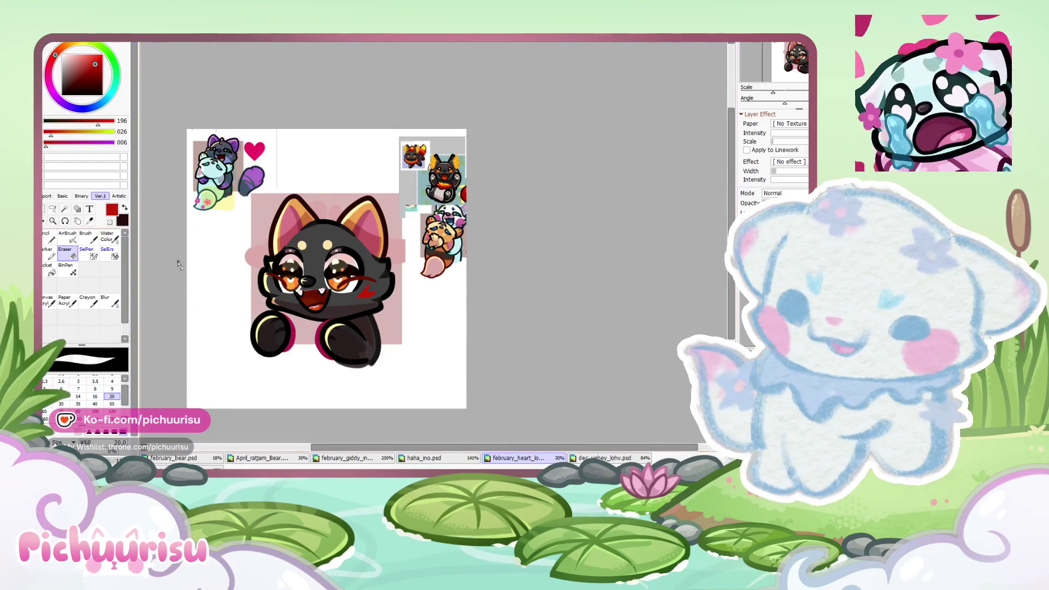
scroll(355, 273, up, 4)
click(60, 236)
scroll(355, 273, up, 3)
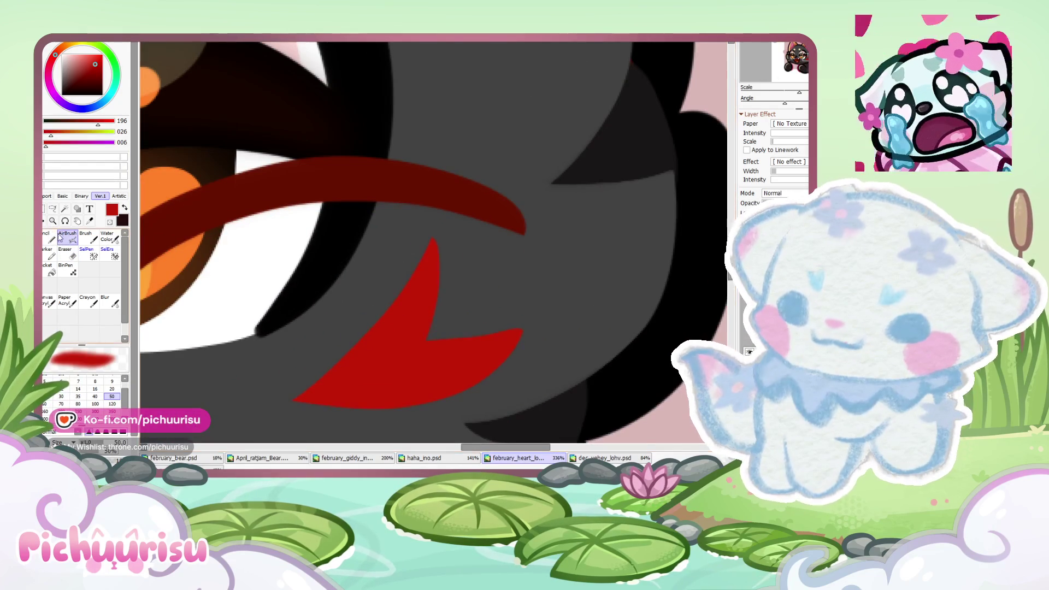
click(50, 238)
scroll(417, 330, down, 3)
scroll(390, 342, down, 3)
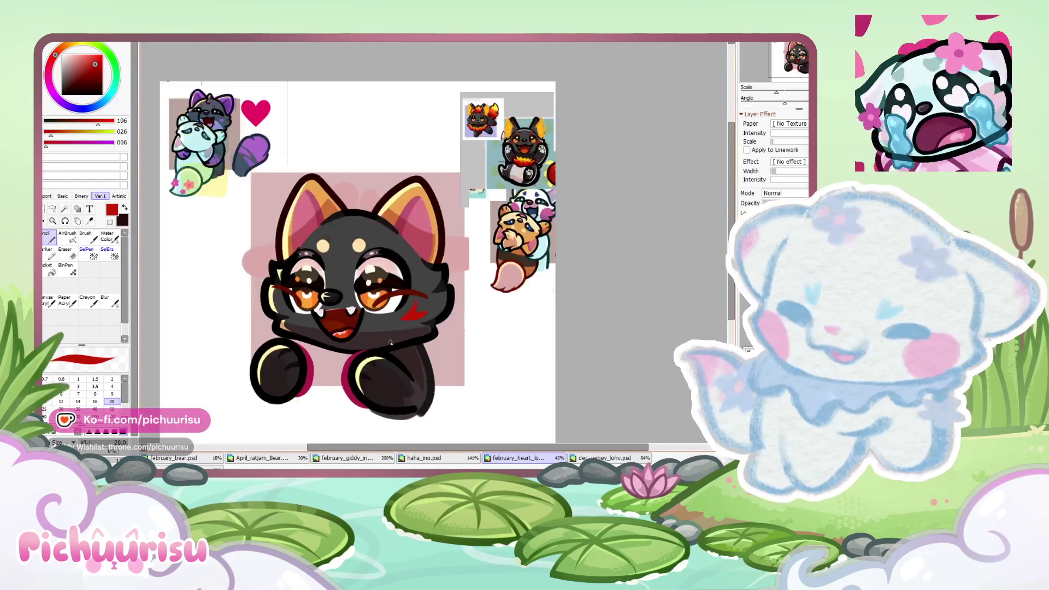
Step: Check the dec_yehey_lohv.psd artwork for reference, then return to the heart emote
click(604, 458)
scroll(460, 292, up, 2)
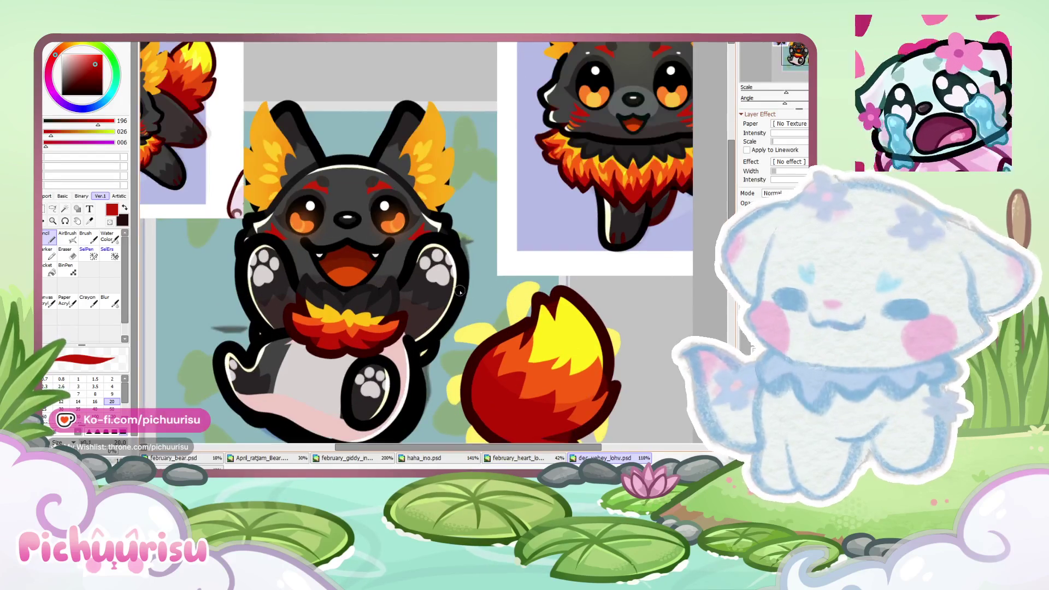
scroll(629, 131, up, 3)
scroll(634, 185, up, 2)
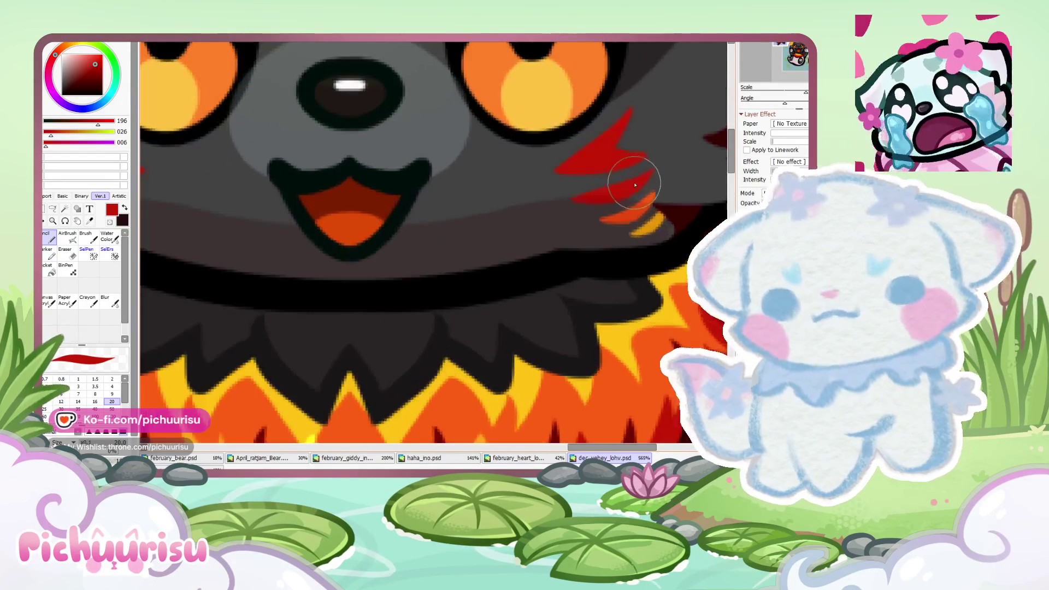
click(500, 457)
scroll(418, 282, up, 3)
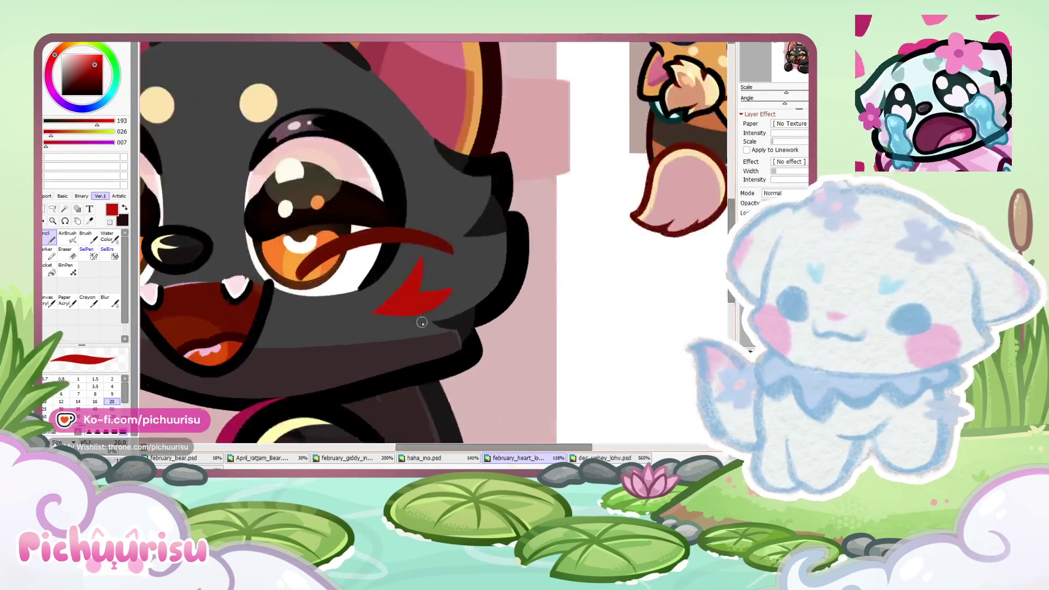
Step: Paint a red lip-shaped mark on the dog's lower cheek, then switch to the Eraser
scroll(421, 322, up, 3)
drag(365, 346, 506, 324)
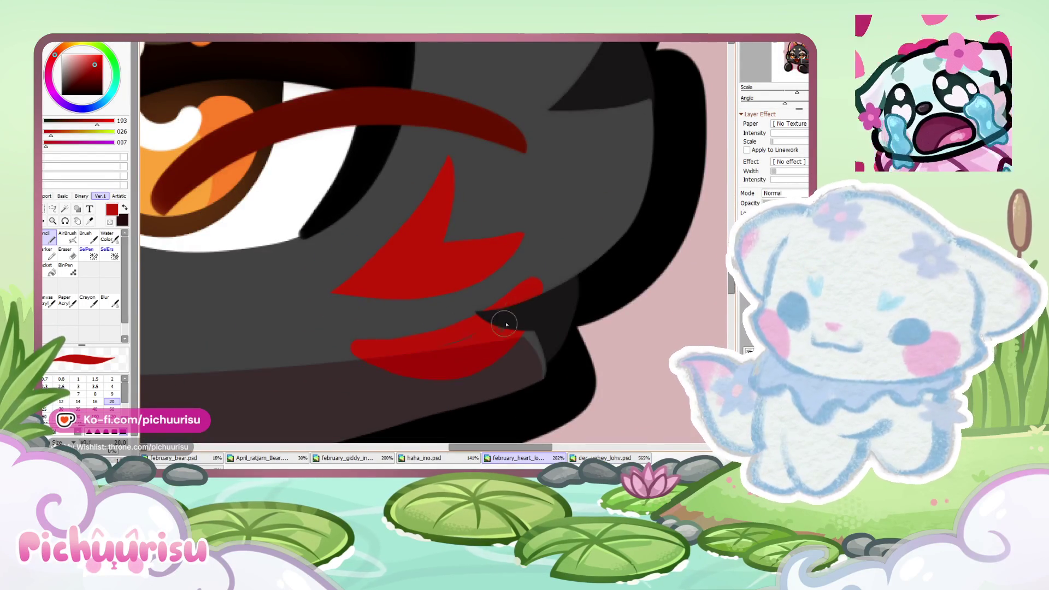
key(e)
scroll(351, 339, up, 1)
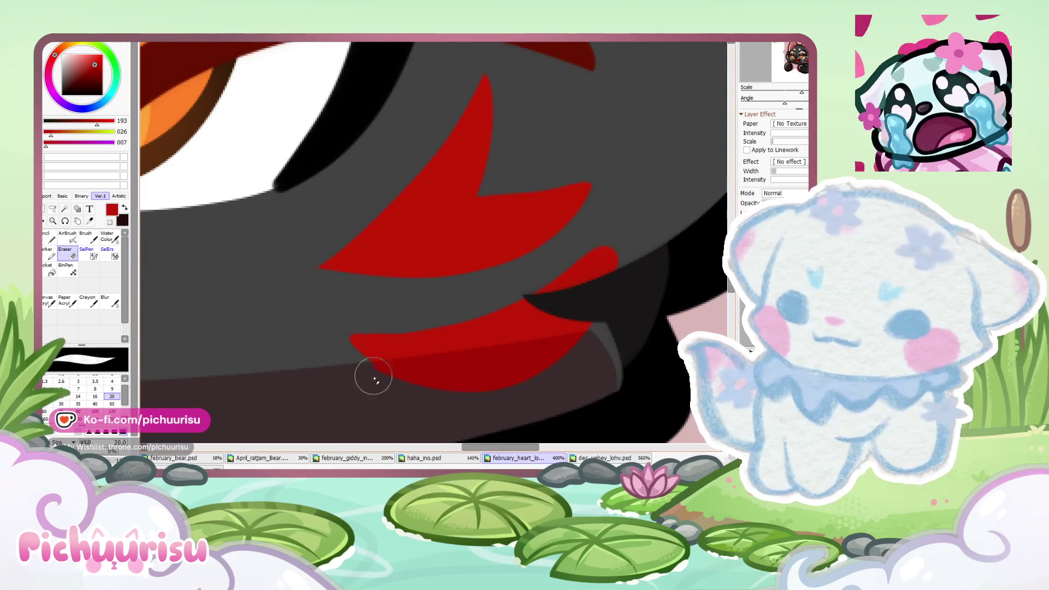
scroll(326, 337, up, 2)
scroll(492, 299, right, 3)
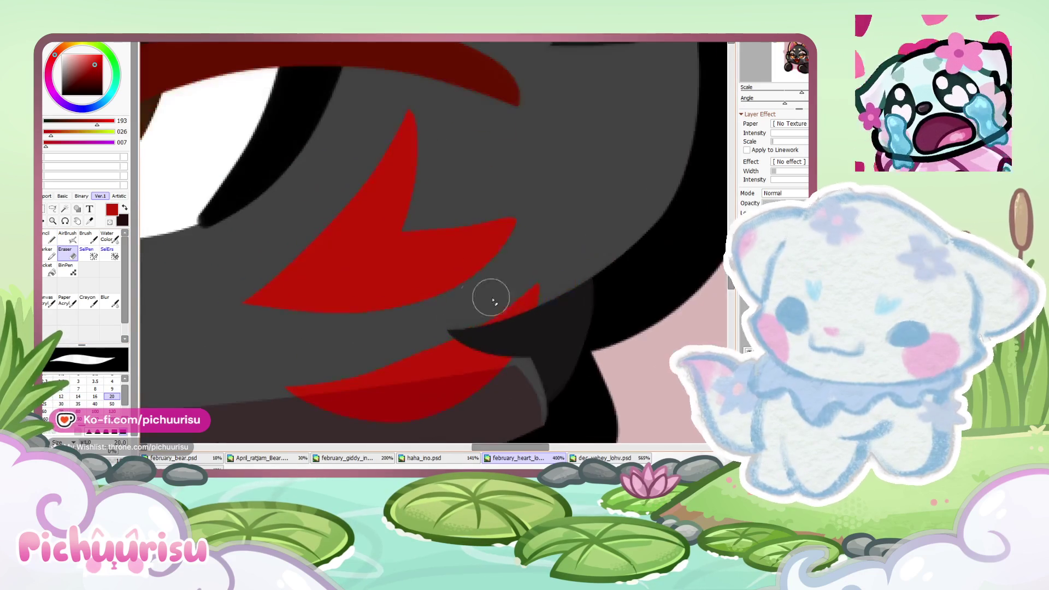
scroll(326, 376, down, 2)
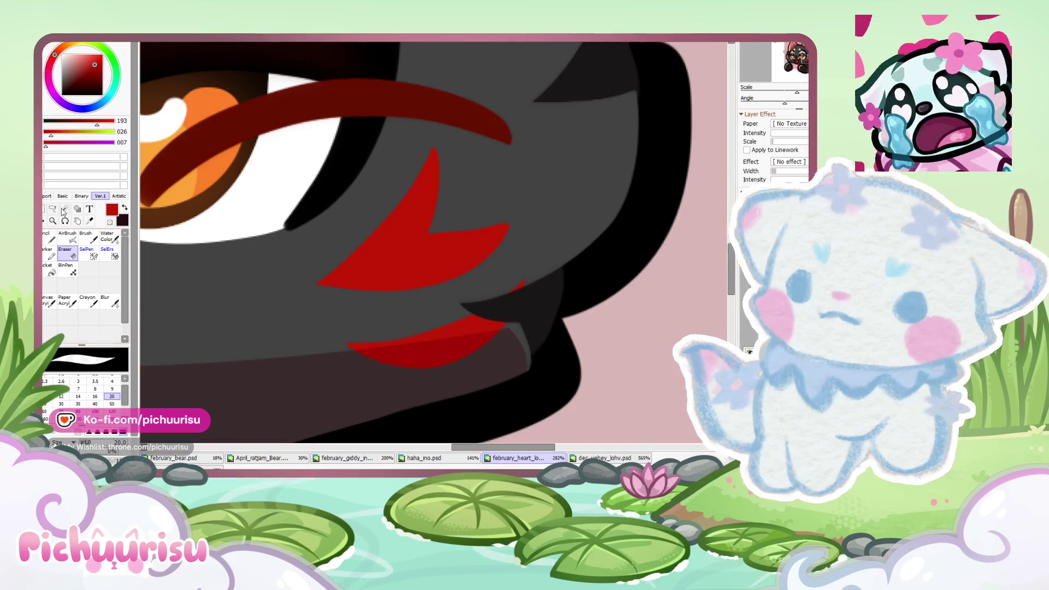
Step: Lasso the red cheek marking and transform it shorter vertically, then show the fox sticker
click(52, 208)
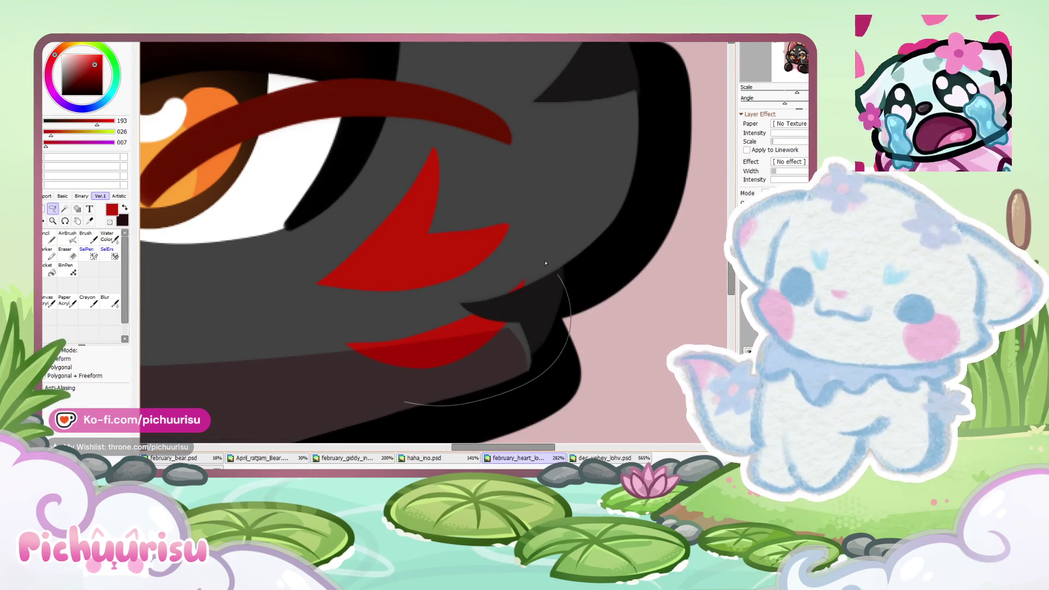
drag(322, 369, 339, 377)
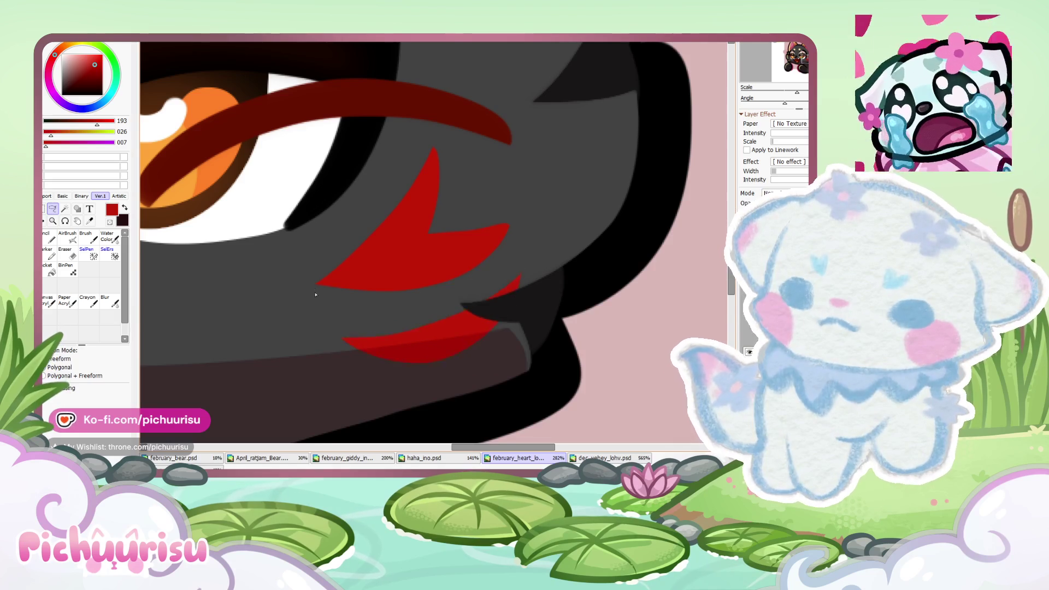
scroll(649, 328, down, 3)
scroll(474, 328, up, 2)
key(ctrl+t)
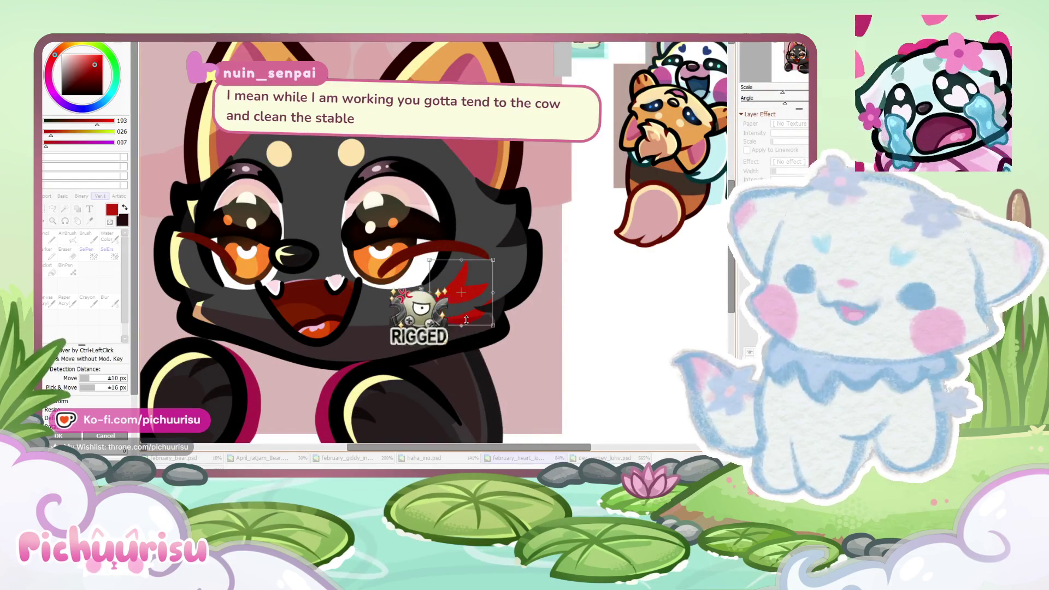
drag(465, 320, 458, 313)
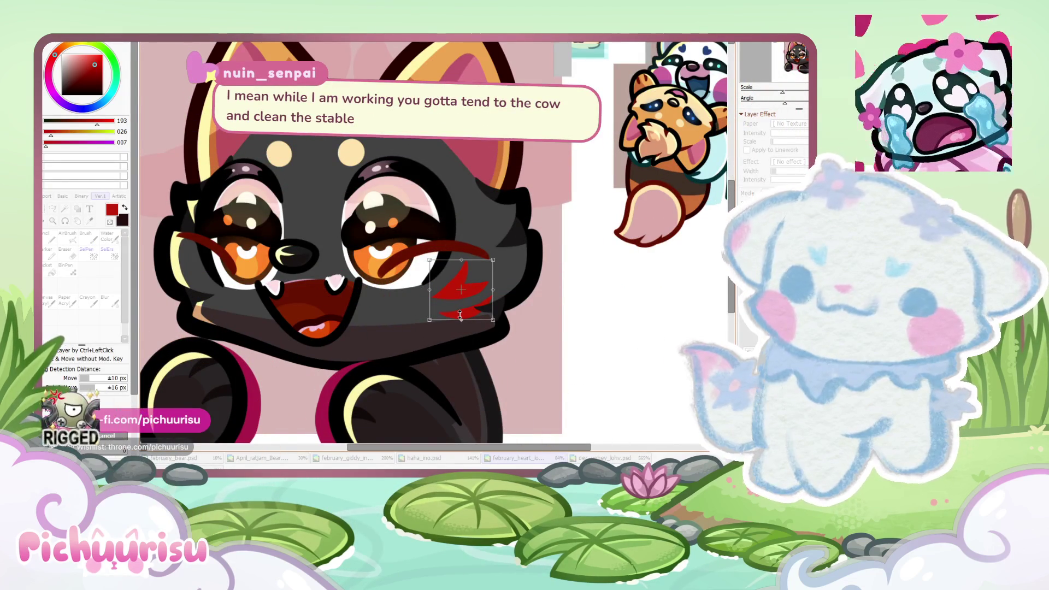
key(Return)
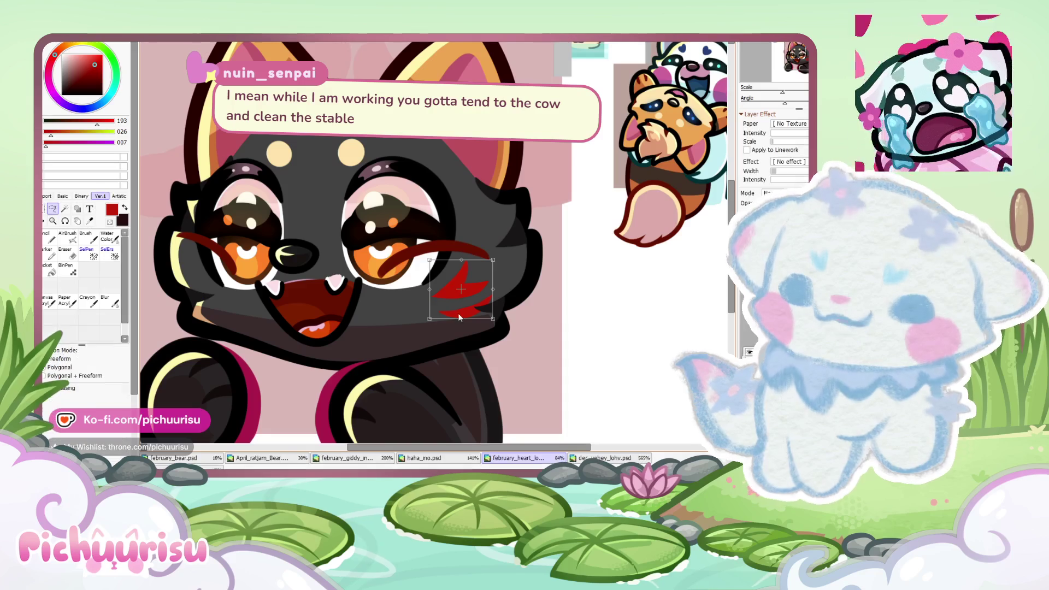
key(ctrl+Tab)
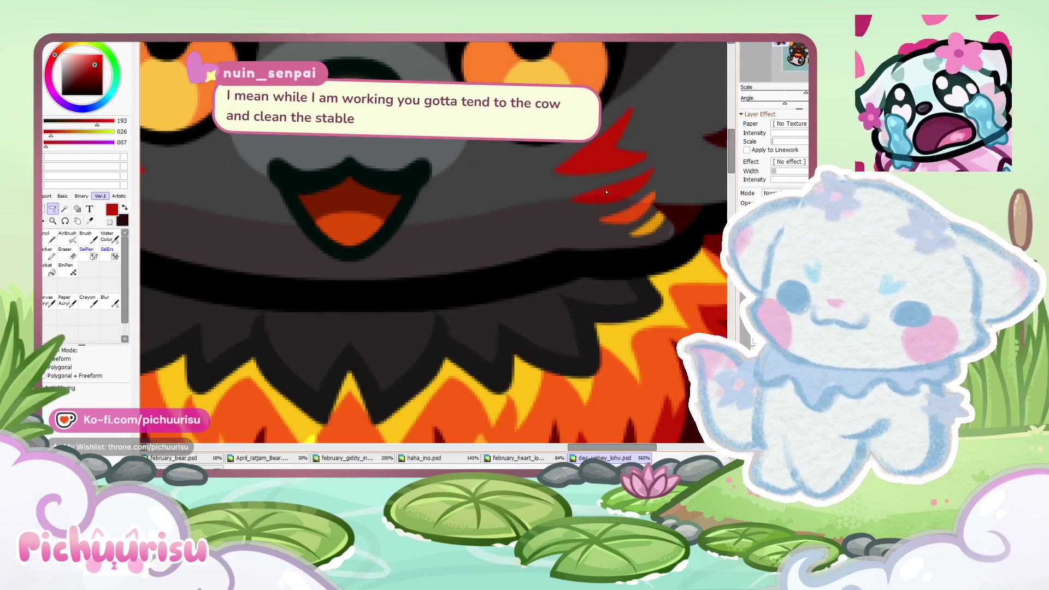
Step: Sample brown from the fox artwork and add a brown stripe beneath the red cheek marks
alt+click(653, 195)
scroll(653, 195, down, 4)
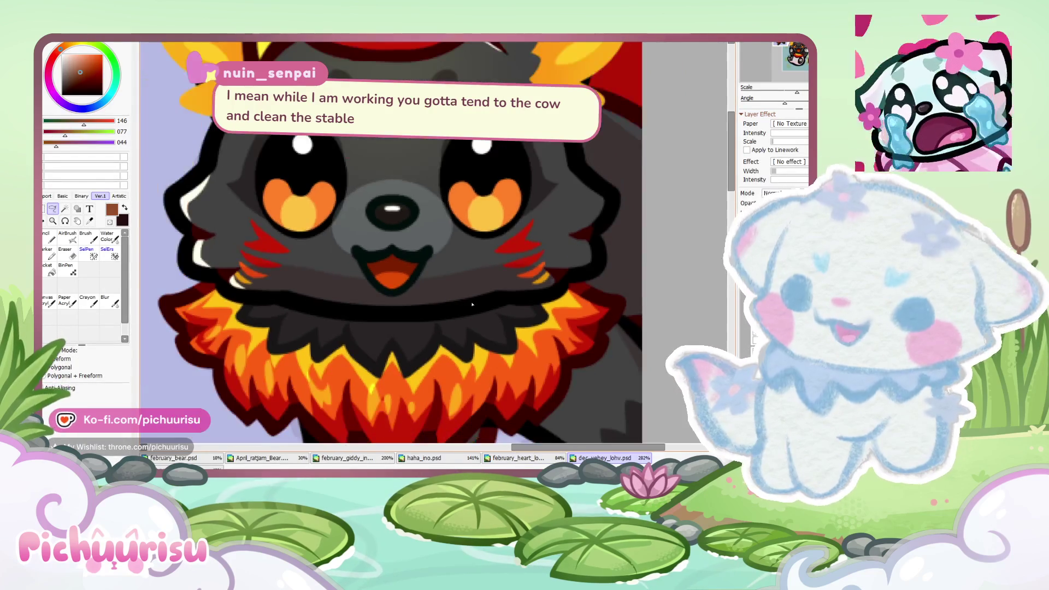
key(ctrl+Tab)
click(50, 238)
scroll(524, 304, up, 6)
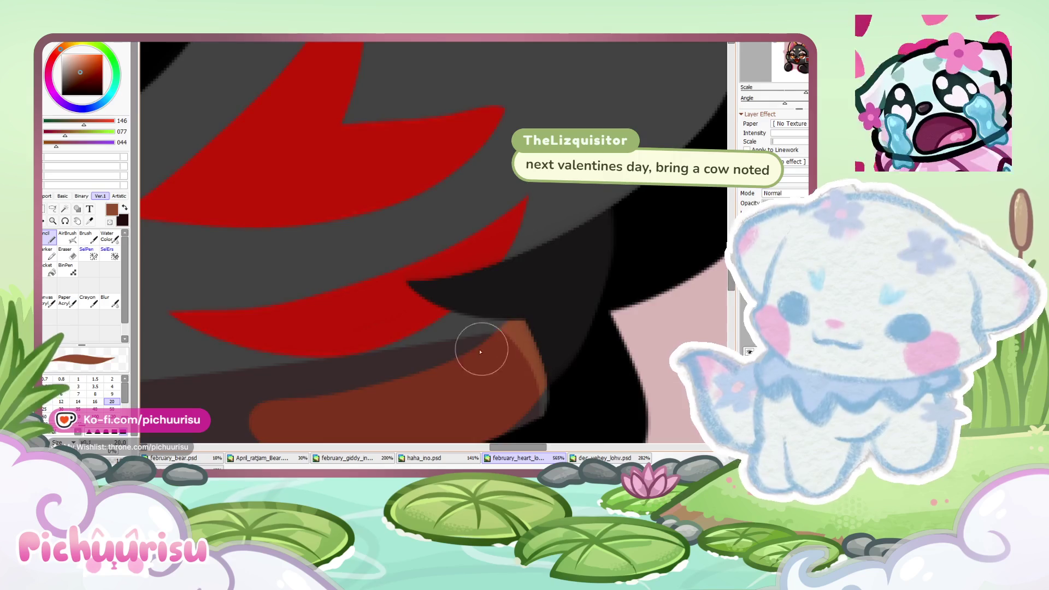
scroll(266, 313, down, 4)
drag(266, 314, 497, 306)
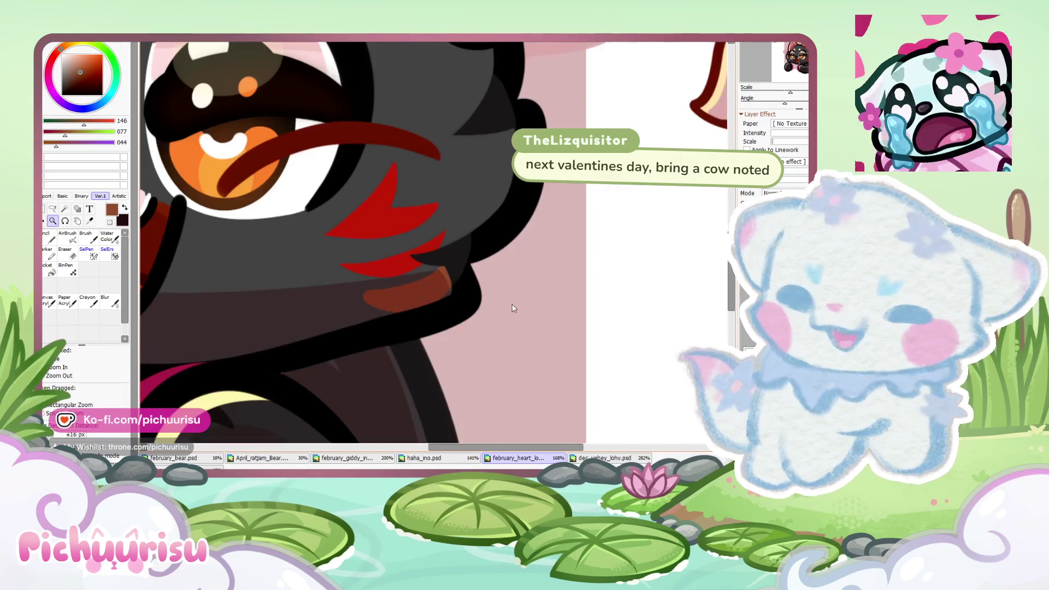
Step: Move the cheek marks off the face onto the white area beside it
scroll(378, 220, down, 1)
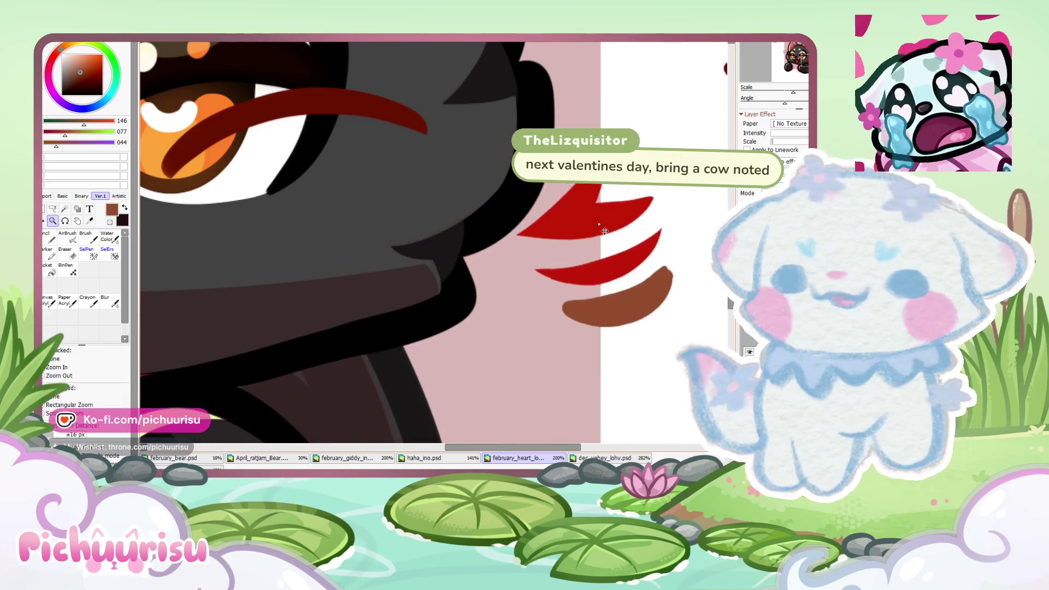
scroll(366, 262, down, 1)
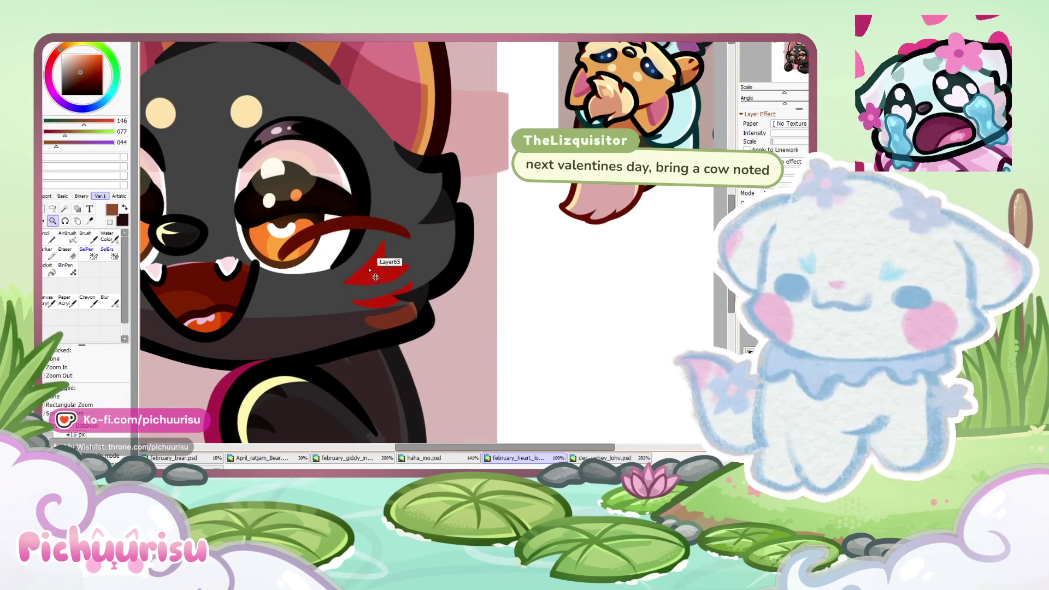
drag(375, 277, 538, 257)
scroll(578, 383, up, 1)
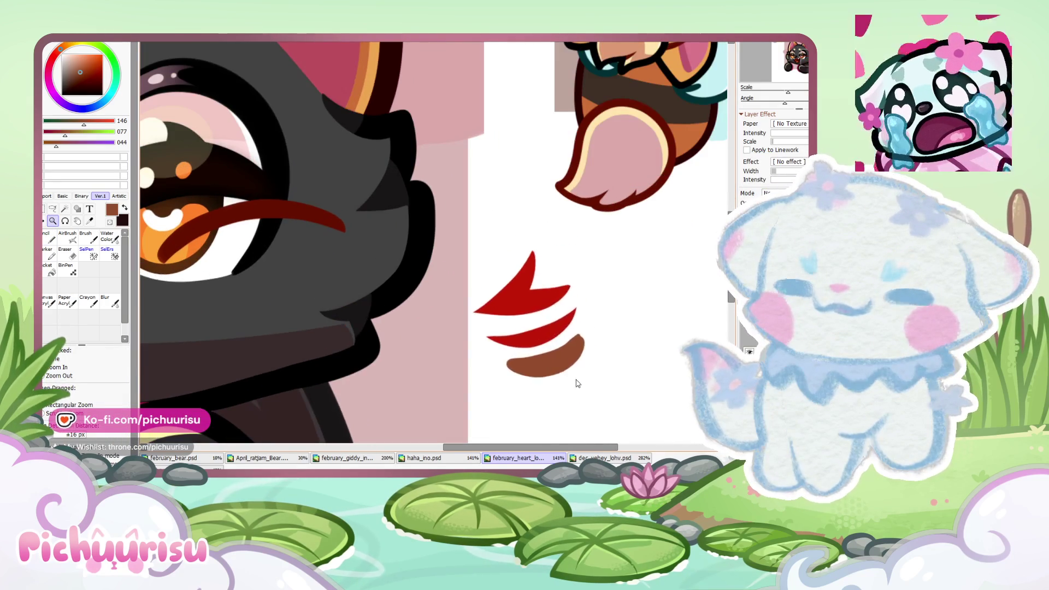
scroll(578, 384, up, 2)
click(604, 458)
Step: Switch to the Pencil and bring the fire-wolf sticker's face into view
scroll(530, 254, up, 1)
scroll(559, 262, up, 1)
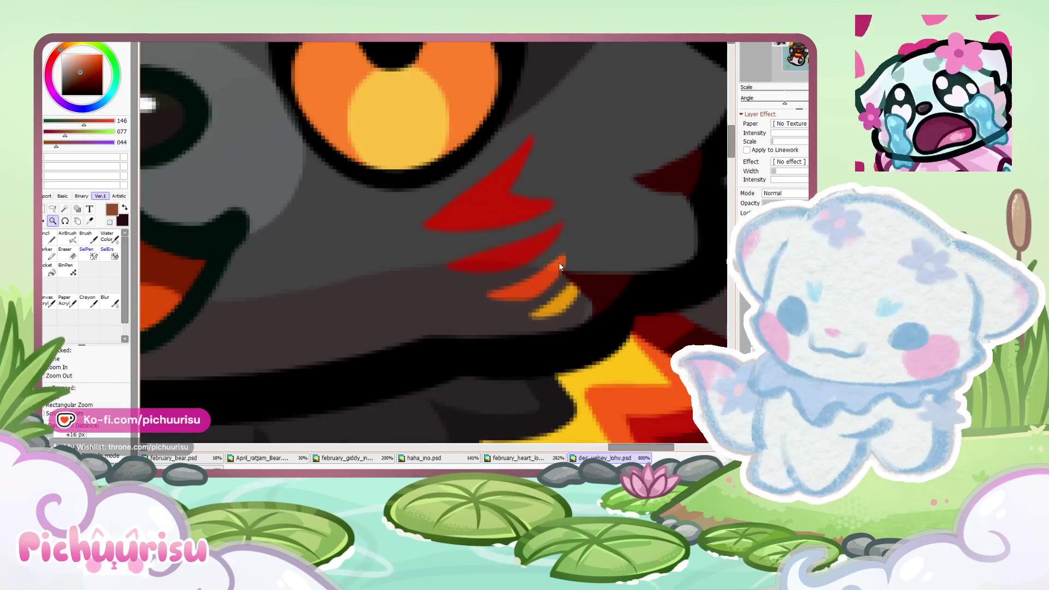
scroll(557, 263, down, 6)
scroll(524, 267, up, 2)
scroll(491, 270, up, 1)
scroll(455, 273, down, 2)
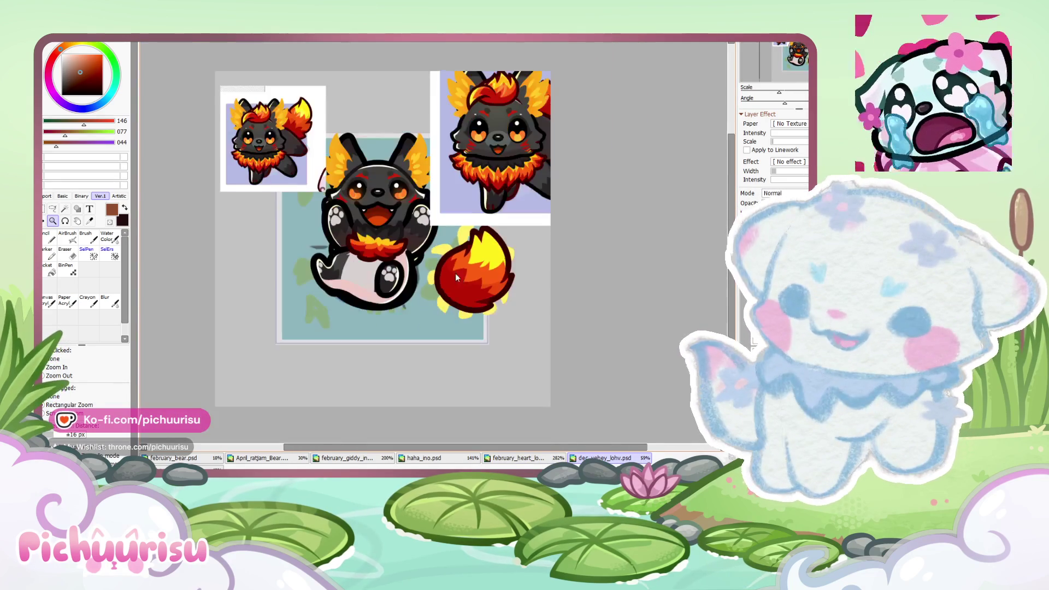
scroll(514, 147, up, 3)
scroll(575, 145, up, 3)
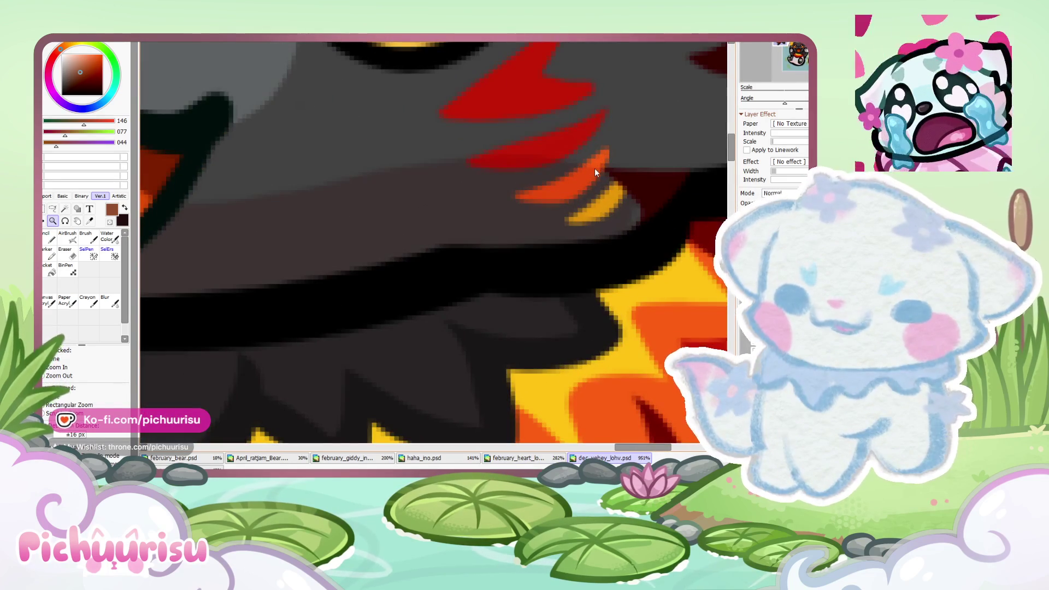
scroll(595, 169, down, 5)
scroll(598, 165, up, 1)
scroll(526, 155, up, 2)
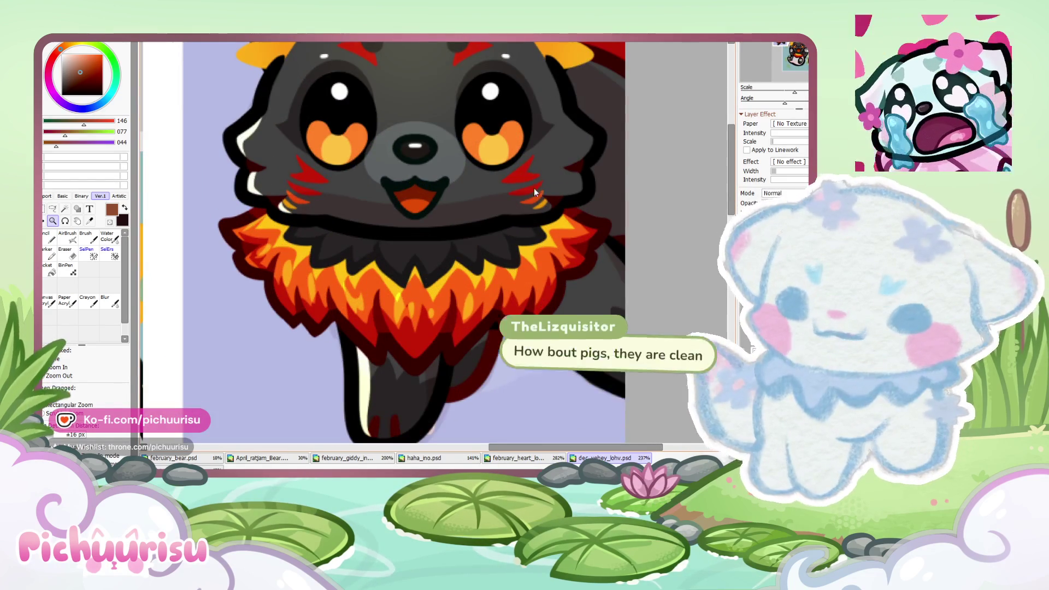
scroll(534, 191, down, 5)
scroll(536, 192, up, 5)
scroll(327, 359, up, 3)
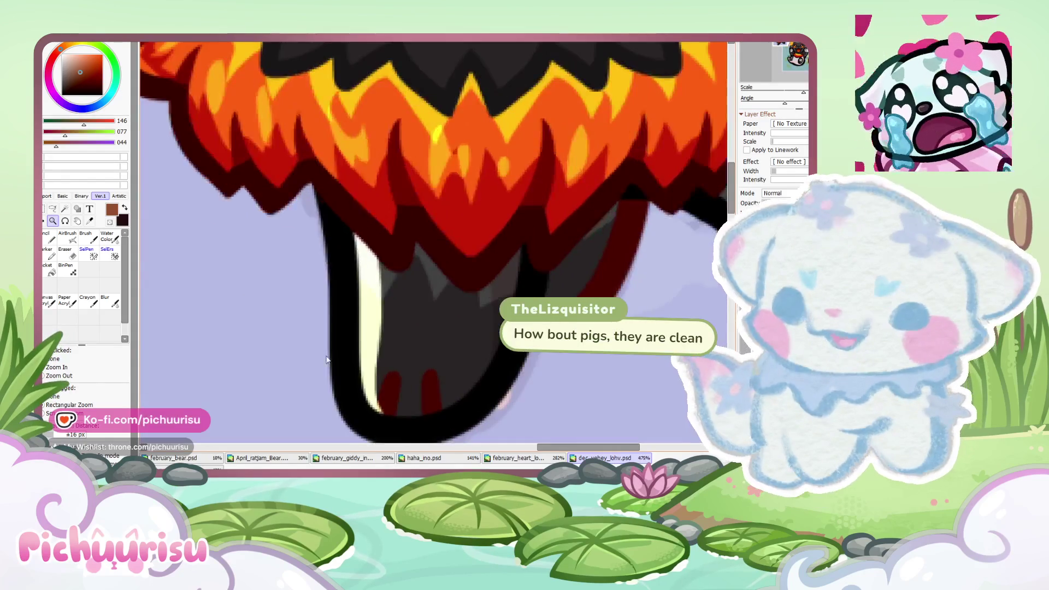
scroll(326, 360, down, 5)
scroll(375, 284, up, 1)
scroll(522, 265, down, 1)
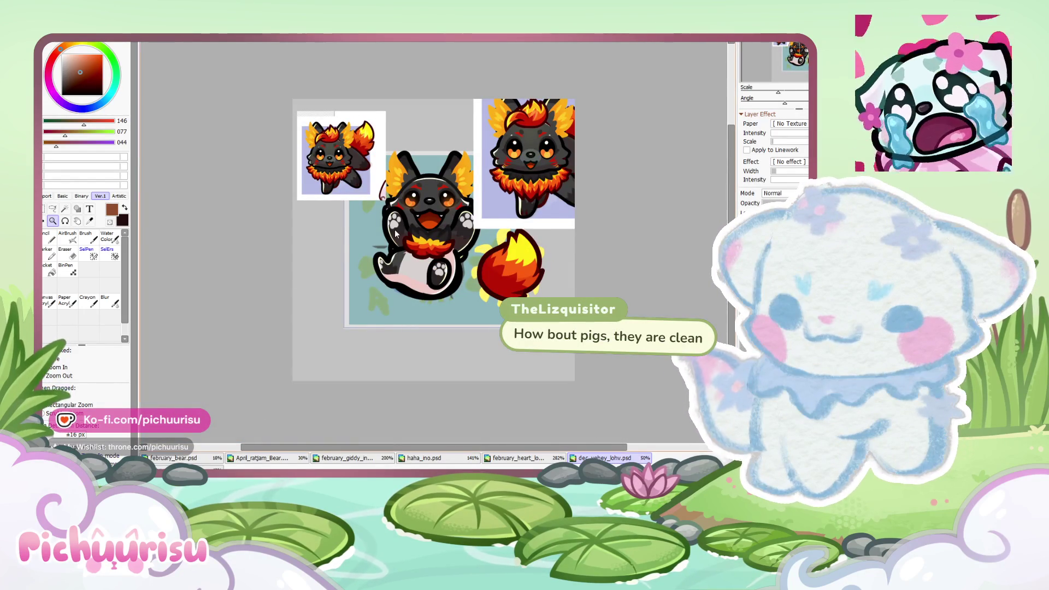
scroll(537, 149, up, 2)
scroll(593, 169, up, 3)
scroll(570, 295, up, 1)
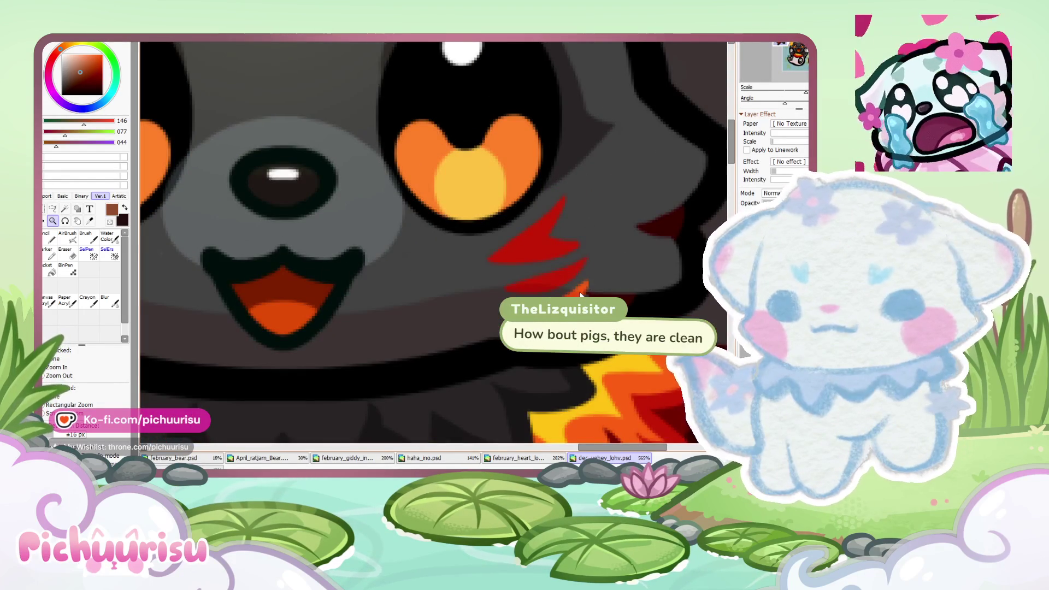
scroll(581, 295, down, 5)
scroll(578, 286, up, 1)
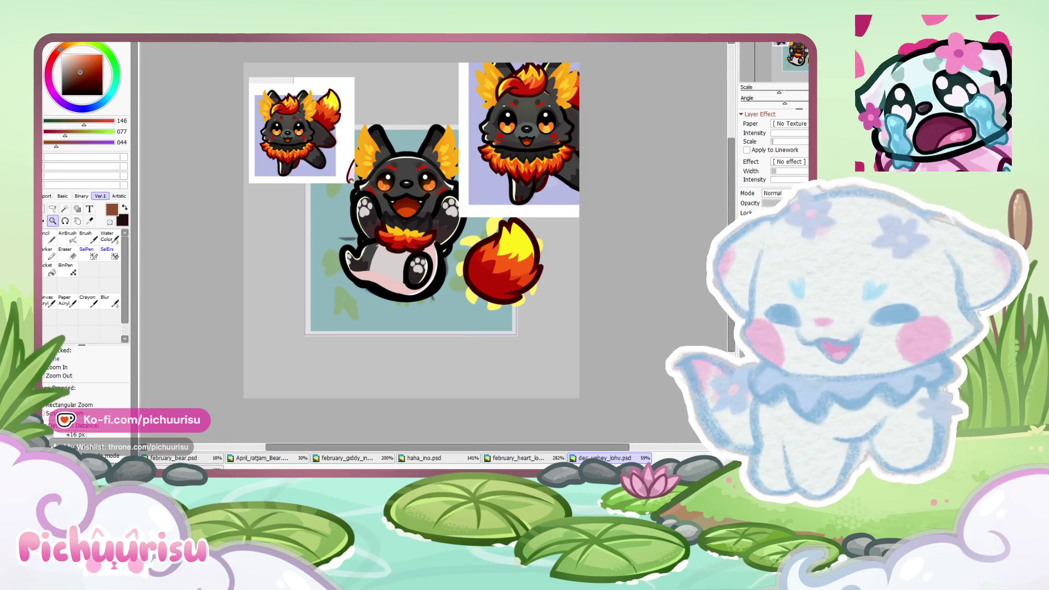
scroll(511, 132, up, 3)
scroll(511, 132, down, 3)
scroll(328, 218, up, 3)
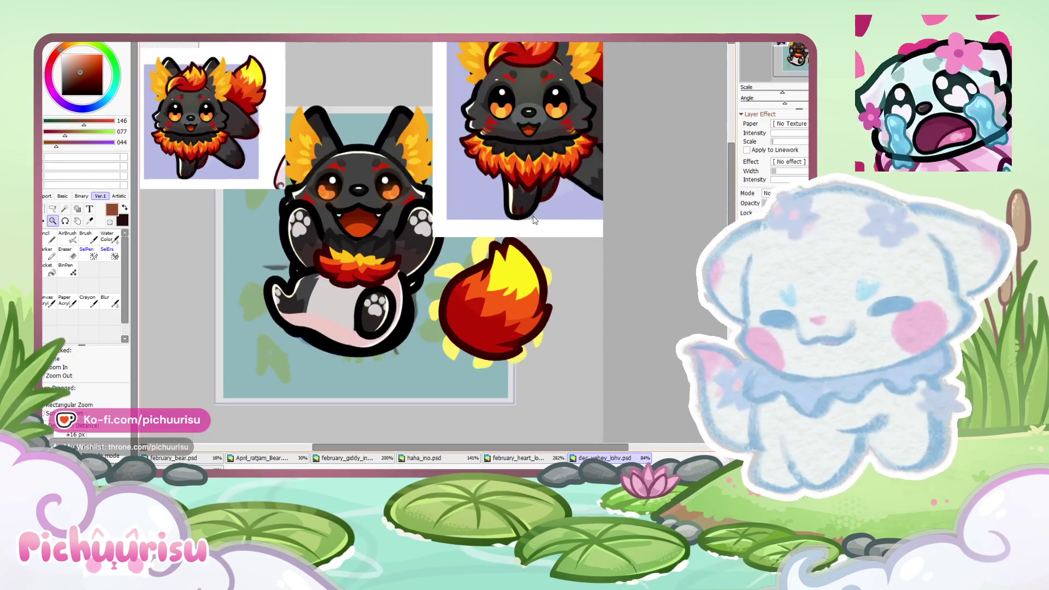
key(n)
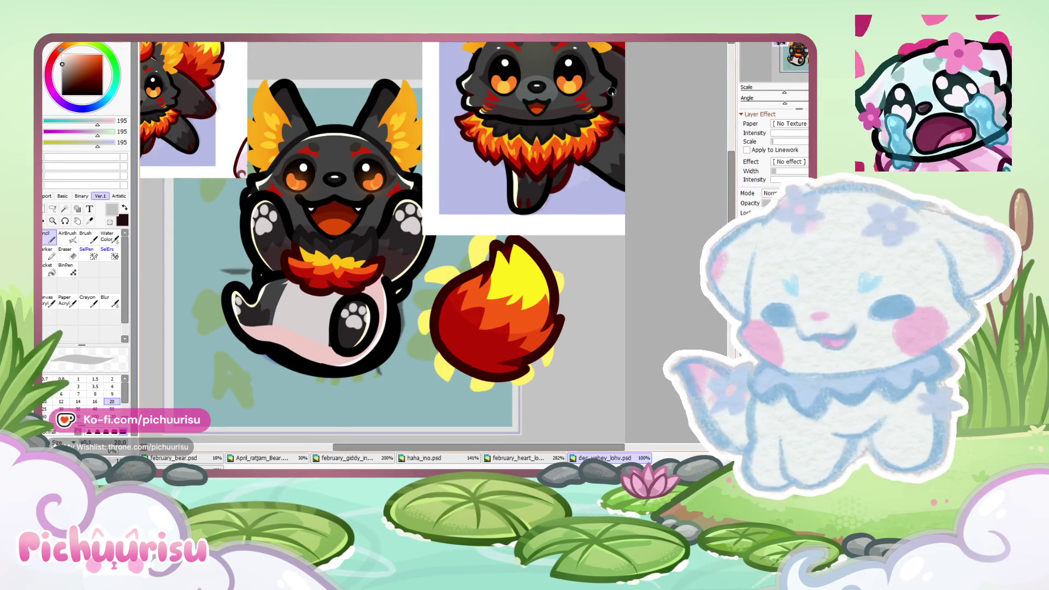
scroll(602, 70, up, 1)
drag(602, 70, 560, 185)
scroll(520, 197, up, 1)
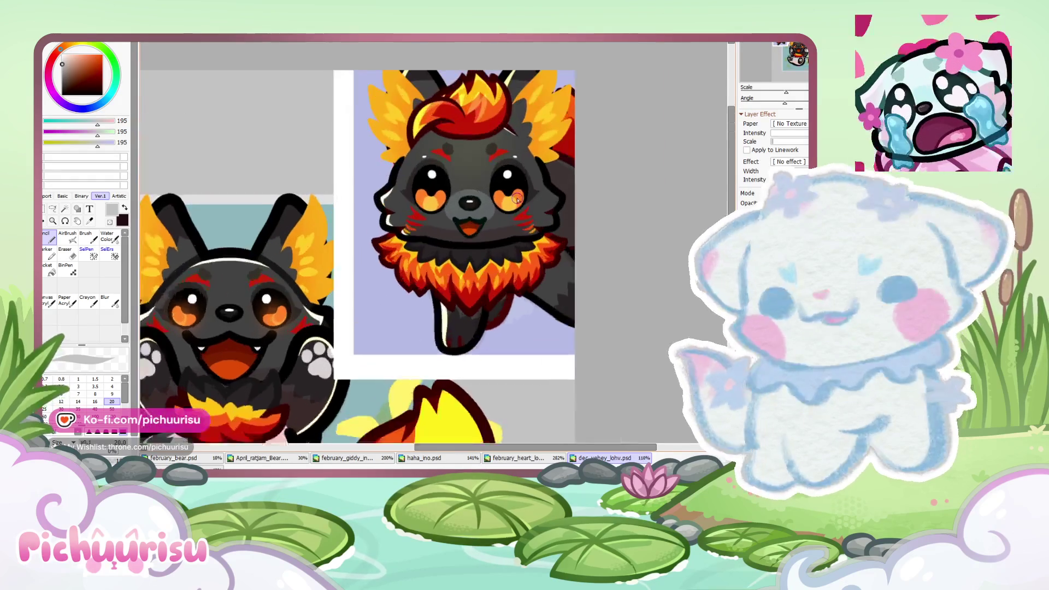
scroll(521, 196, down, 1)
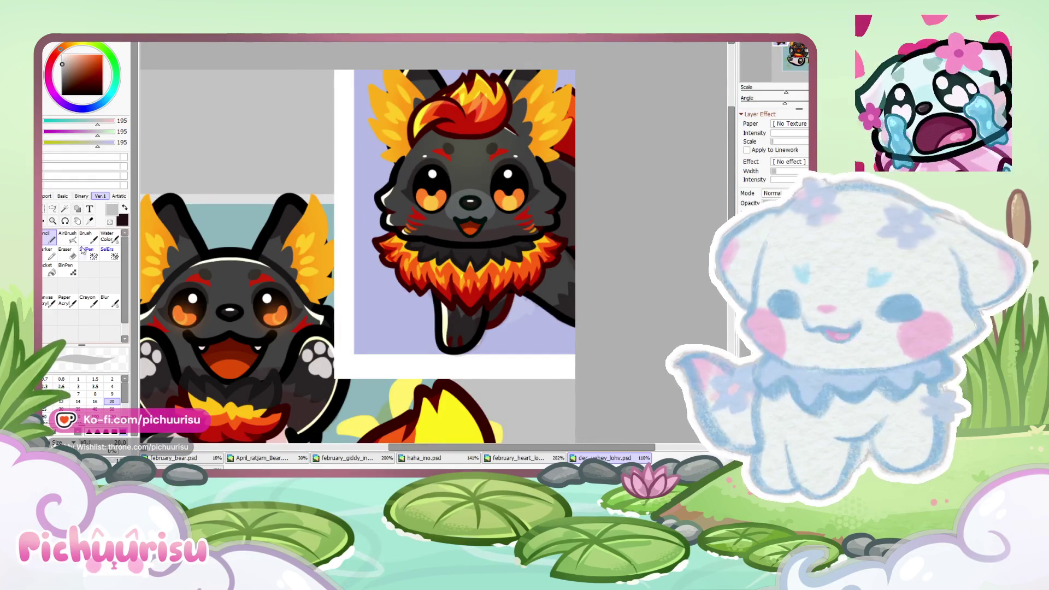
Step: Pick a hard brush from the basic tool set and sample the orange-red cheek stripe colour
click(62, 195)
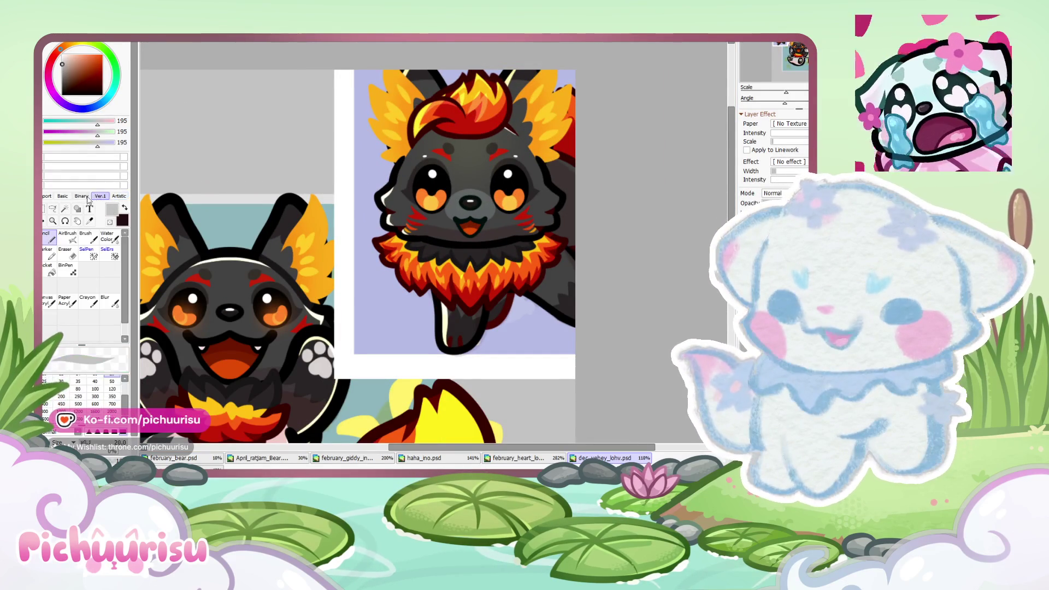
click(46, 196)
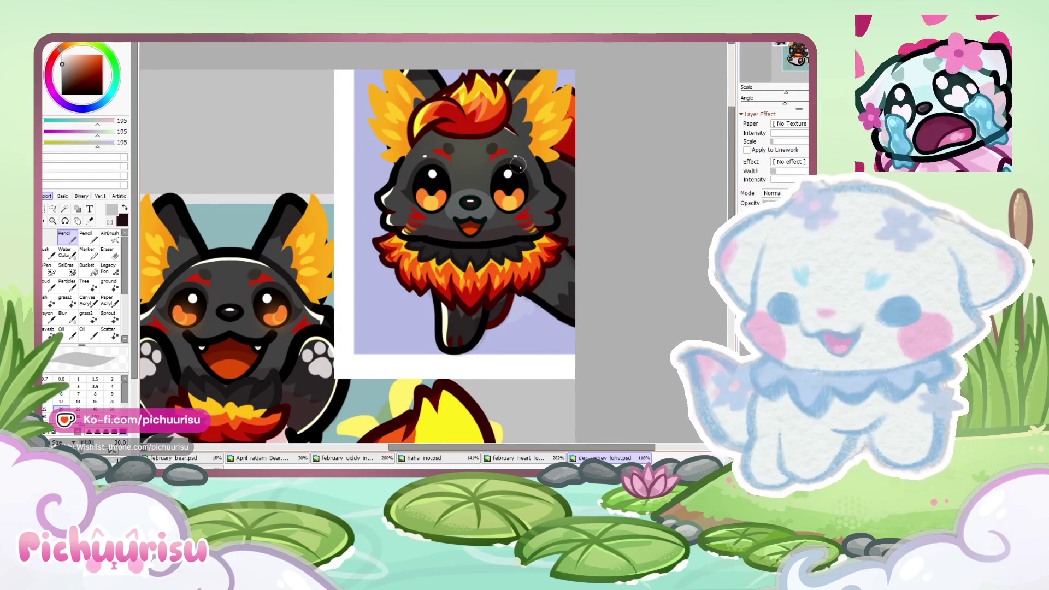
scroll(433, 239, up, 1)
scroll(94, 385, down, 3)
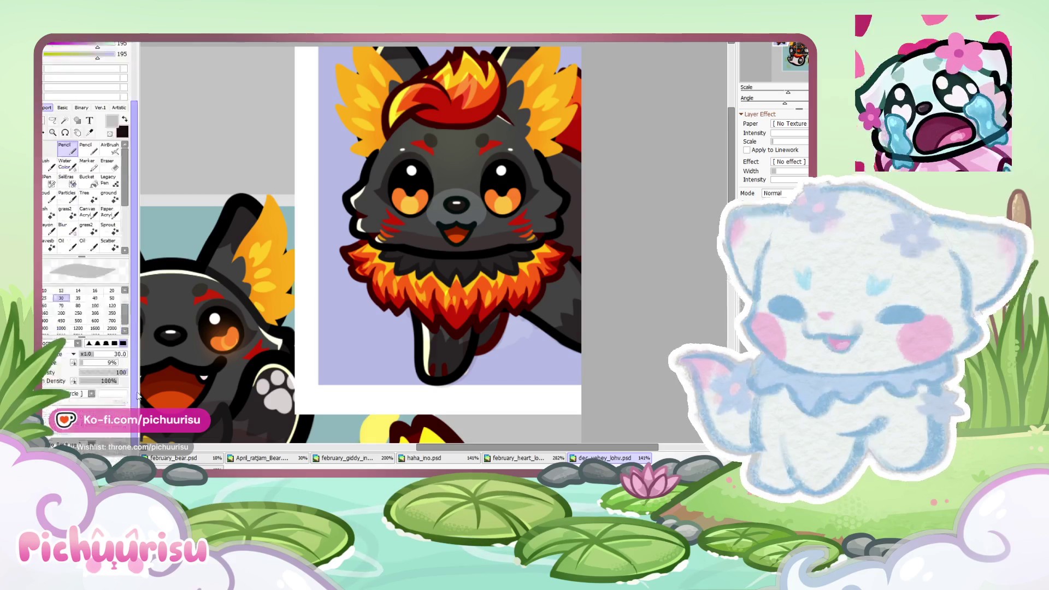
scroll(562, 205, up, 3)
scroll(536, 246, down, 3)
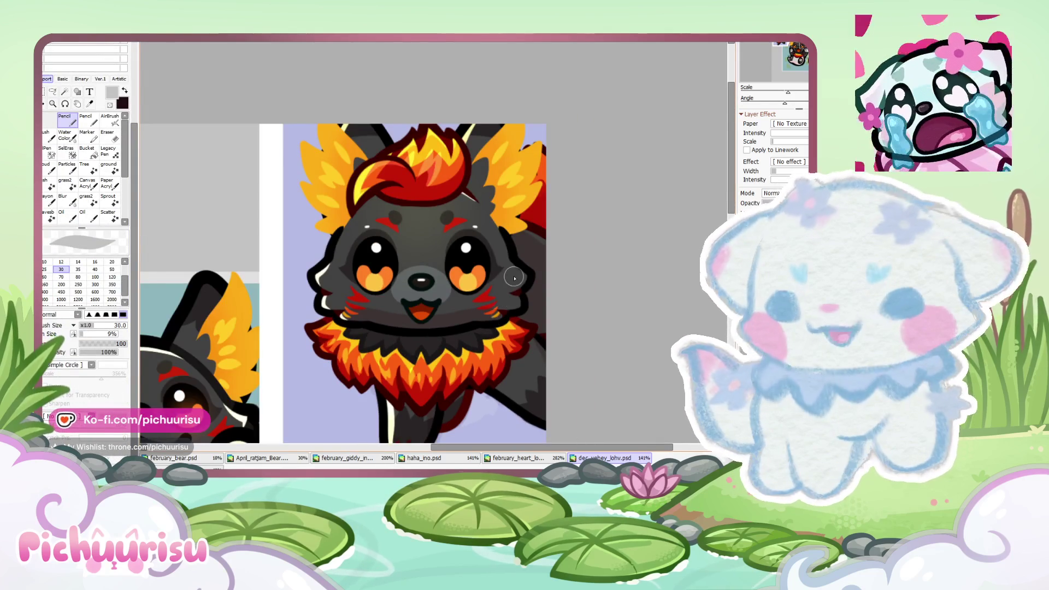
scroll(517, 279, down, 2)
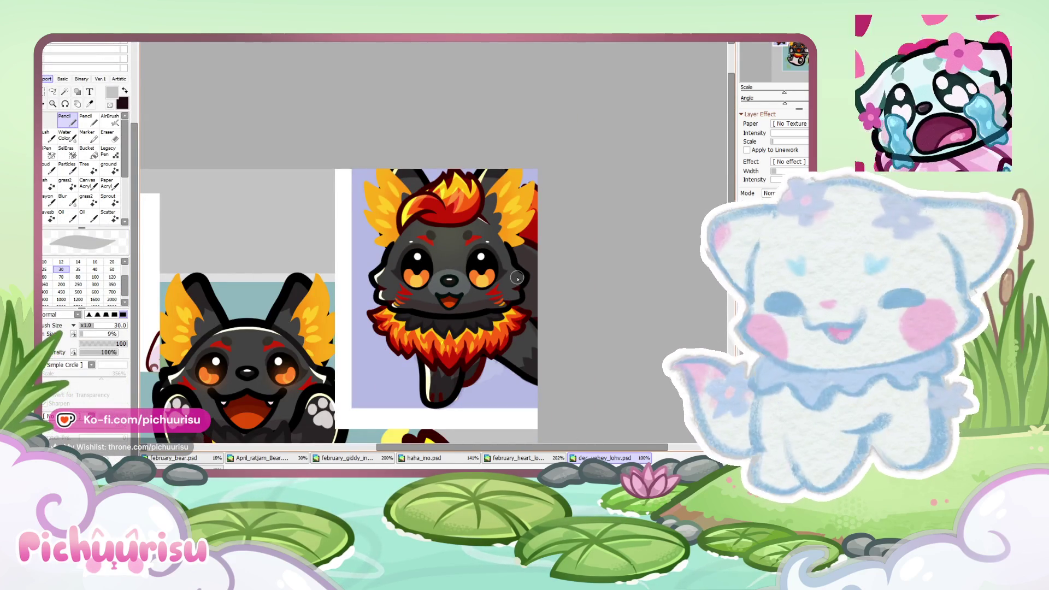
scroll(506, 290, up, 2)
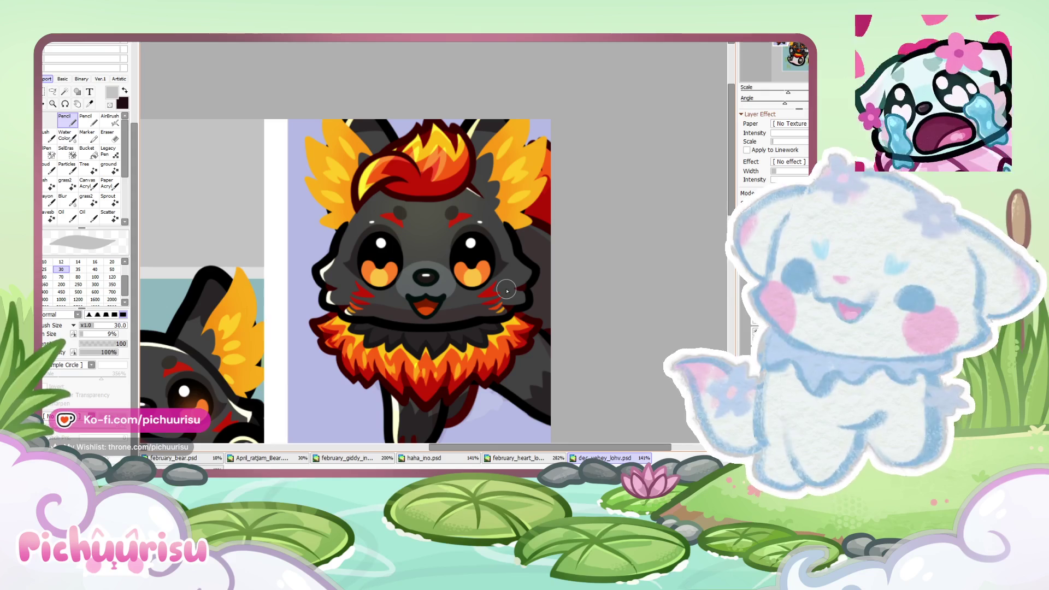
scroll(503, 297, up, 3)
scroll(501, 302, up, 3)
alt+click(454, 334)
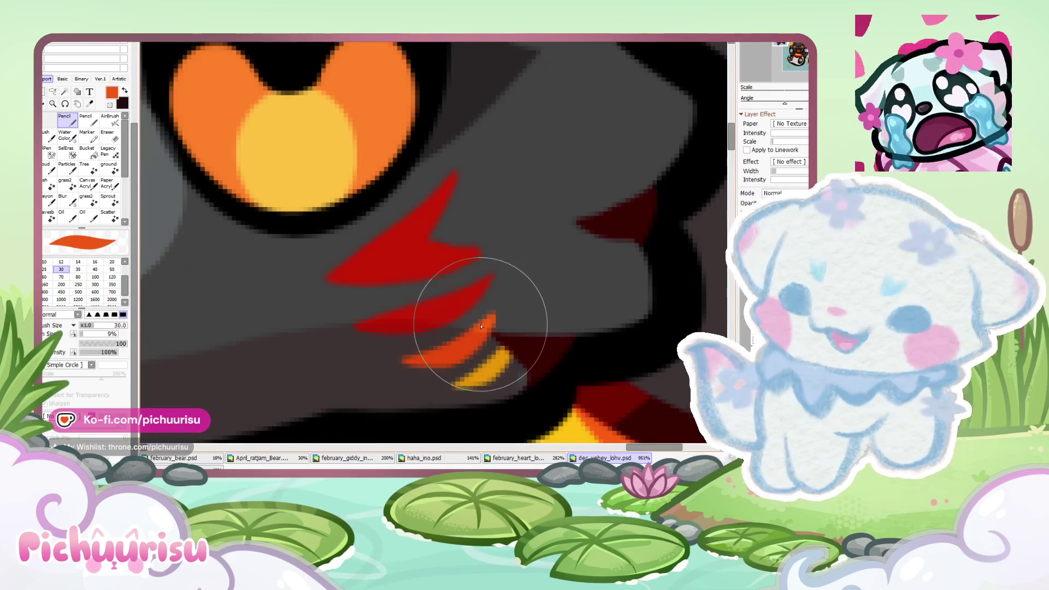
Step: Repaint the brown bottom stripe orange in the stripe sketch artwork
click(519, 457)
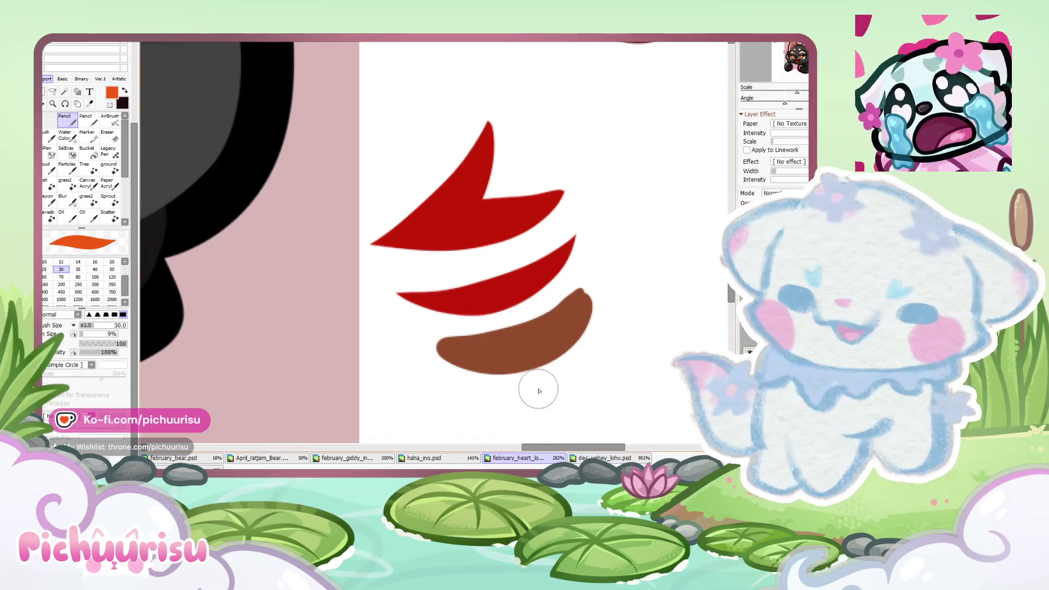
scroll(486, 297, up, 2)
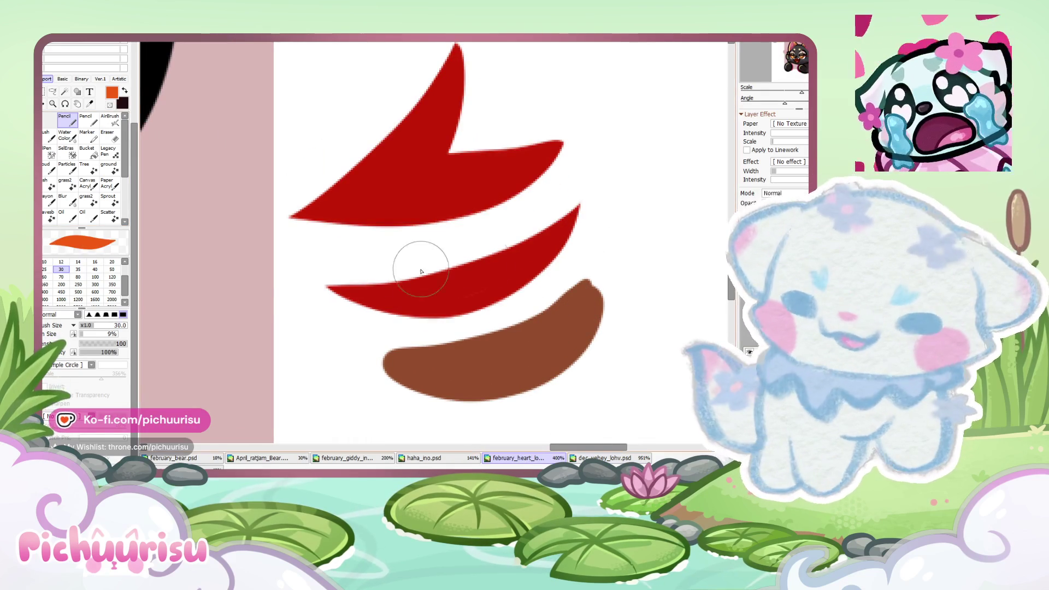
mouse_move(604, 276)
mouse_down()
mouse_move(433, 386)
mouse_move(487, 415)
mouse_up()
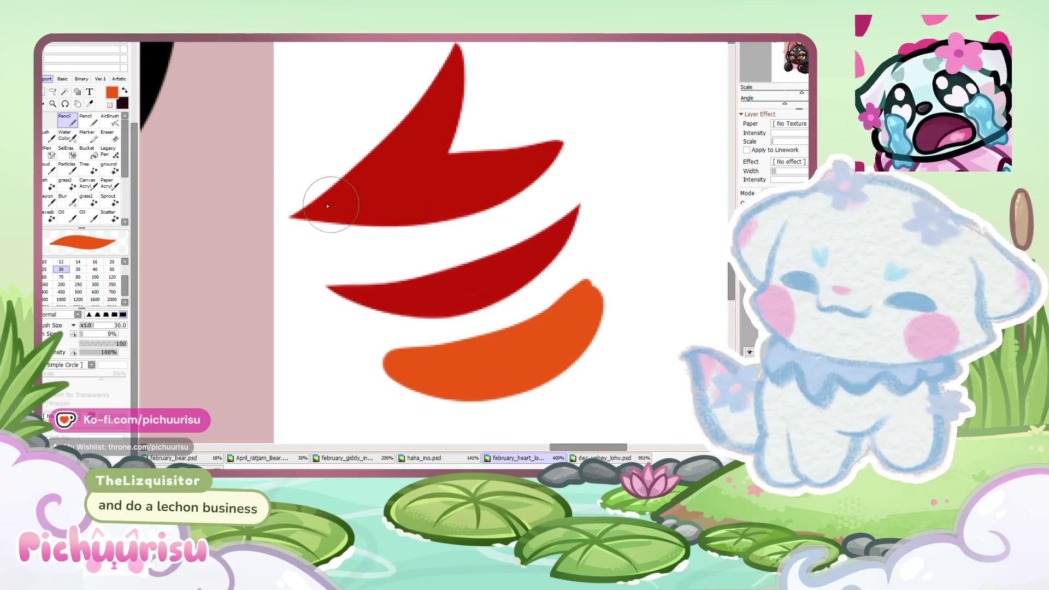
Step: Erase the orange stripe's edges into a slim crescent with a sharp left tip
key(e)
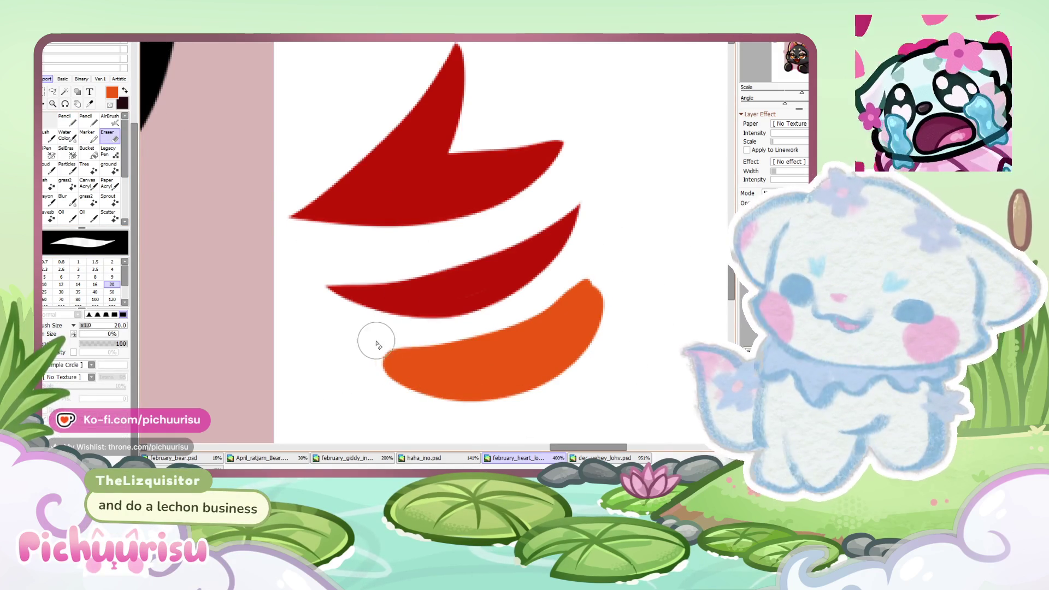
drag(370, 342, 584, 288)
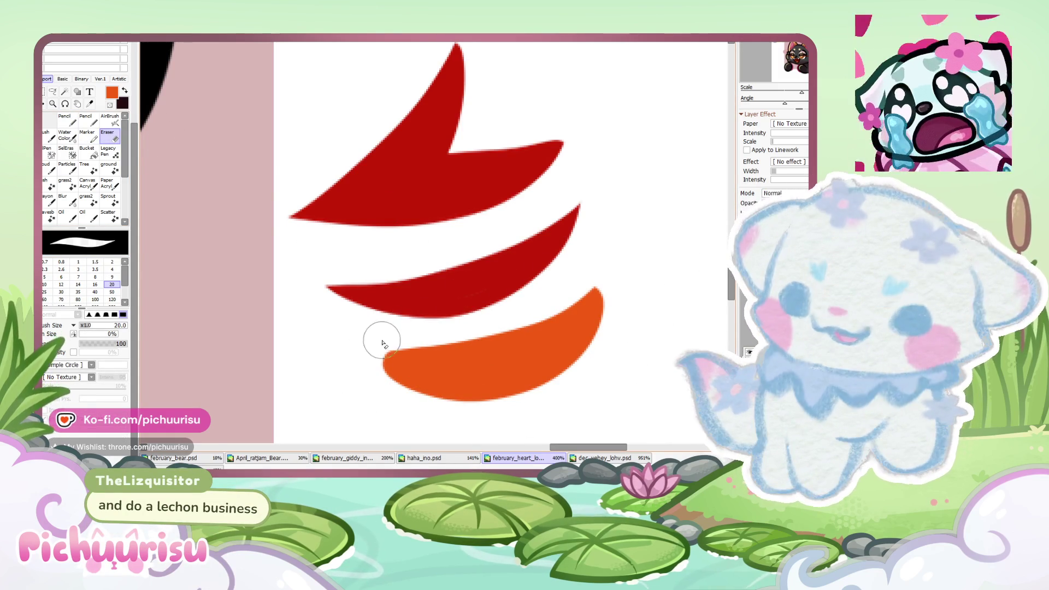
key(ctrl+z)
drag(367, 338, 593, 280)
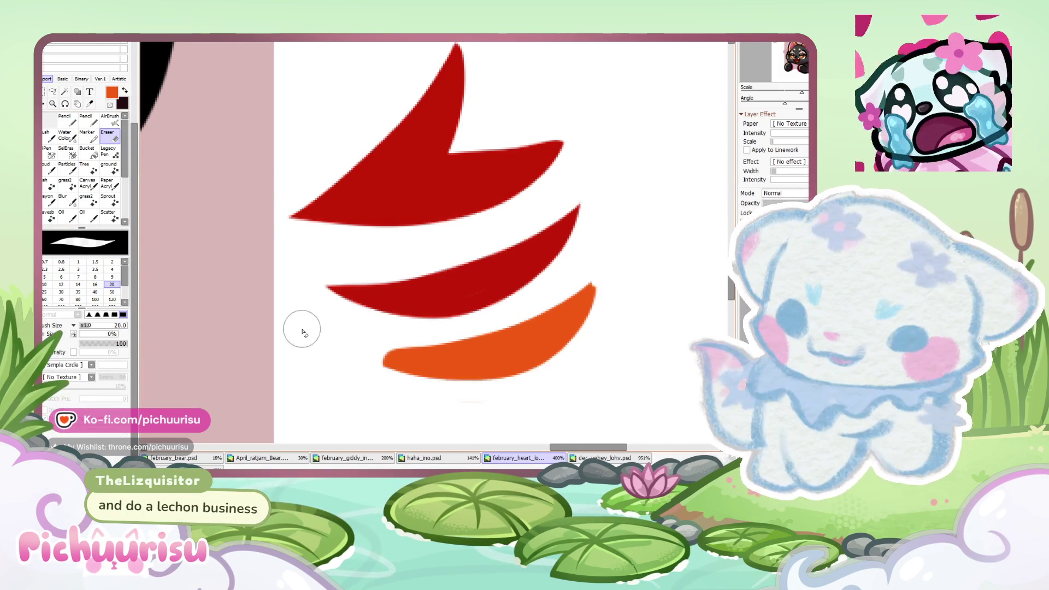
drag(377, 379, 598, 301)
drag(610, 264, 328, 346)
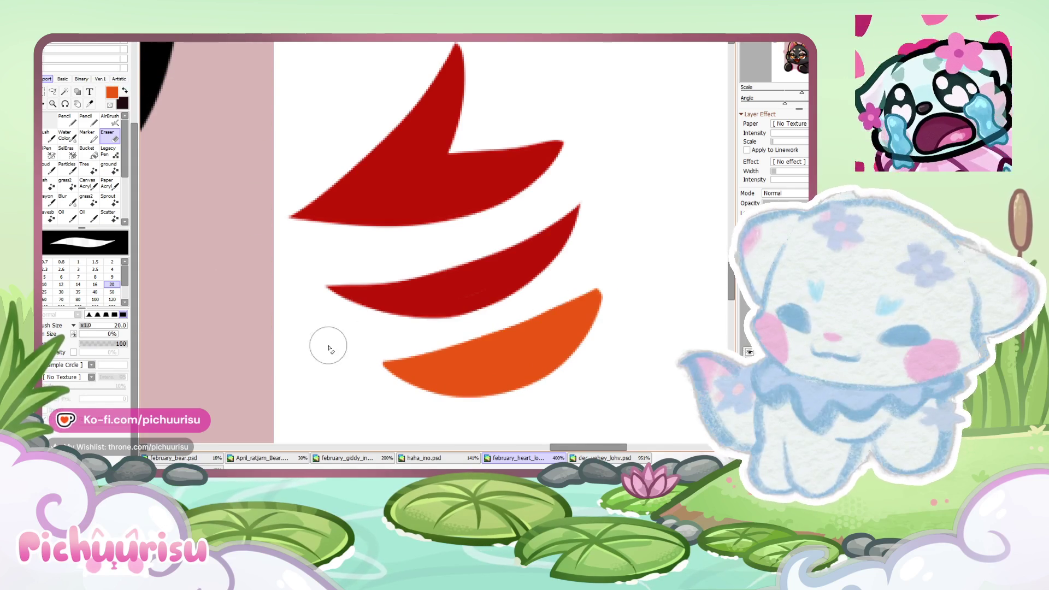
drag(604, 274, 499, 403)
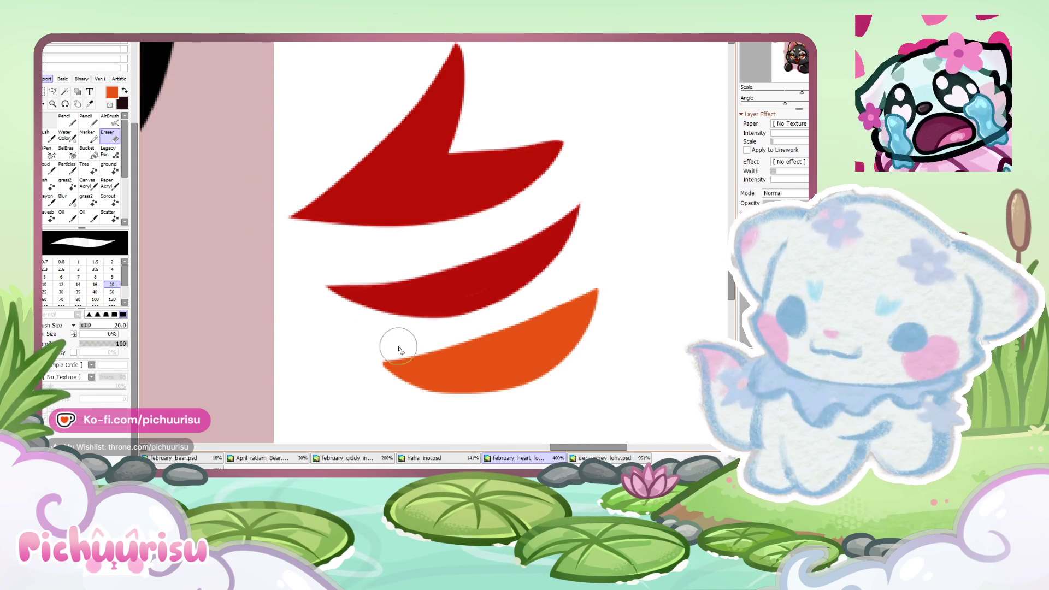
scroll(350, 309, down, 3)
scroll(348, 308, down, 3)
scroll(348, 308, up, 3)
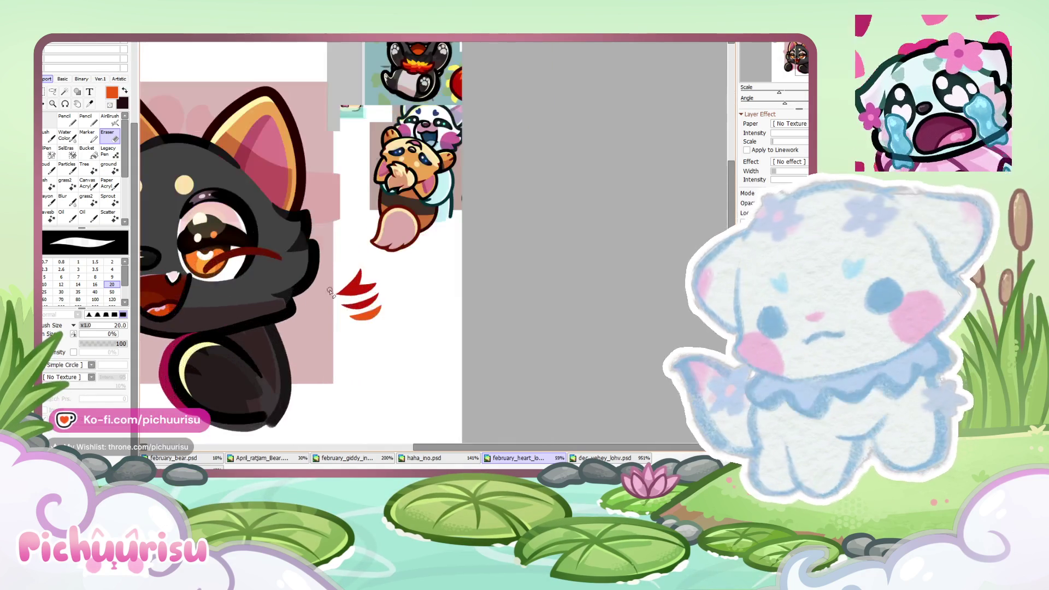
Step: Switch to the Pencil in the dog emote artwork and sample the orange from the dog's cheek
key(n)
key(ctrl+Tab)
scroll(501, 305, down, 3)
scroll(501, 305, down, 3)
scroll(501, 305, up, 6)
scroll(501, 305, down, 3)
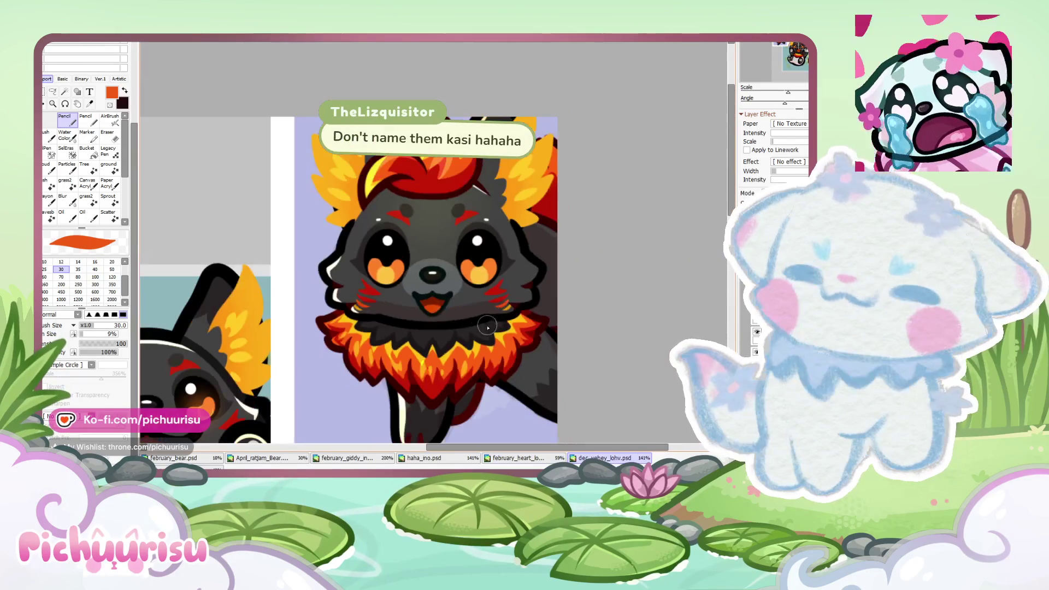
scroll(350, 275, down, 2)
scroll(328, 278, down, 2)
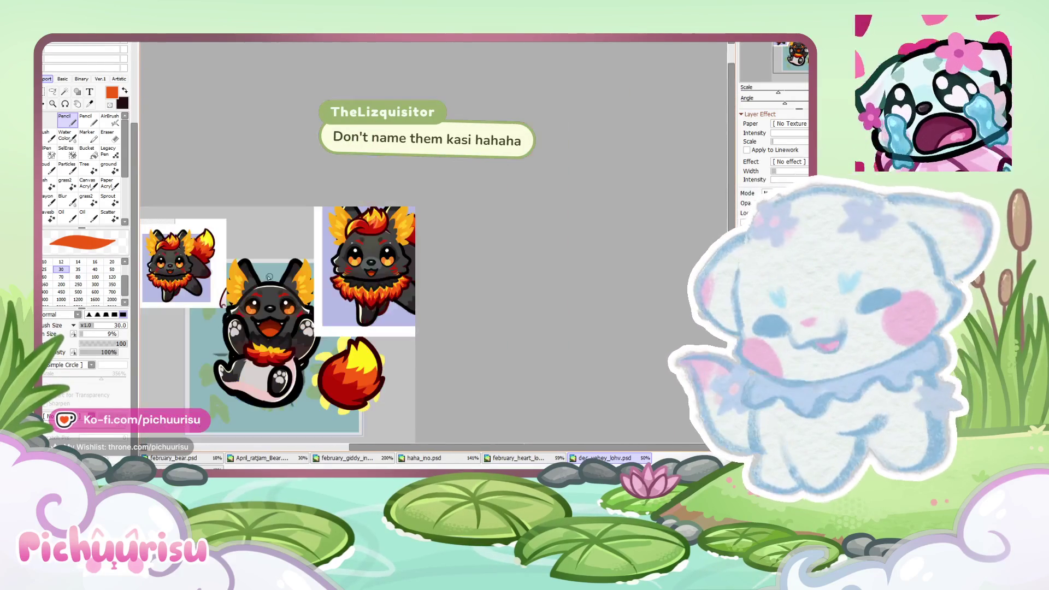
scroll(273, 284, up, 2)
scroll(220, 291, up, 4)
scroll(220, 291, up, 2)
right_click(229, 230)
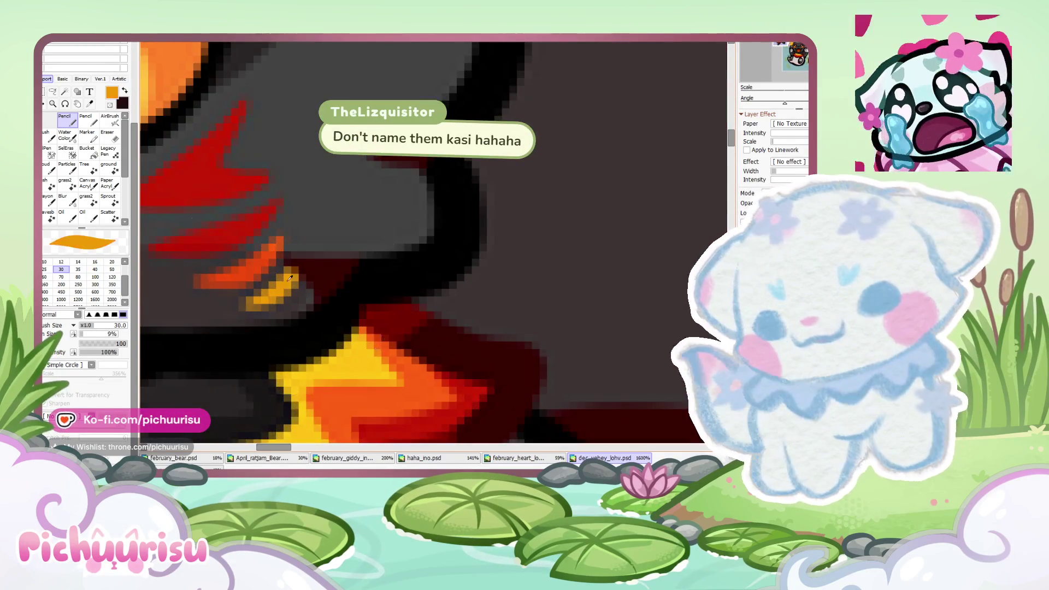
scroll(223, 226, down, 4)
Step: In the stripe sketch, draw a yellow-orange stripe below the orange one with brush size 12
key(ctrl+shift+Tab)
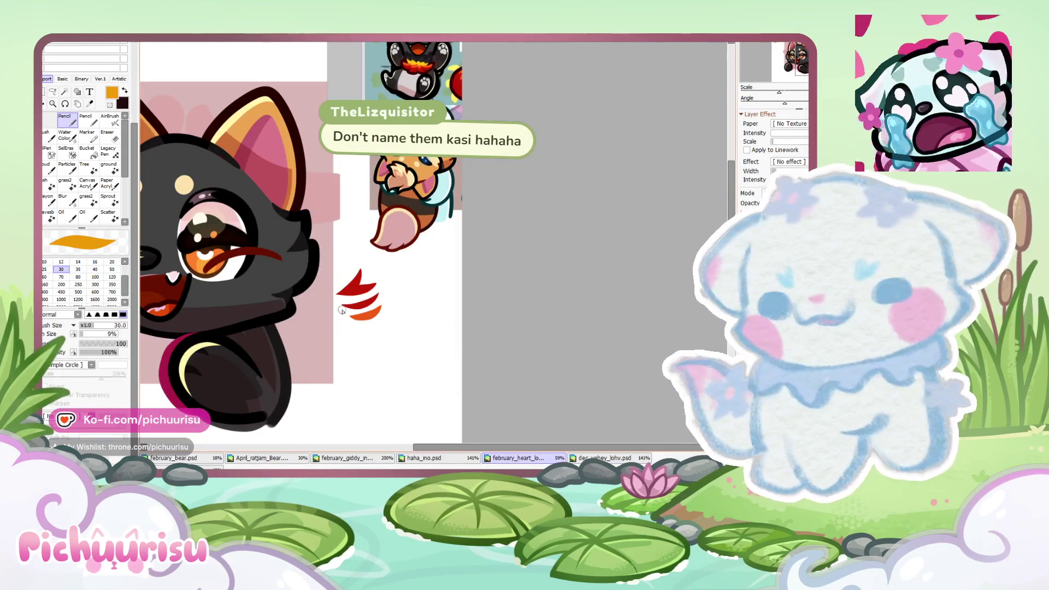
scroll(342, 310, up, 3)
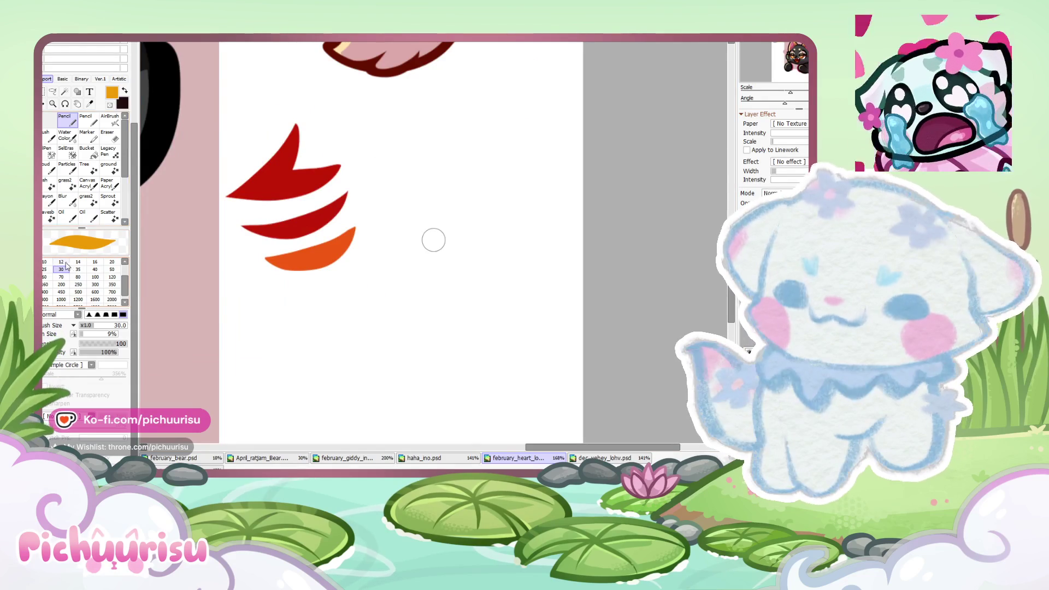
click(62, 262)
scroll(303, 283, up, 3)
mouse_move(279, 297)
mouse_down()
mouse_move(419, 295)
mouse_move(423, 281)
mouse_up()
drag(289, 301, 421, 241)
scroll(248, 300, down, 4)
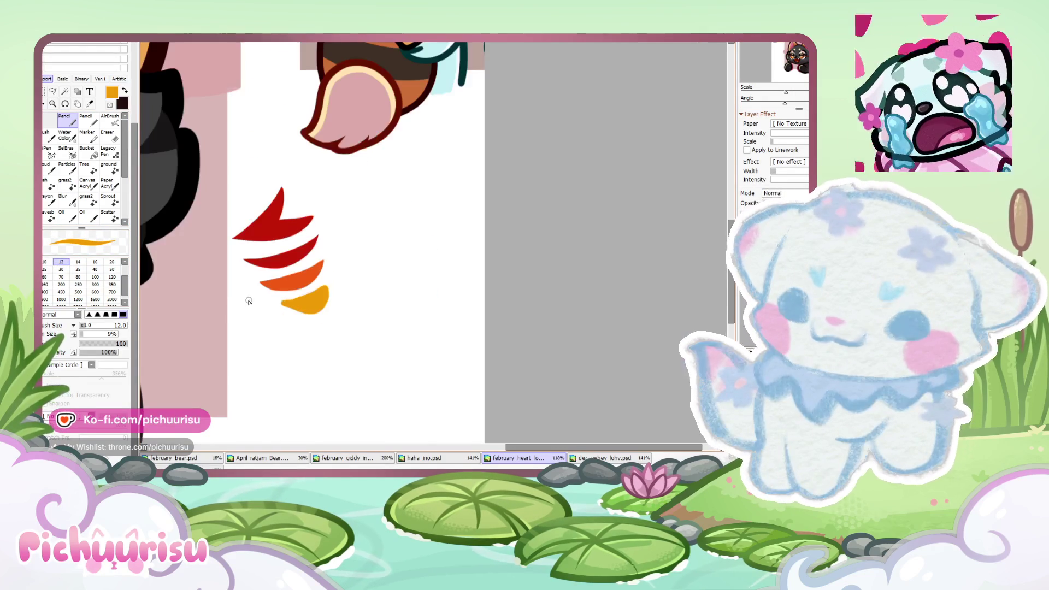
scroll(261, 254, up, 3)
scroll(261, 254, up, 3)
Step: Pick up the bands' red and repaint the second red band
alt+click(218, 279)
mouse_move(192, 262)
mouse_down()
mouse_move(621, 129)
mouse_move(199, 269)
mouse_up()
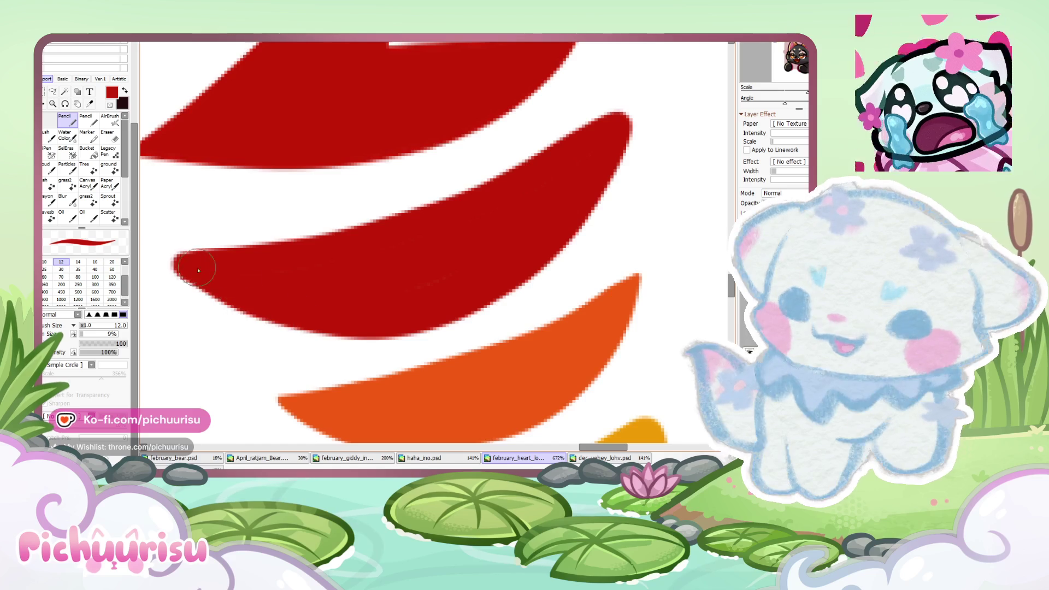
scroll(198, 269, down, 3)
scroll(248, 288, up, 2)
scroll(249, 288, up, 1)
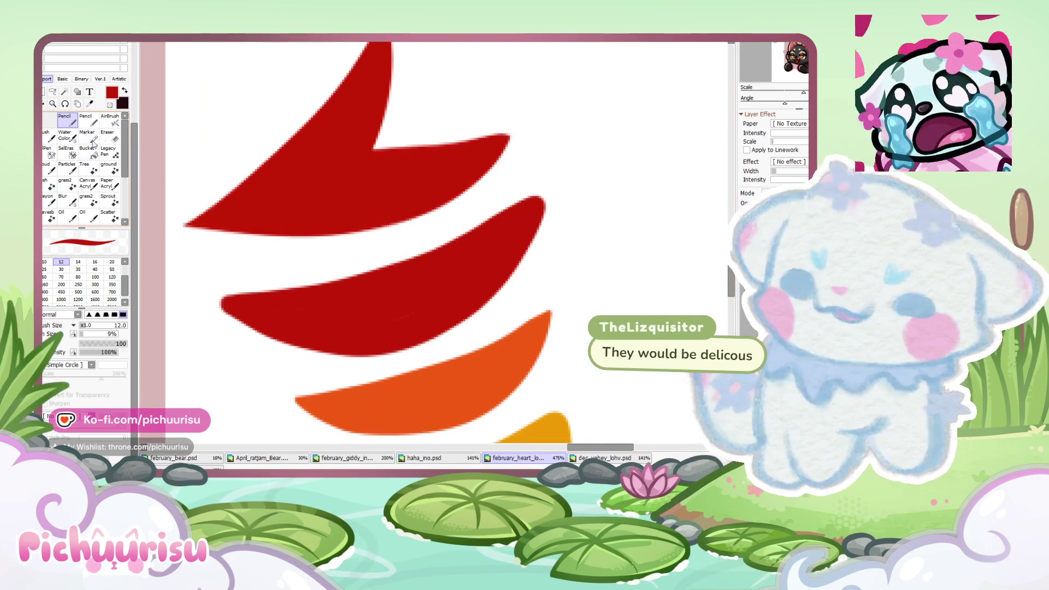
Step: Erase to reshape the middle red band's right tip
key(e)
scroll(276, 287, up, 1)
drag(209, 293, 405, 267)
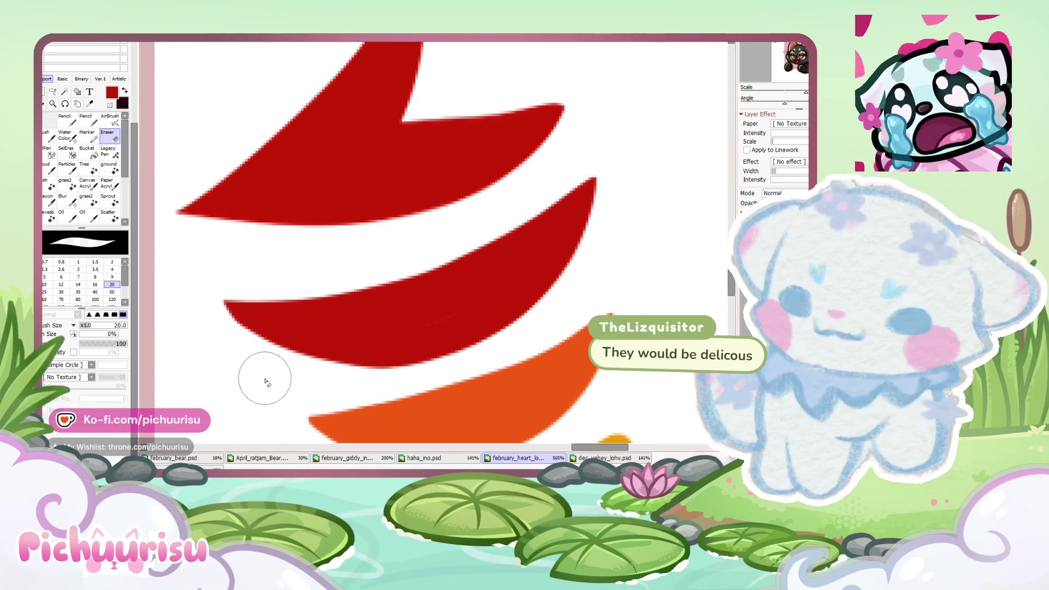
scroll(231, 299, down, 6)
scroll(273, 350, up, 2)
scroll(269, 363, up, 1)
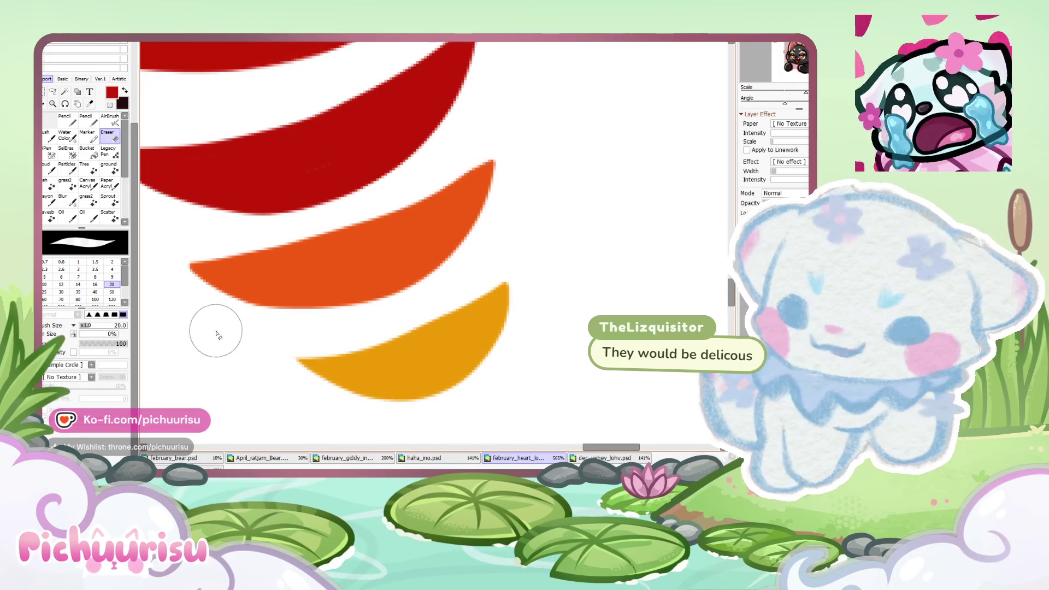
scroll(262, 317, down, 4)
scroll(377, 297, up, 4)
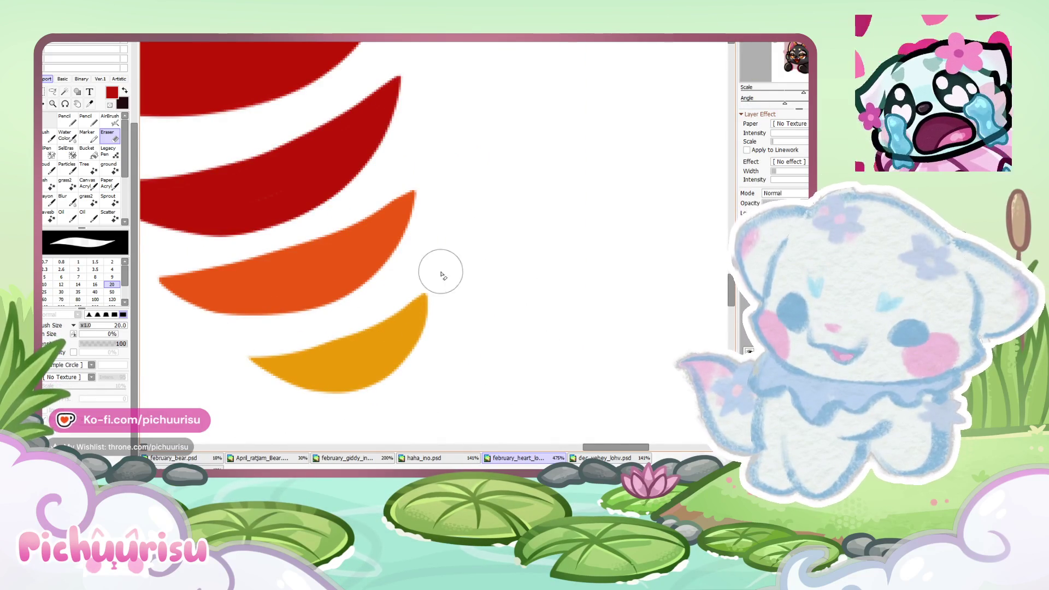
scroll(274, 317, down, 5)
scroll(328, 289, down, 1)
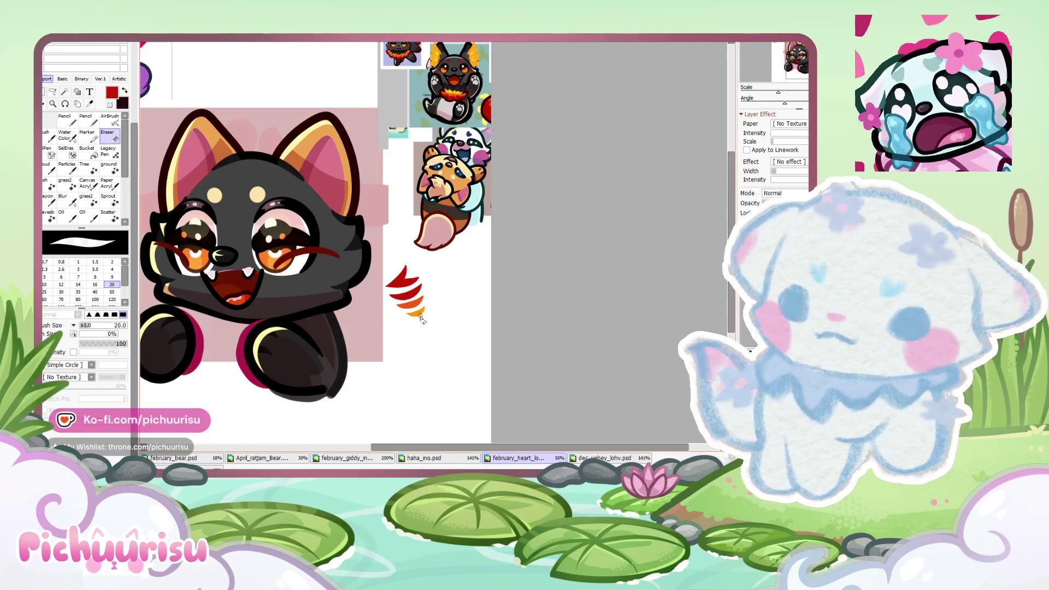
Step: Move the flame stripes onto the shiba's right cheek below the eye and scale them down
scroll(366, 272, up, 1)
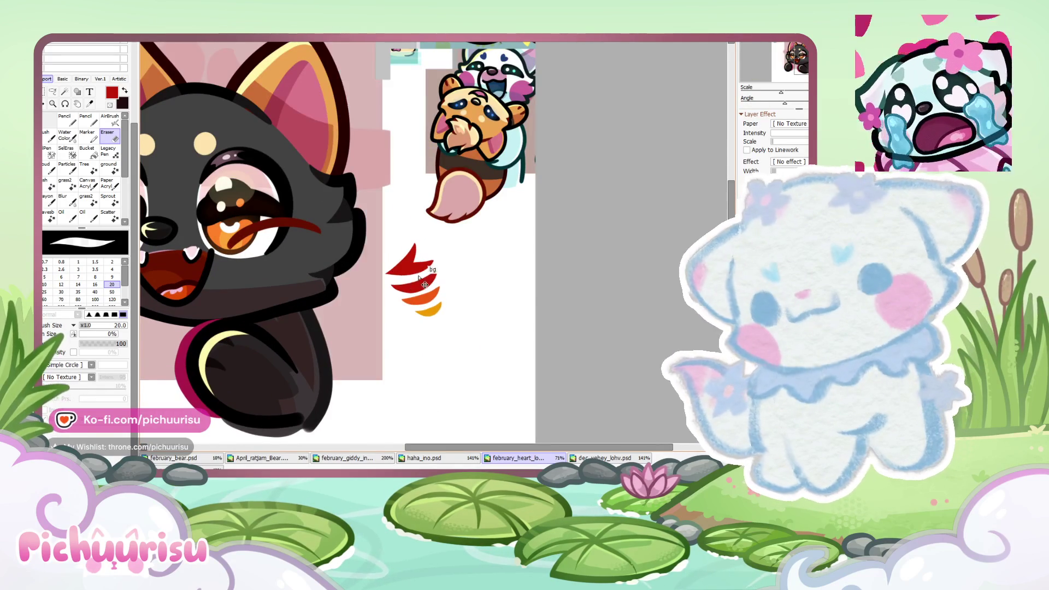
drag(420, 288, 301, 268)
scroll(346, 242, up, 1)
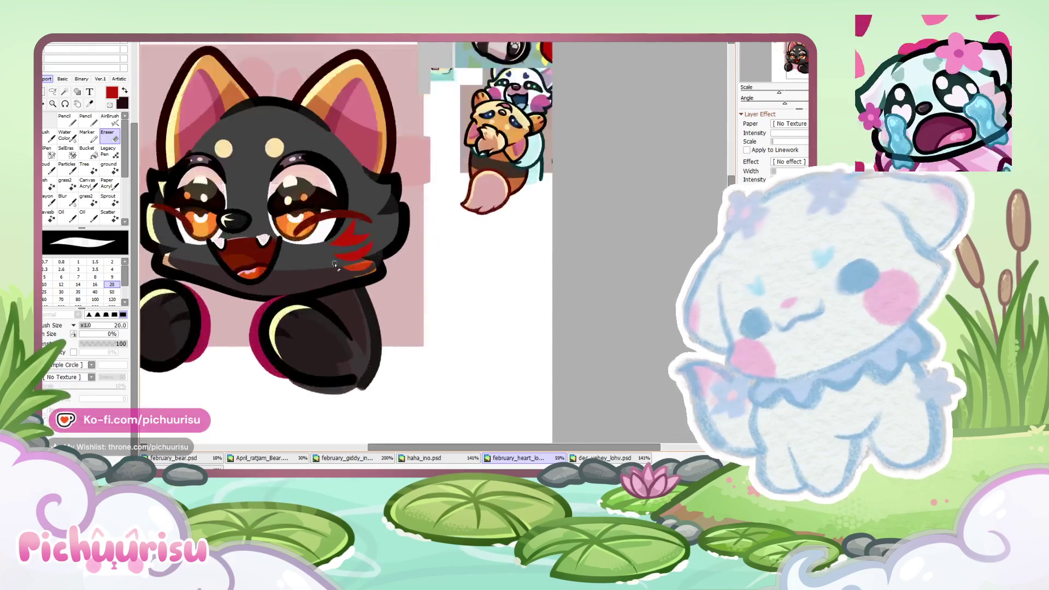
key(ctrl+t)
drag(391, 288, 367, 253)
key(Return)
scroll(367, 253, up, 1)
scroll(363, 248, up, 2)
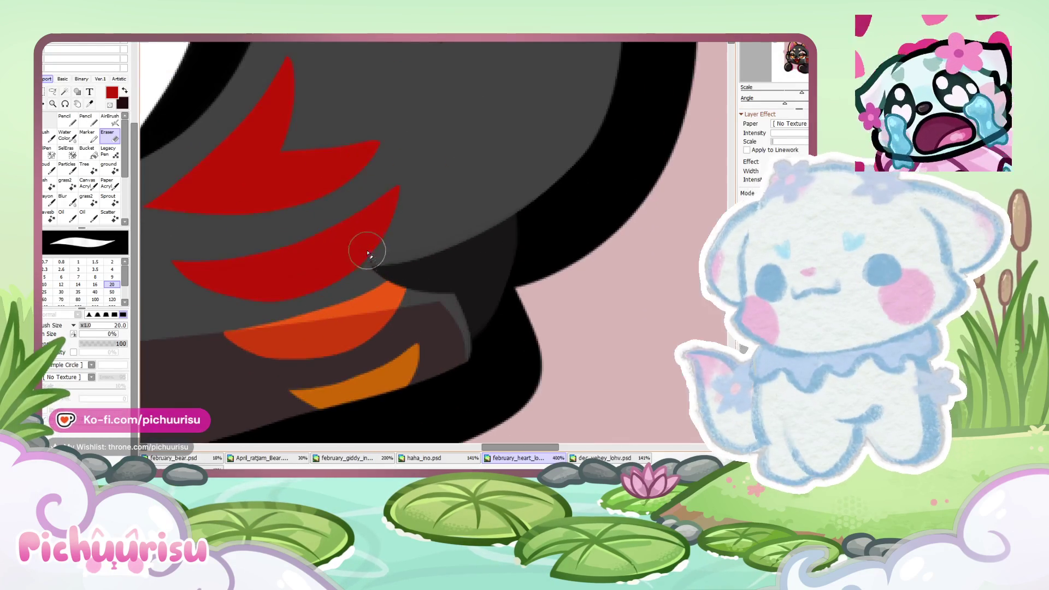
scroll(438, 294, down, 1)
scroll(439, 294, down, 5)
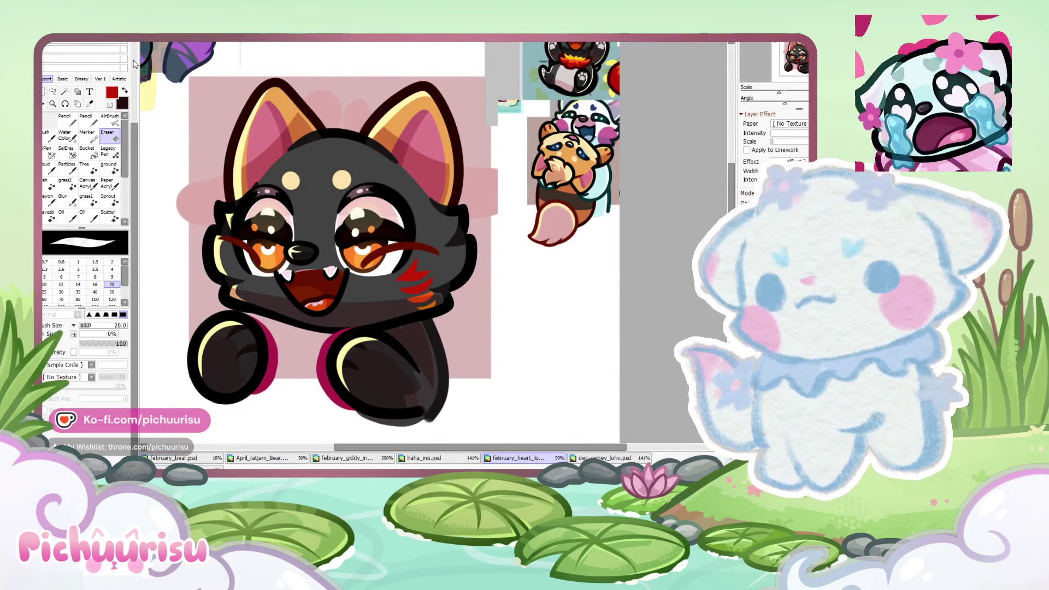
key(ctrl+t)
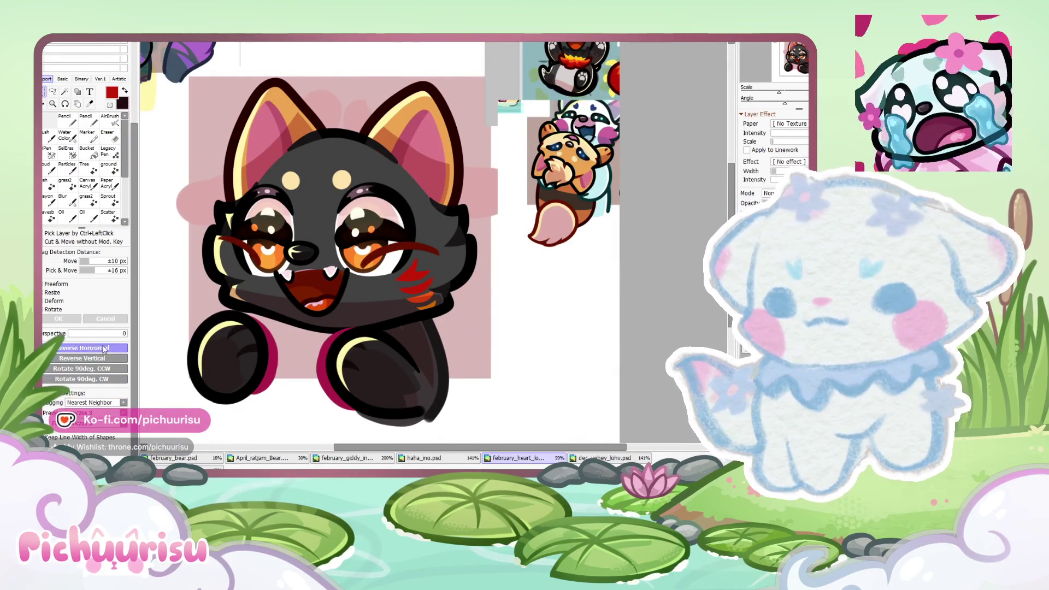
Step: Flip a copy of the cheek marks horizontally and place it on the left cheek
click(105, 349)
mouse_move(407, 278)
mouse_down()
mouse_move(218, 272)
mouse_move(224, 278)
mouse_up()
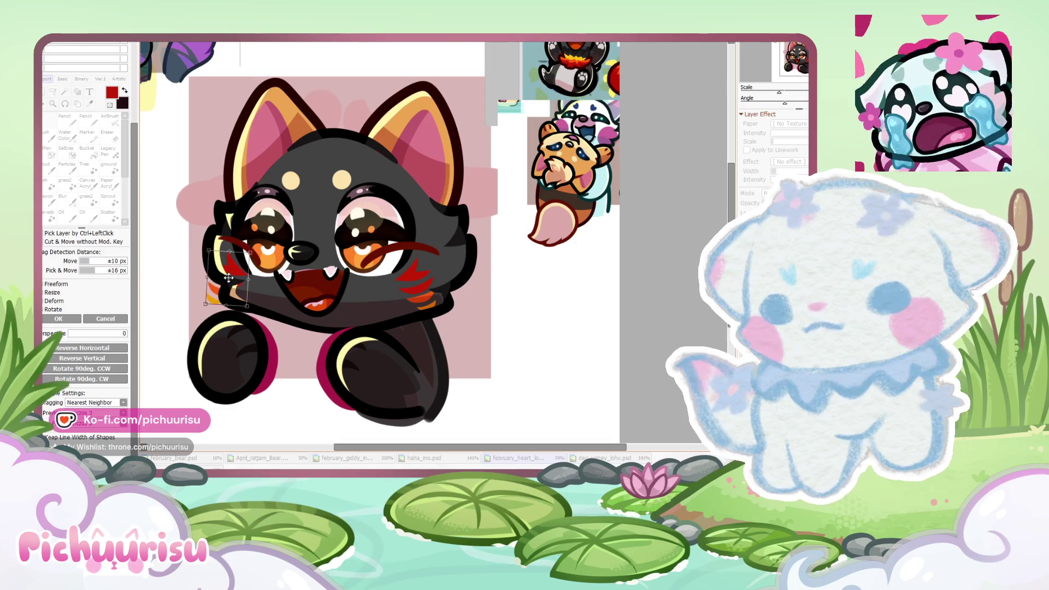
scroll(224, 278, down, 2)
key(Return)
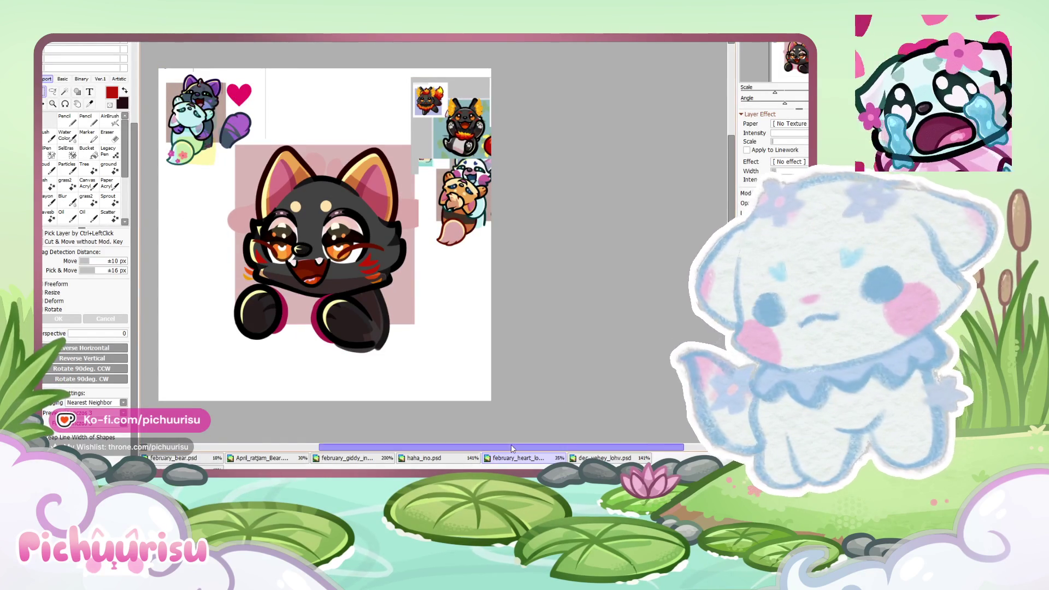
Step: Undo and redo the last change to compare the lower face colouring
scroll(510, 444, up, 2)
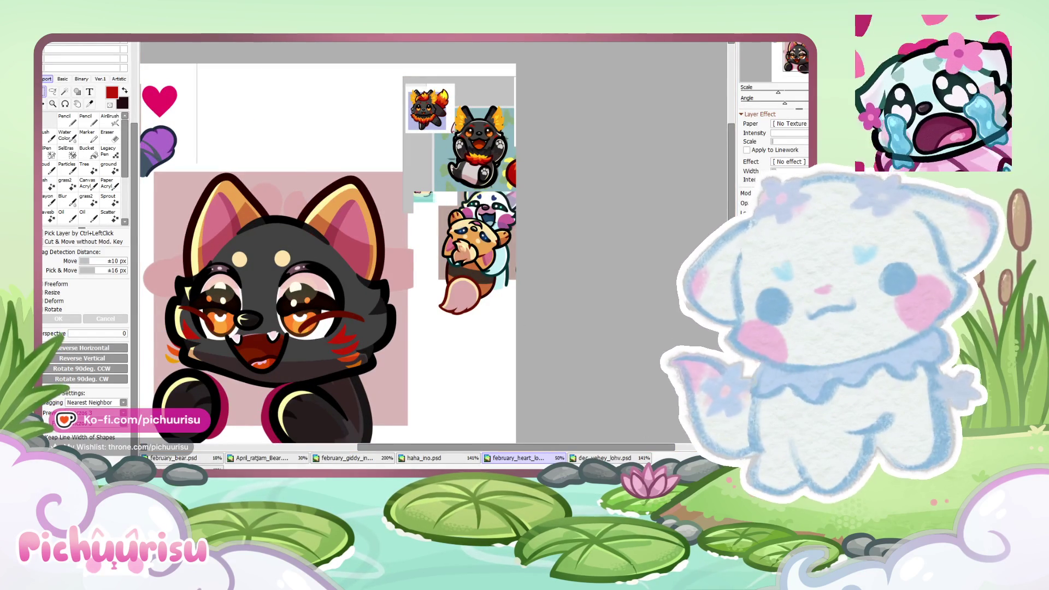
key(ctrl+z)
key(ctrl+z)
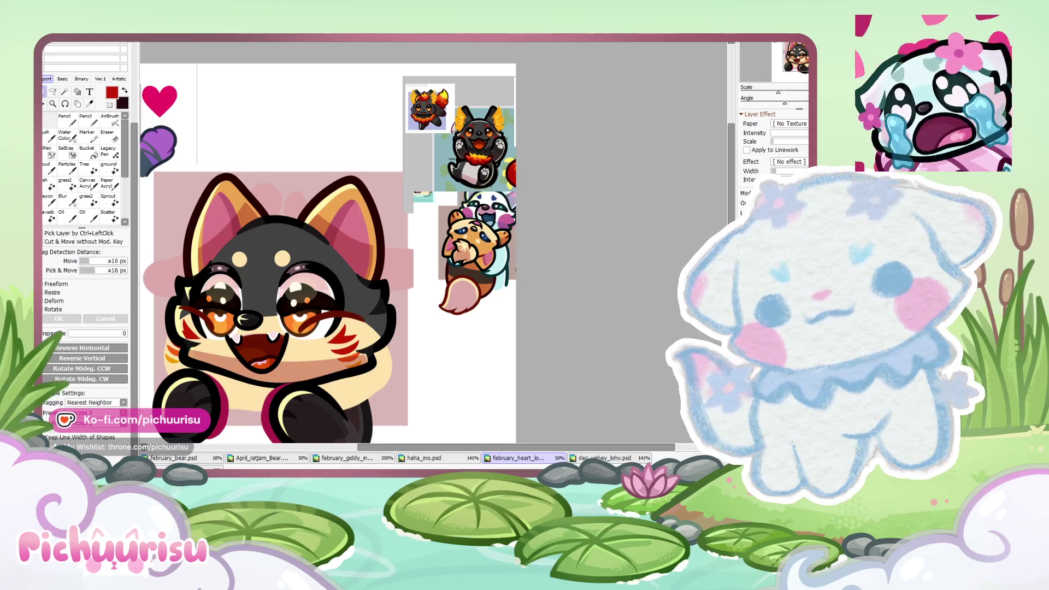
key(ctrl+y)
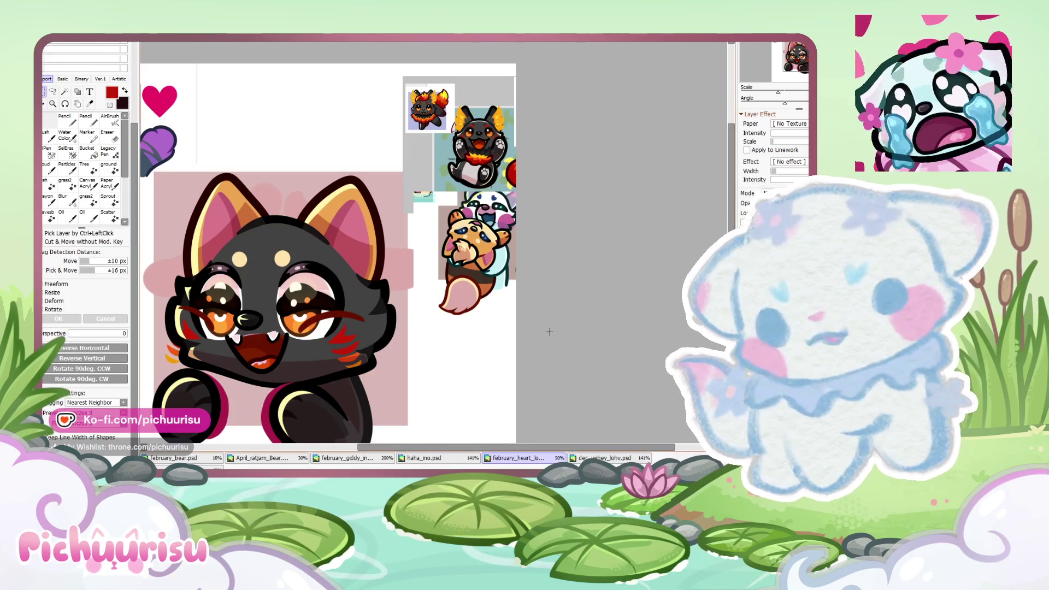
scroll(492, 95, up, 1)
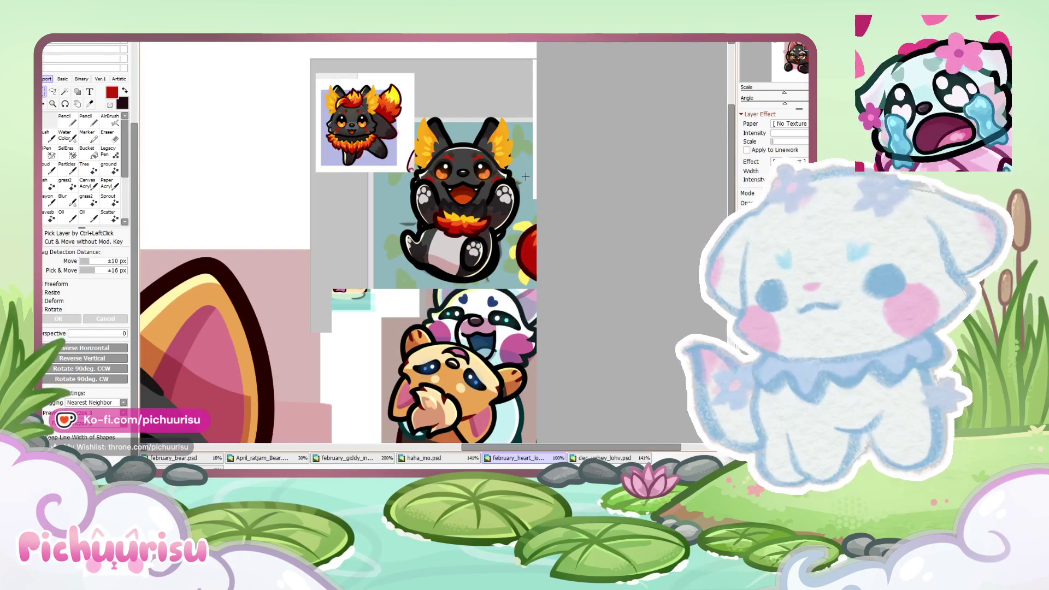
Step: Raise the two forehead dots slightly higher on the shiba's head
scroll(372, 302, up, 1)
scroll(371, 301, up, 1)
drag(366, 295, 362, 280)
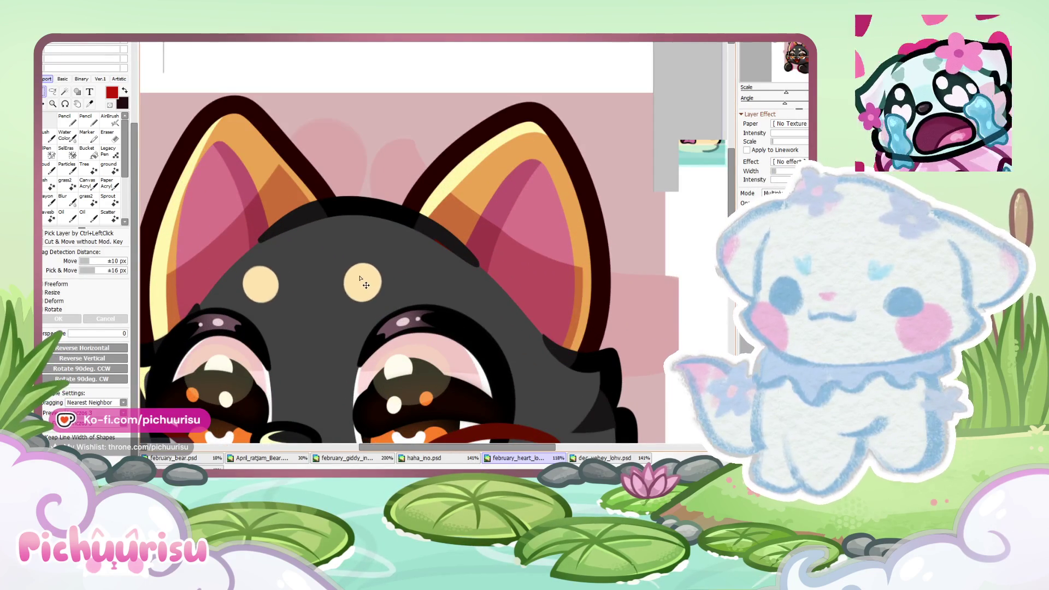
scroll(492, 270, down, 3)
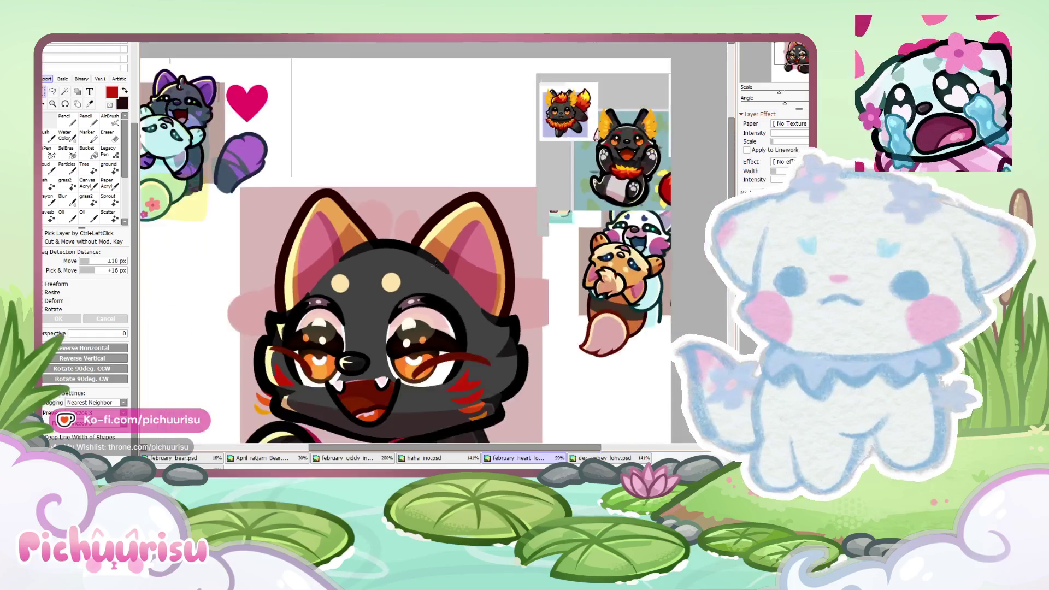
scroll(557, 213, up, 1)
scroll(558, 212, up, 4)
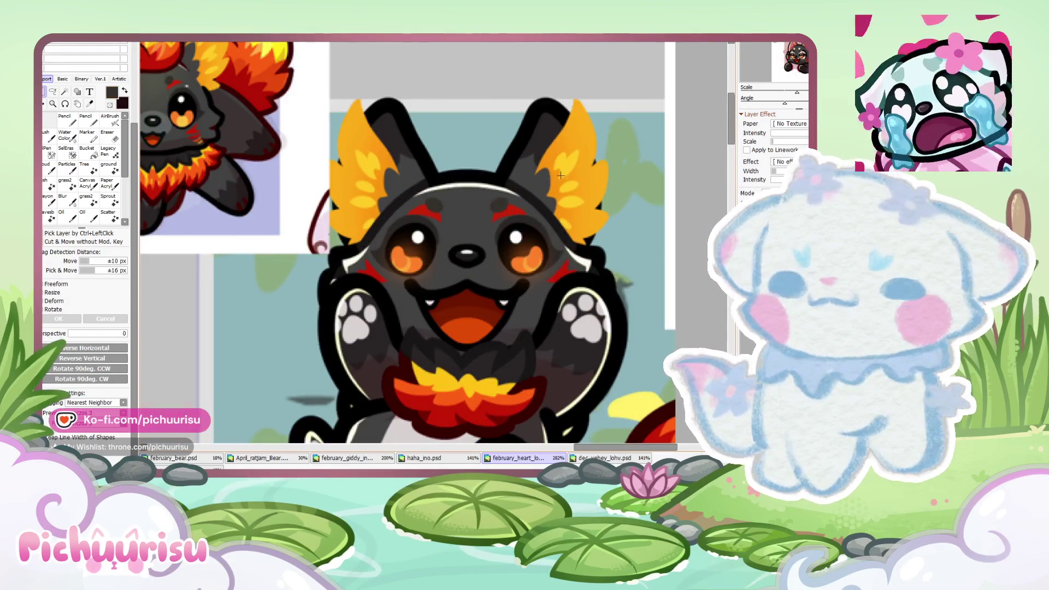
scroll(561, 175, down, 4)
scroll(423, 289, up, 2)
scroll(423, 290, up, 2)
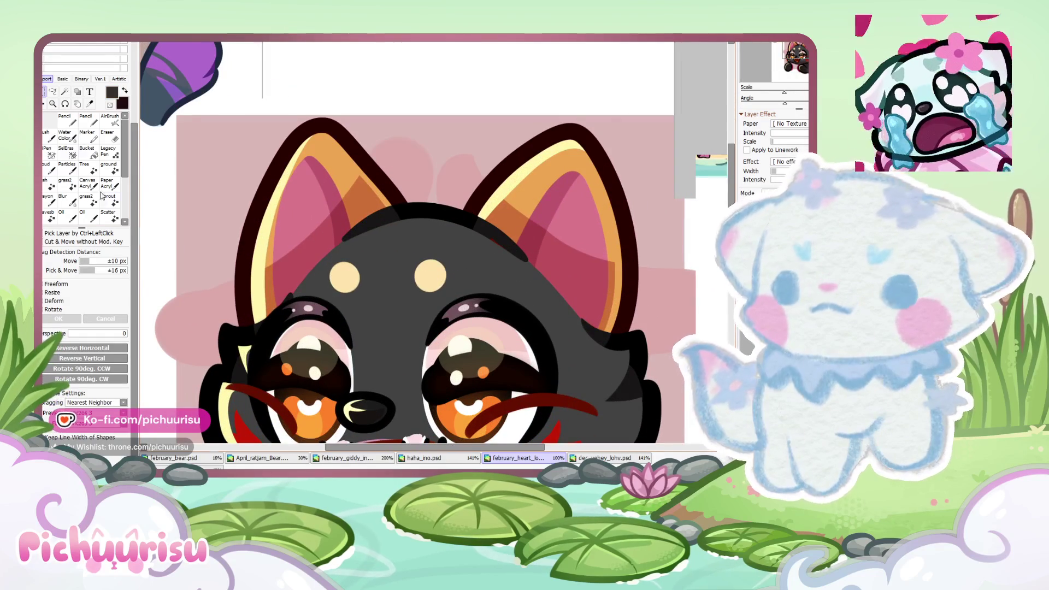
Step: Select the Pencil and sample red from the fire dog reference
click(65, 120)
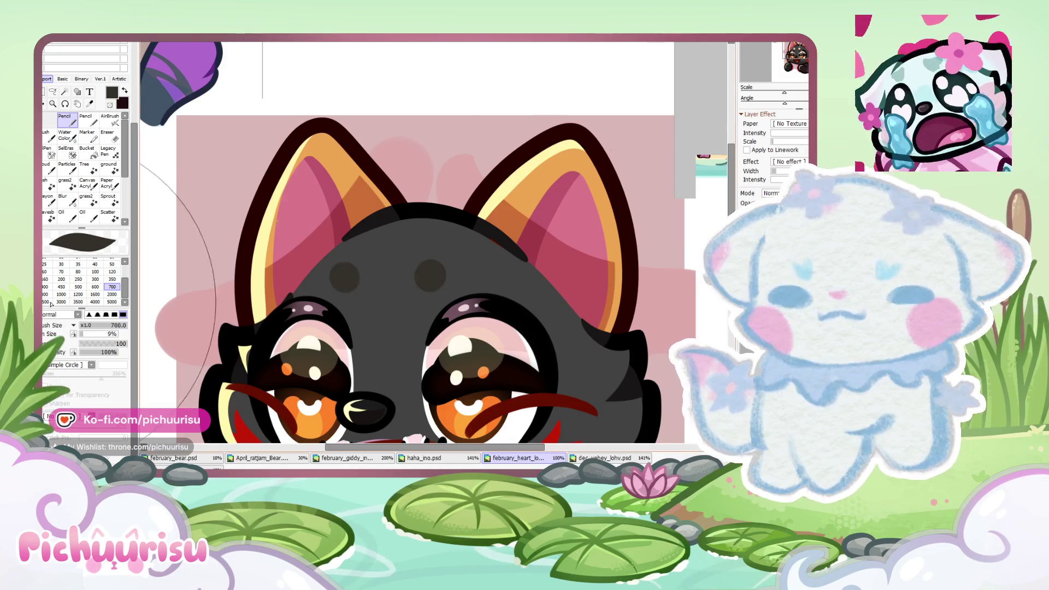
scroll(509, 179, down, 1)
scroll(509, 184, up, 5)
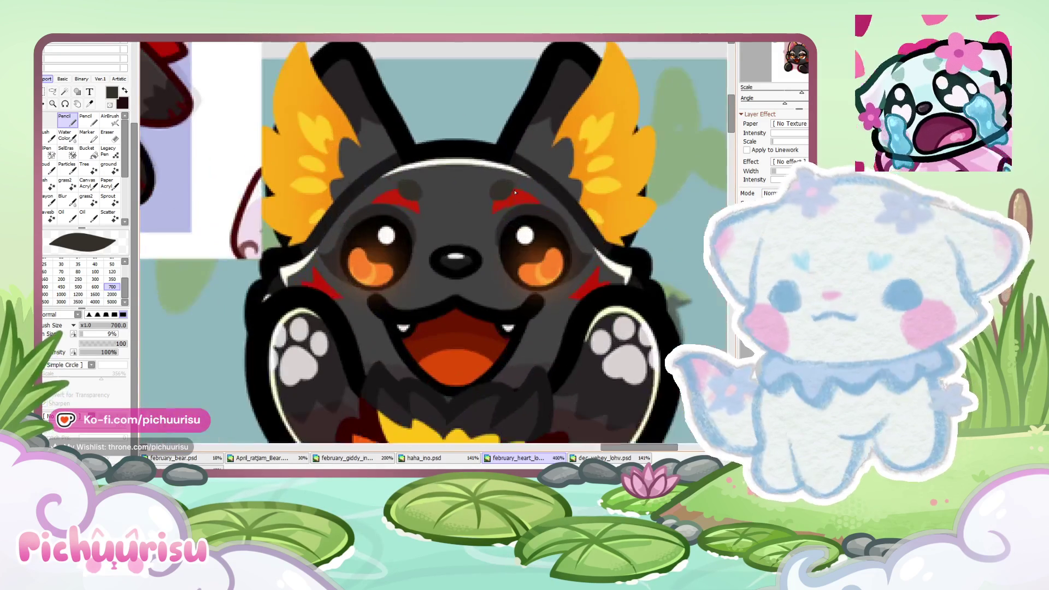
alt+click(481, 221)
scroll(481, 222, down, 5)
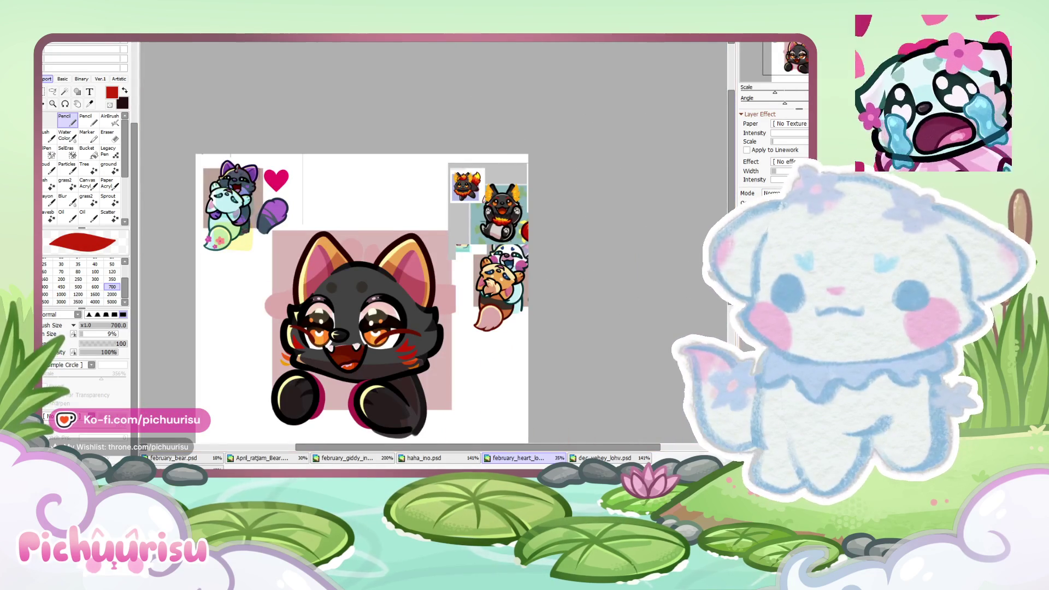
Step: Paint and fill a red pointed brow shape above the right eye with Pencil size 20
scroll(395, 276, up, 3)
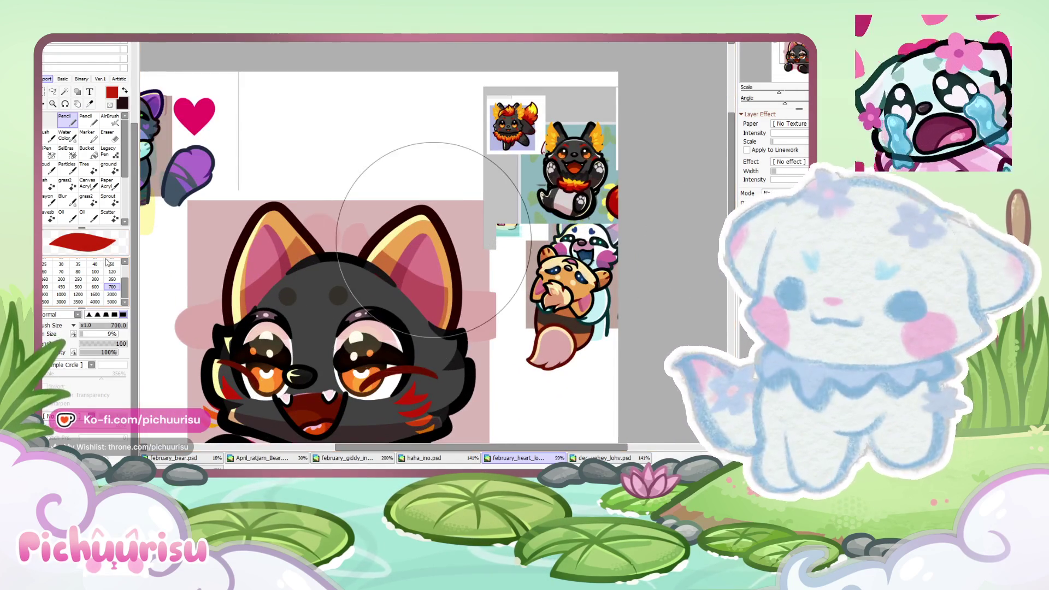
click(106, 259)
scroll(356, 298, up, 5)
scroll(298, 298, up, 3)
mouse_move(298, 296)
mouse_down()
mouse_move(461, 312)
mouse_move(296, 378)
mouse_up()
drag(428, 295, 300, 333)
scroll(300, 332, down, 4)
scroll(347, 340, down, 4)
scroll(347, 340, up, 2)
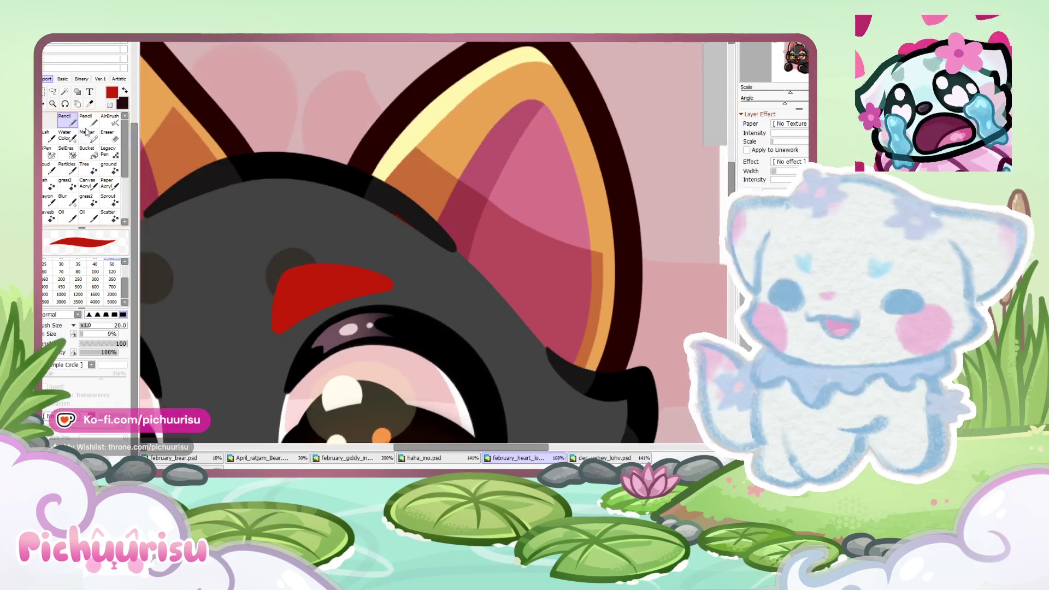
Step: Clean up the red brow mark's edges with the Eraser
key(e)
scroll(253, 361, up, 5)
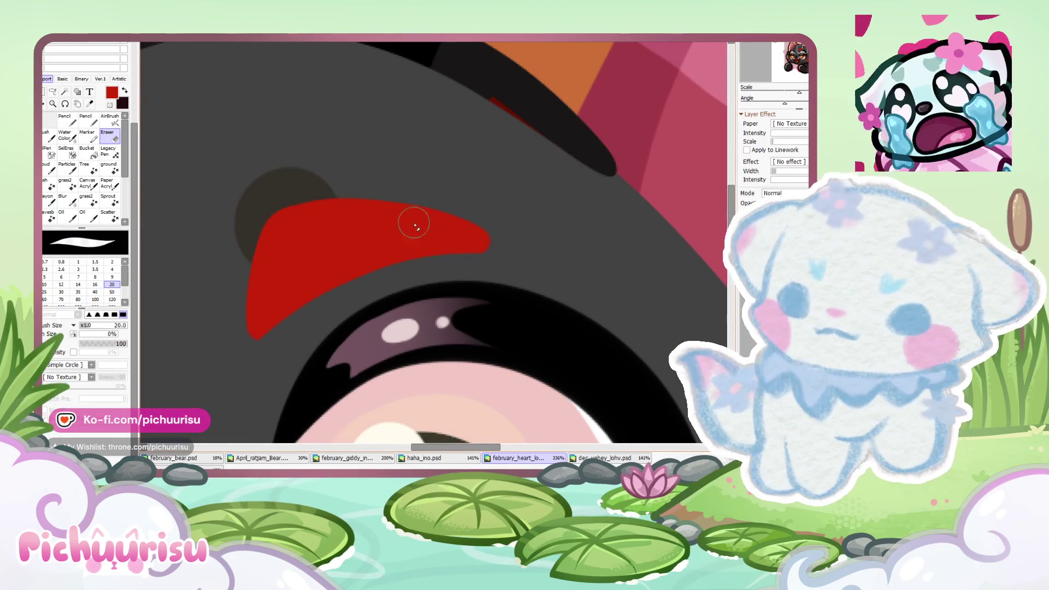
scroll(260, 199, up, 2)
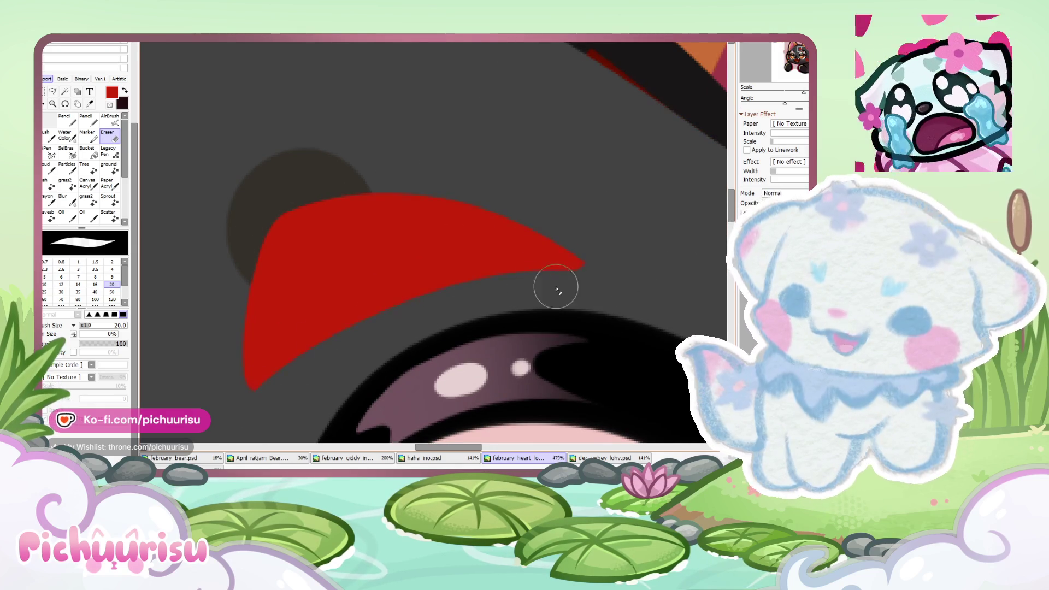
scroll(579, 266, down, 3)
scroll(352, 358, down, 3)
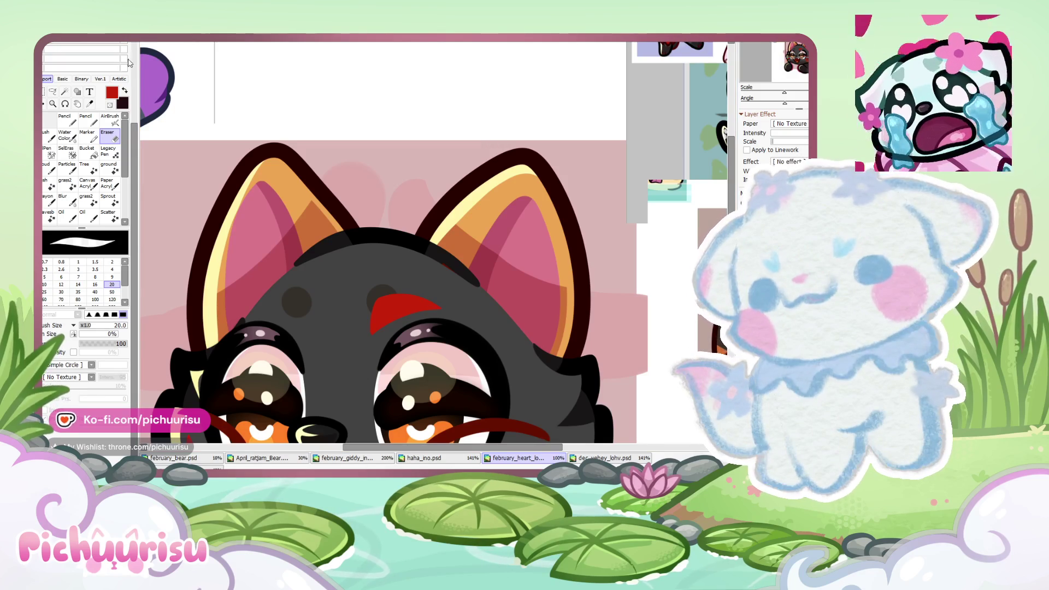
key(ctrl+t)
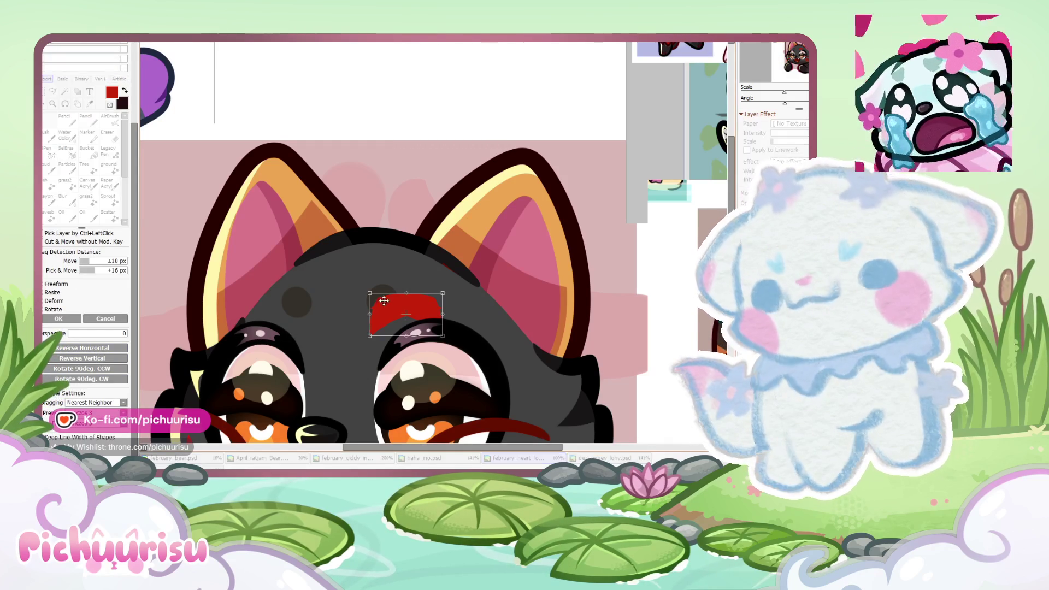
Step: Place the copied red brow mark over the left eye
drag(396, 303, 267, 288)
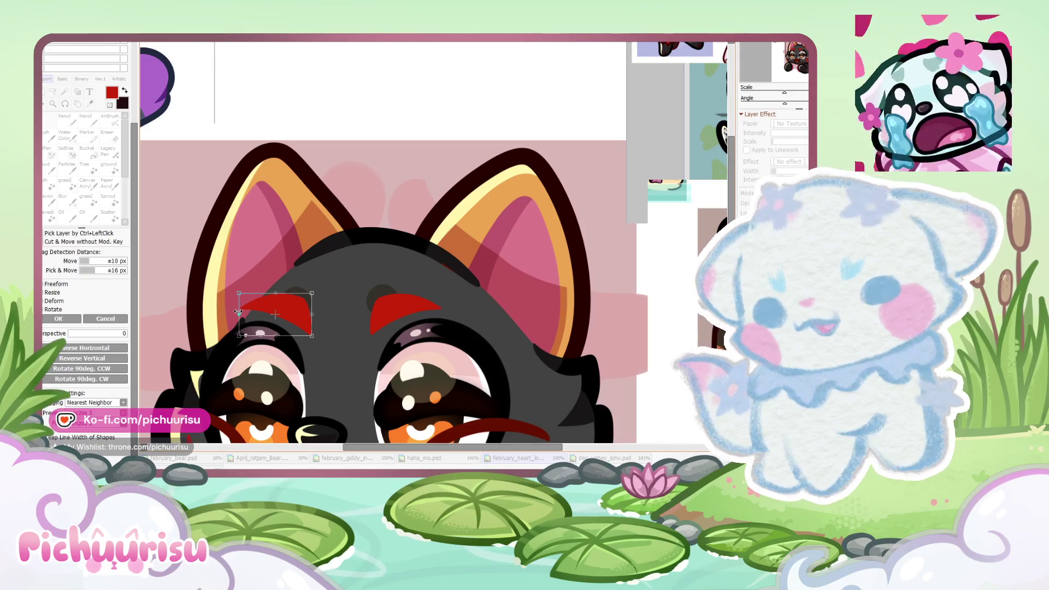
scroll(277, 288, down, 1)
key(Return)
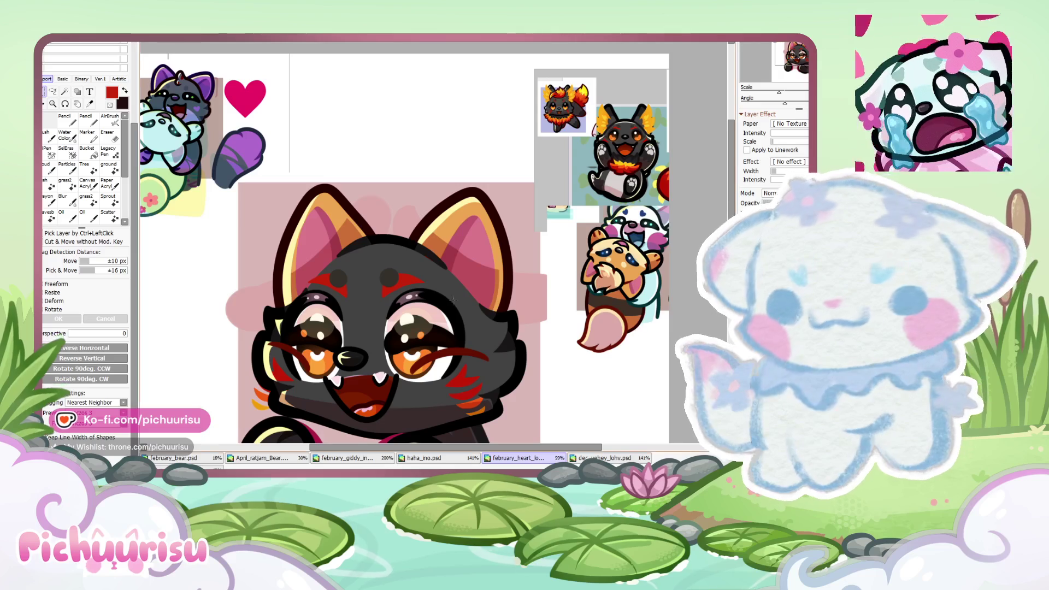
Step: Move the two dark brow dots about 34 px higher
key(ctrl+t)
scroll(377, 276, up, 4)
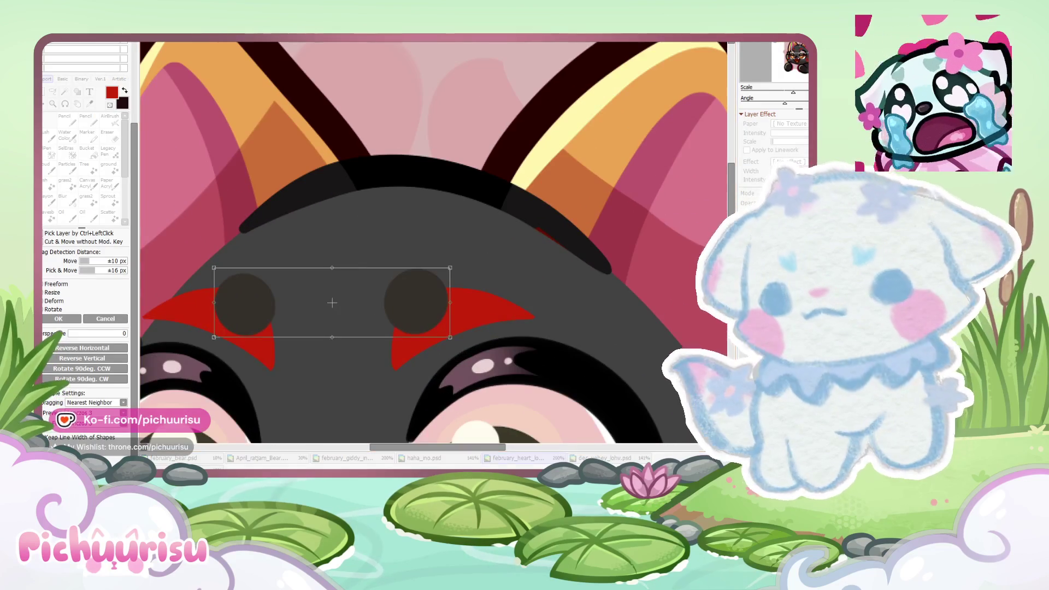
key(Return)
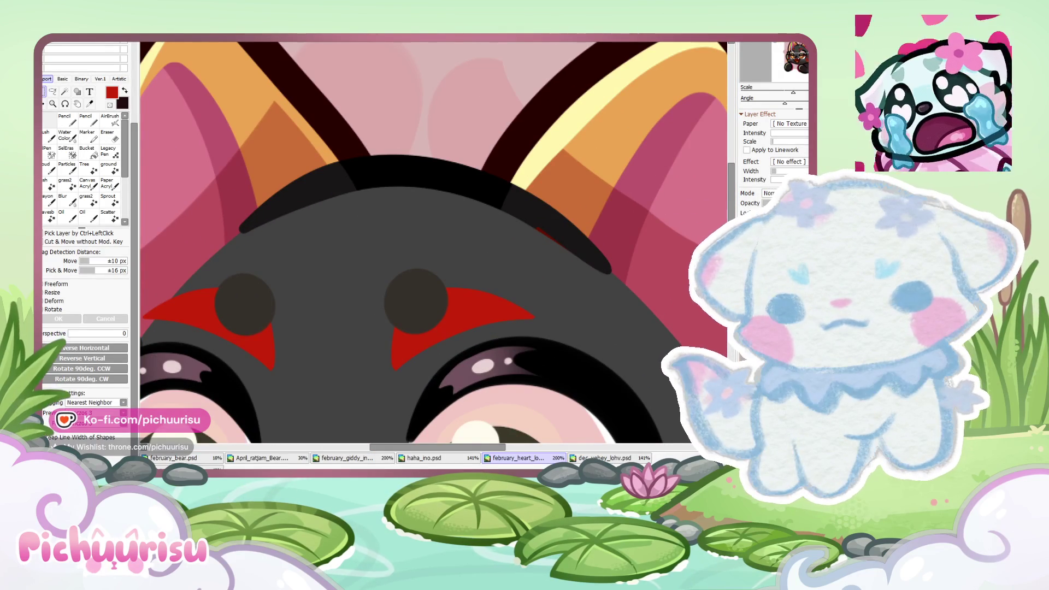
key(ctrl+t)
drag(382, 307, 383, 289)
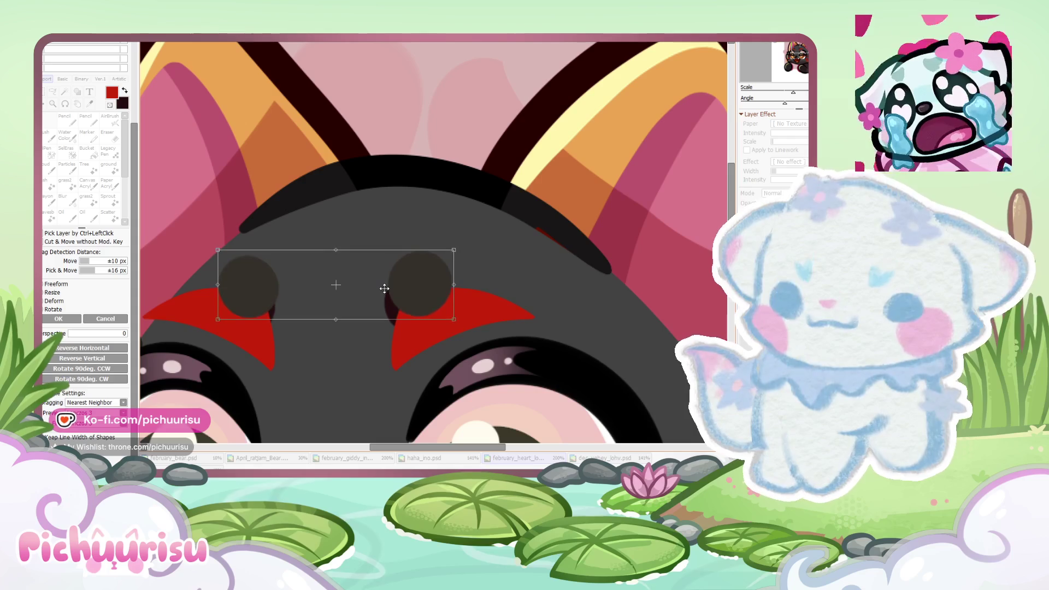
scroll(382, 288, down, 5)
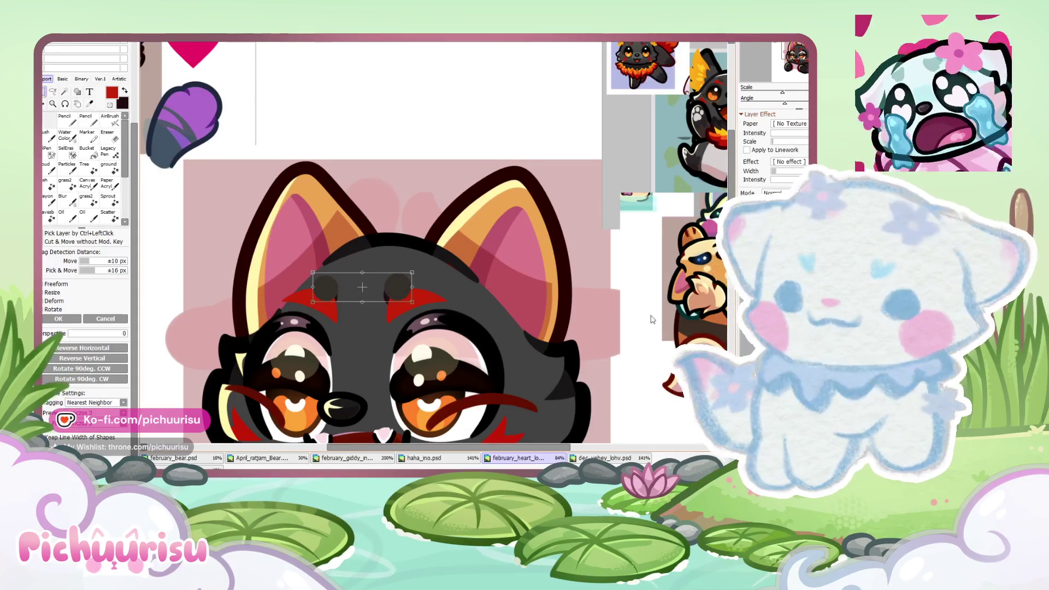
key(Return)
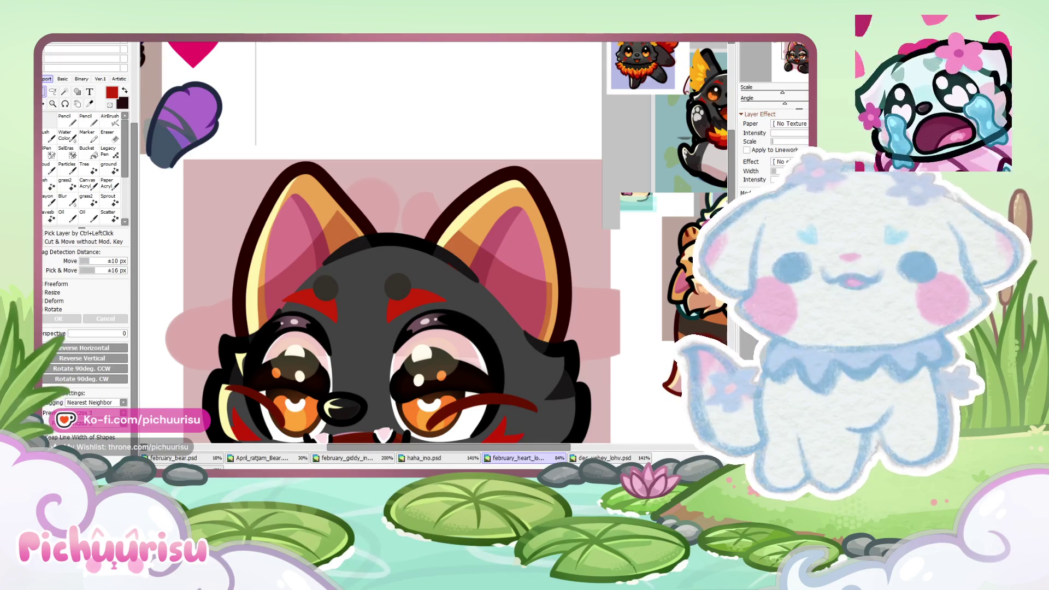
scroll(371, 246, down, 1)
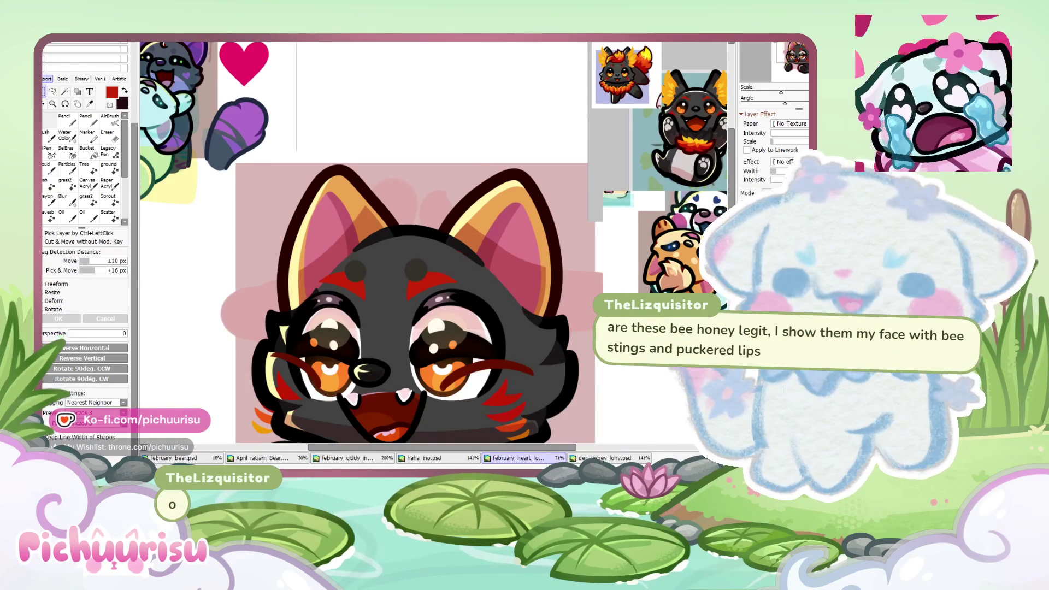
scroll(366, 245, down, 1)
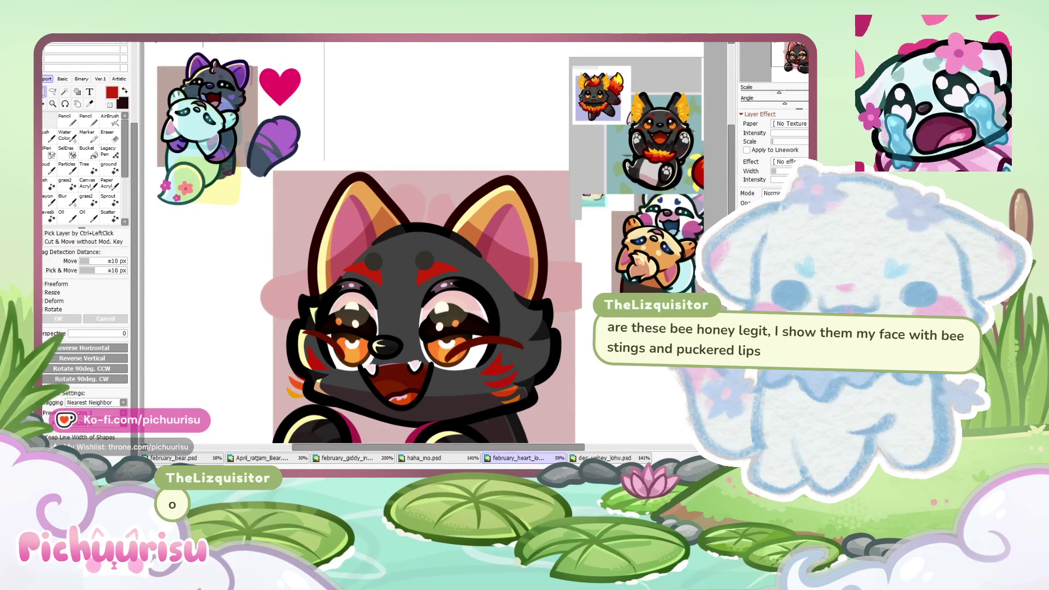
scroll(425, 244, down, 1)
scroll(426, 244, down, 1)
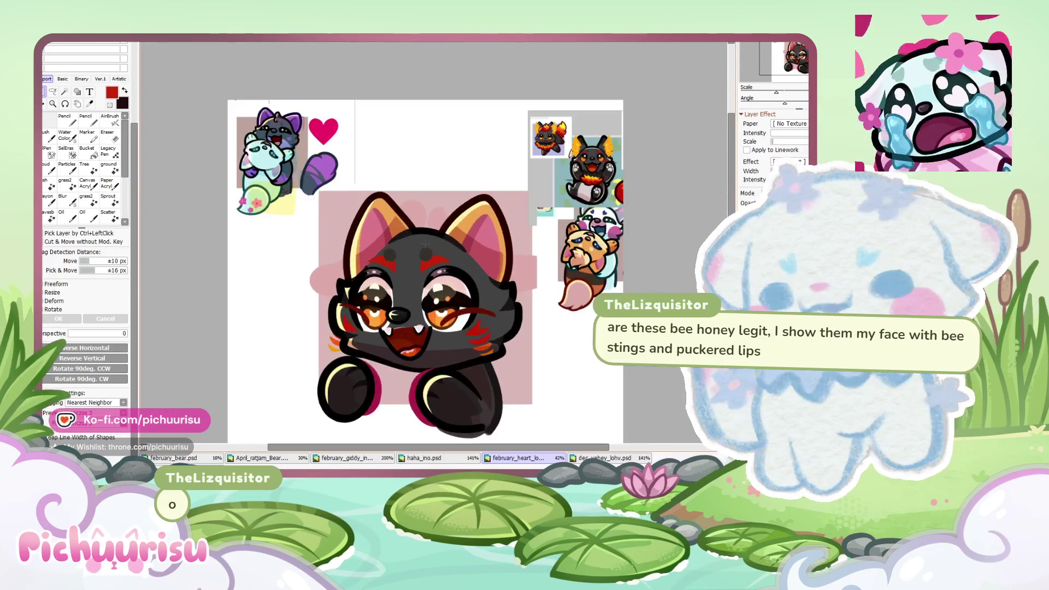
scroll(487, 193, up, 2)
scroll(507, 226, down, 2)
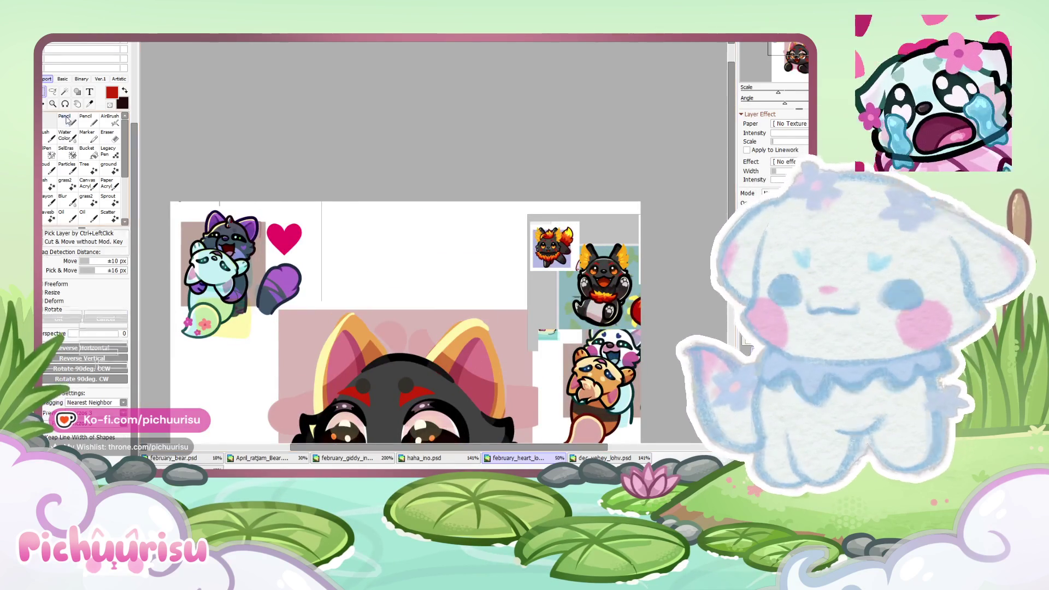
Step: Try a first black loop above the head with a size-30 Pencil, then undo it
key(n)
key(ctrl+minus)
key(ctrl+0)
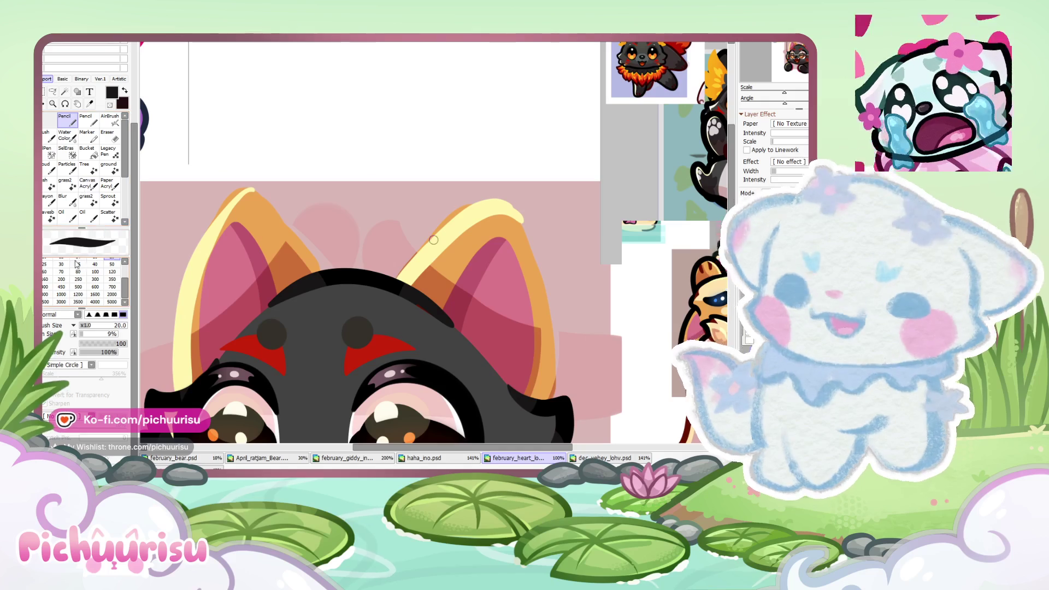
click(61, 264)
drag(391, 295, 548, 396)
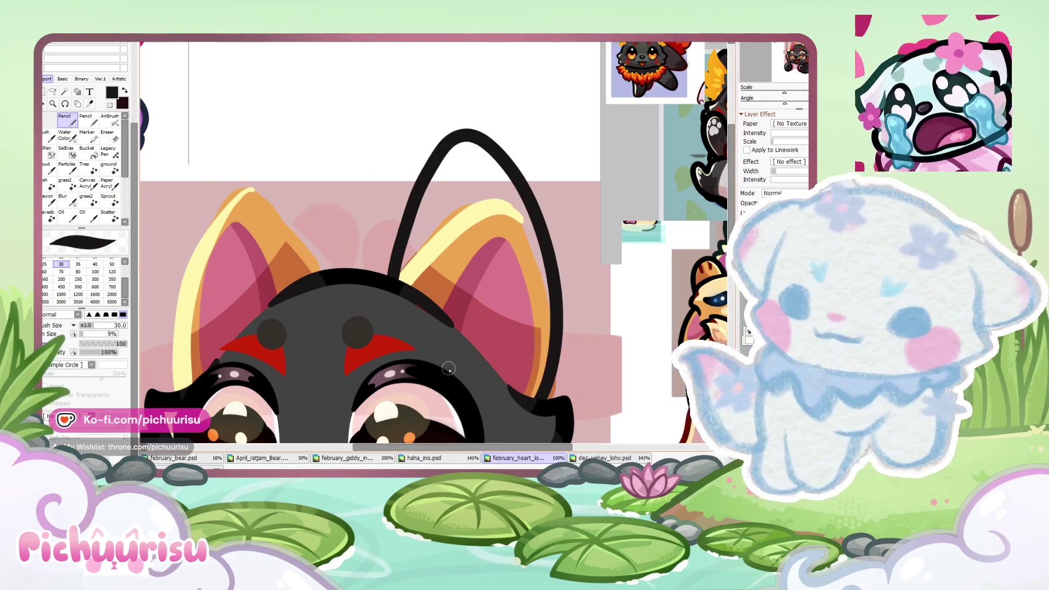
key(ctrl+minus)
key(ctrl+minus)
key(ctrl+0)
click(78, 264)
key(ctrl+z)
Step: Redraw the arch from the head over the right ear repeatedly at sizes 35 and 40
mouse_move(320, 257)
mouse_down()
mouse_move(443, 171)
mouse_move(488, 379)
mouse_up()
key(ctrl+z)
drag(323, 256, 487, 378)
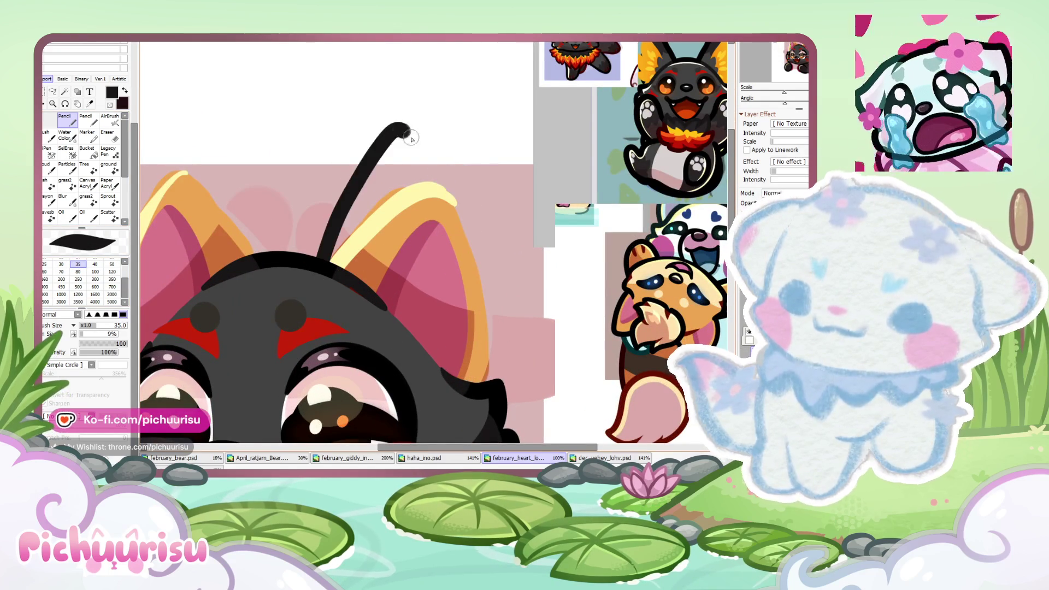
key(ctrl+z)
drag(326, 256, 489, 379)
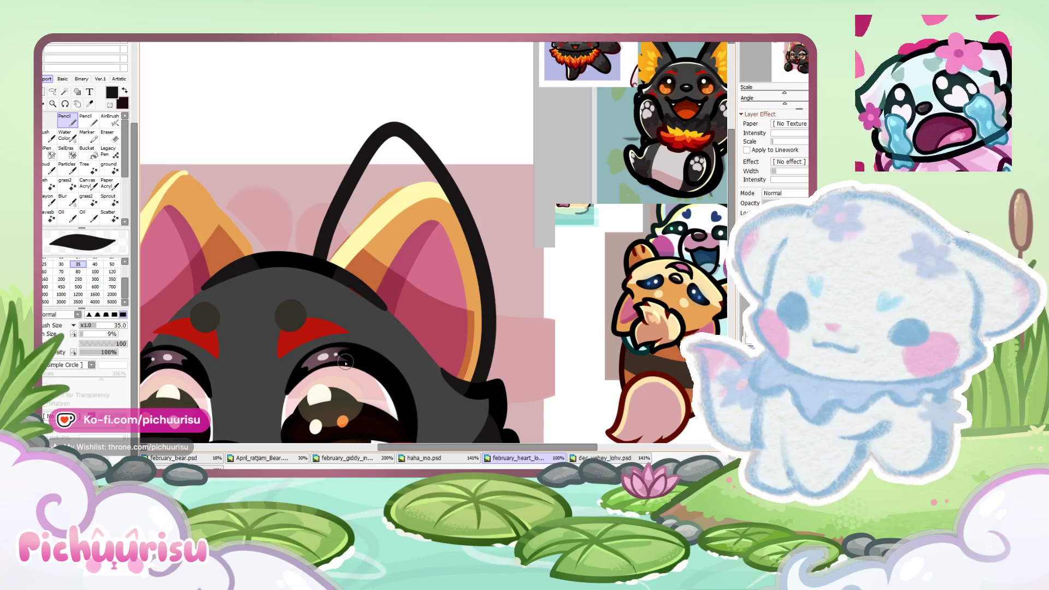
scroll(503, 226, down, 5)
scroll(492, 230, down, 1)
scroll(433, 239, up, 5)
click(94, 264)
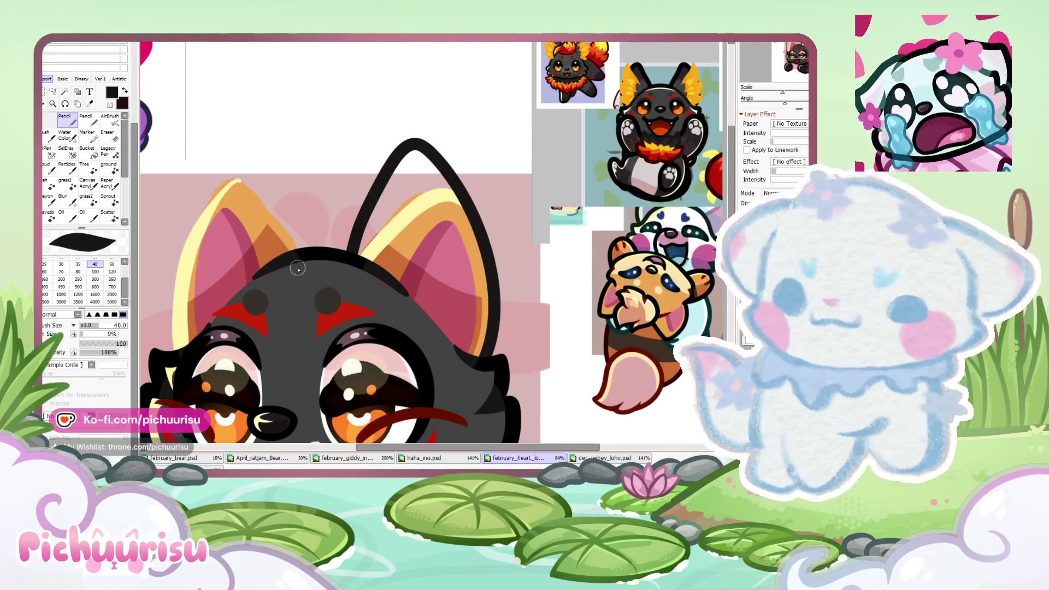
key(ctrl+z)
mouse_move(344, 253)
mouse_down()
mouse_move(421, 144)
mouse_move(495, 352)
mouse_up()
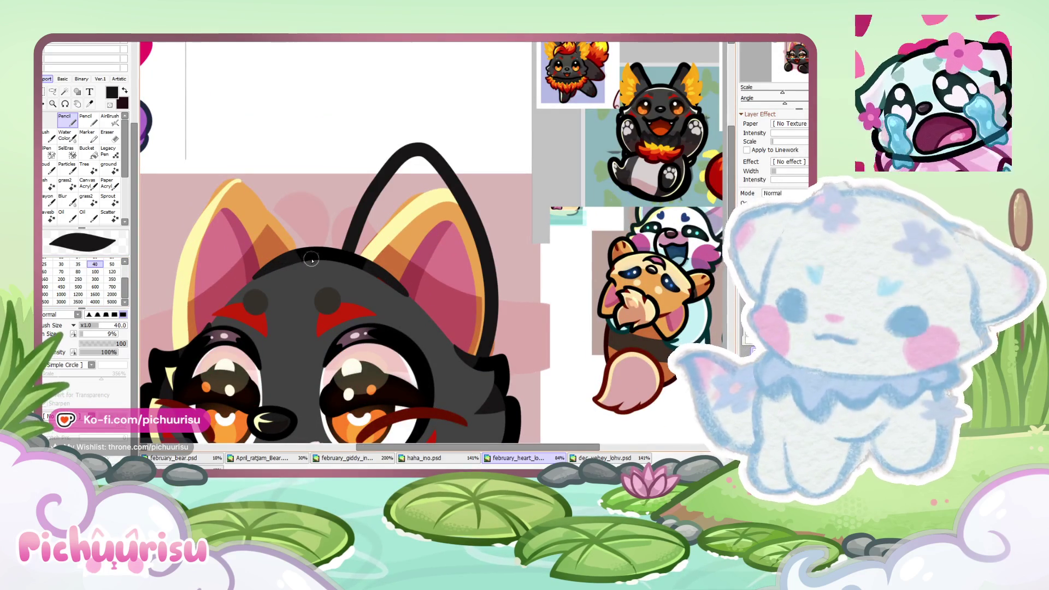
key(ctrl+z)
mouse_move(345, 253)
mouse_down()
mouse_move(421, 145)
mouse_move(494, 352)
mouse_move(374, 197)
mouse_move(494, 352)
mouse_up()
key(ctrl+z)
scroll(501, 287, down, 3)
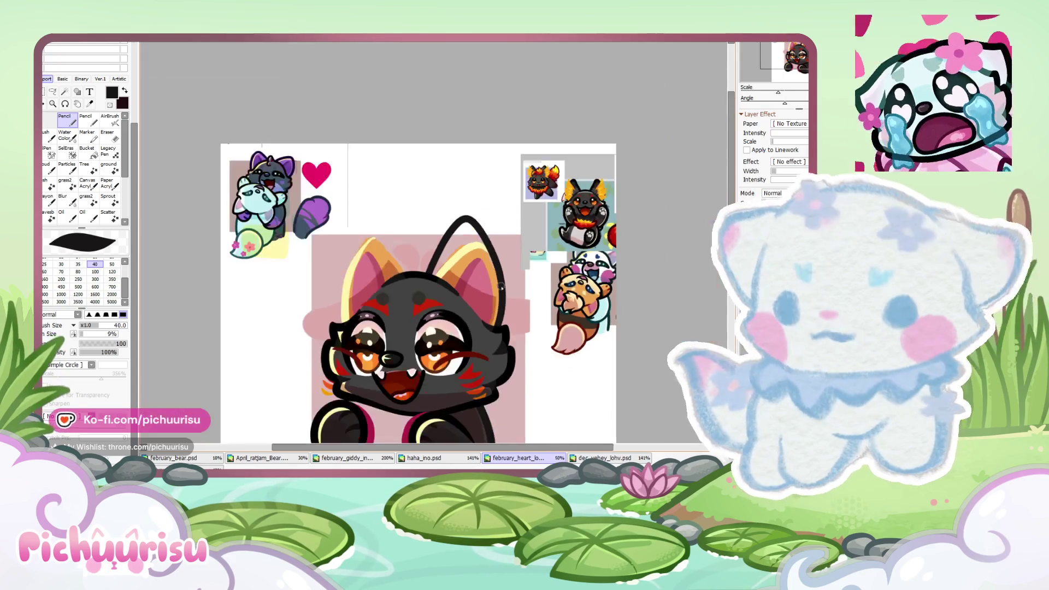
Step: Lasso-select the outline around the left ear and try a transform on it
scroll(364, 266, up, 3)
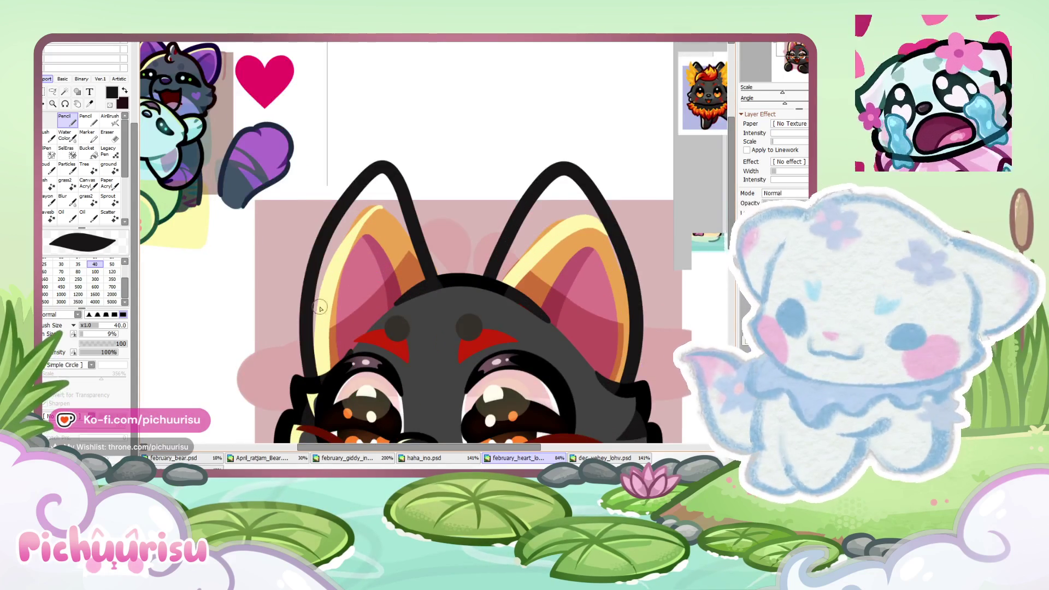
scroll(320, 274, down, 1)
scroll(311, 271, down, 2)
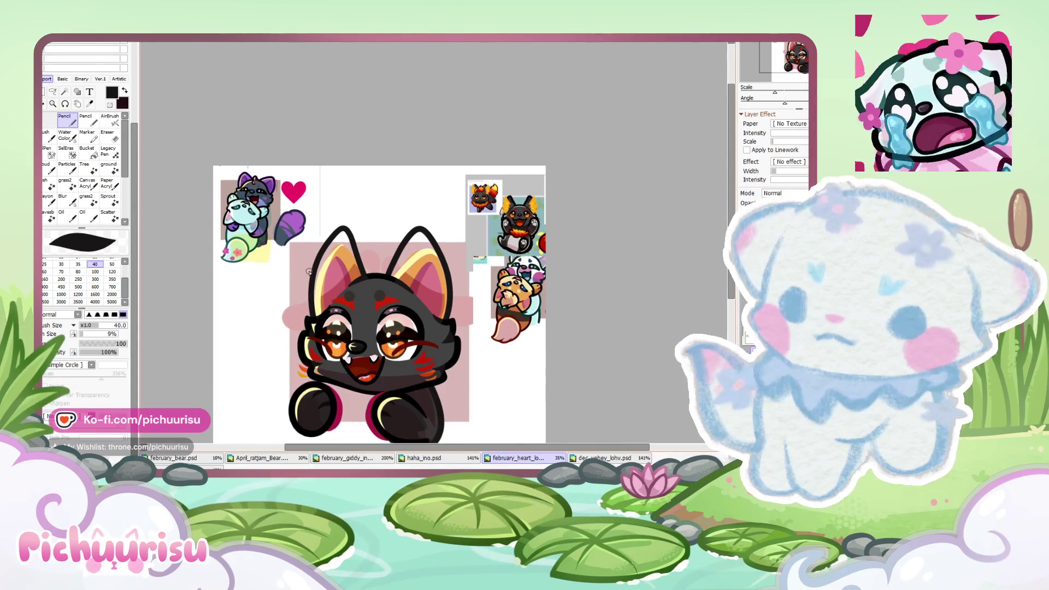
scroll(309, 273, down, 1)
scroll(309, 297, up, 2)
key(l)
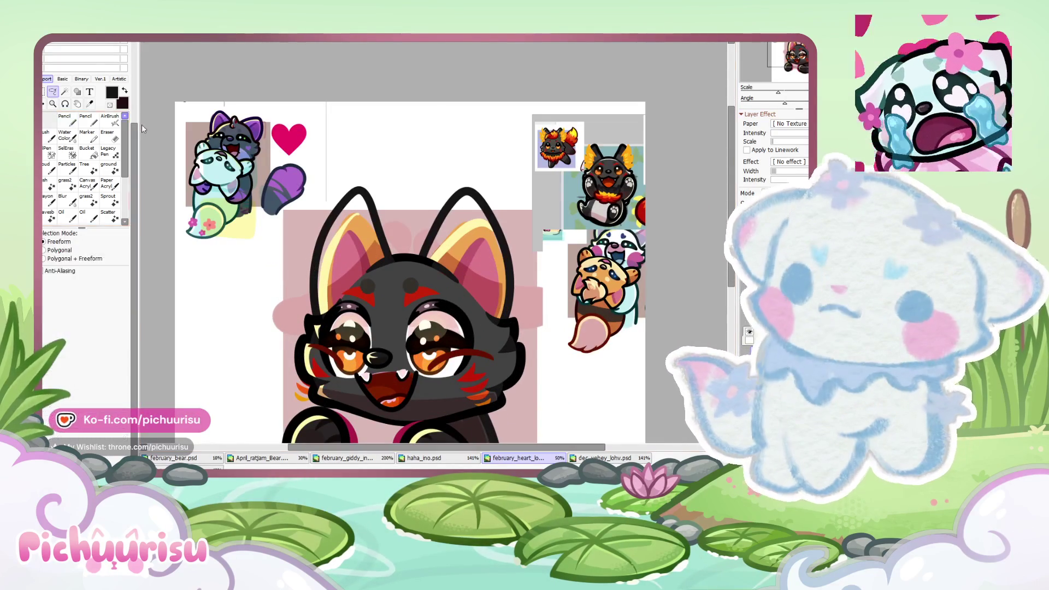
drag(373, 378, 372, 376)
key(ctrl+t)
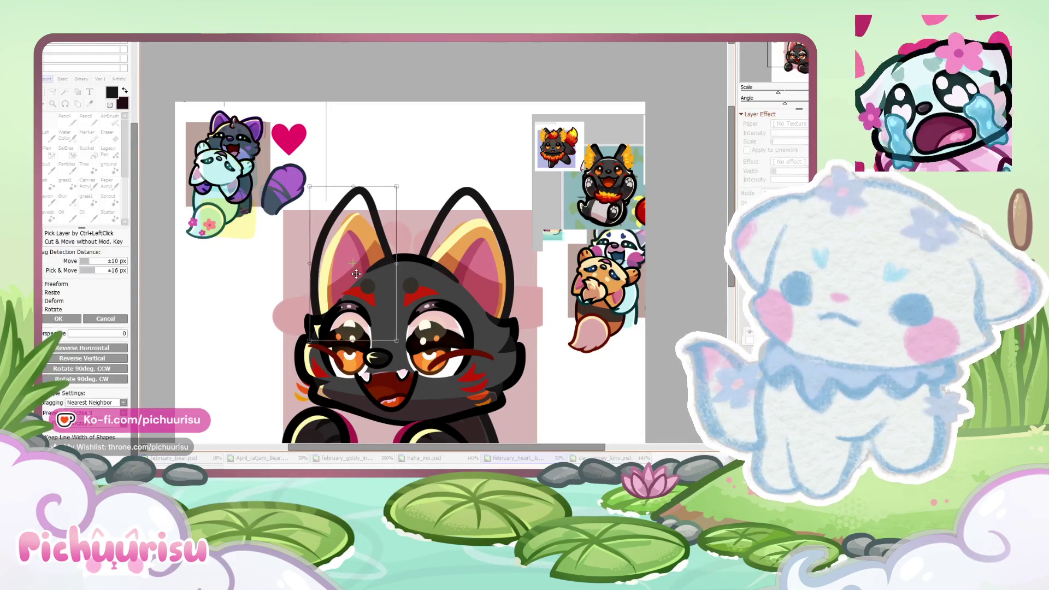
key(Return)
drag(325, 339, 397, 273)
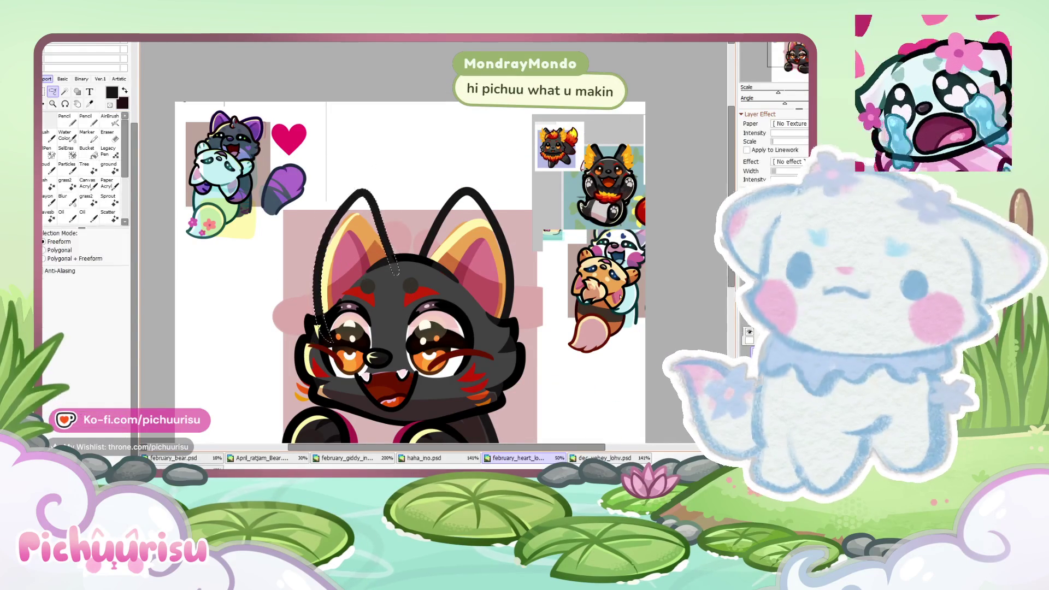
scroll(585, 137, up, 2)
scroll(646, 204, up, 2)
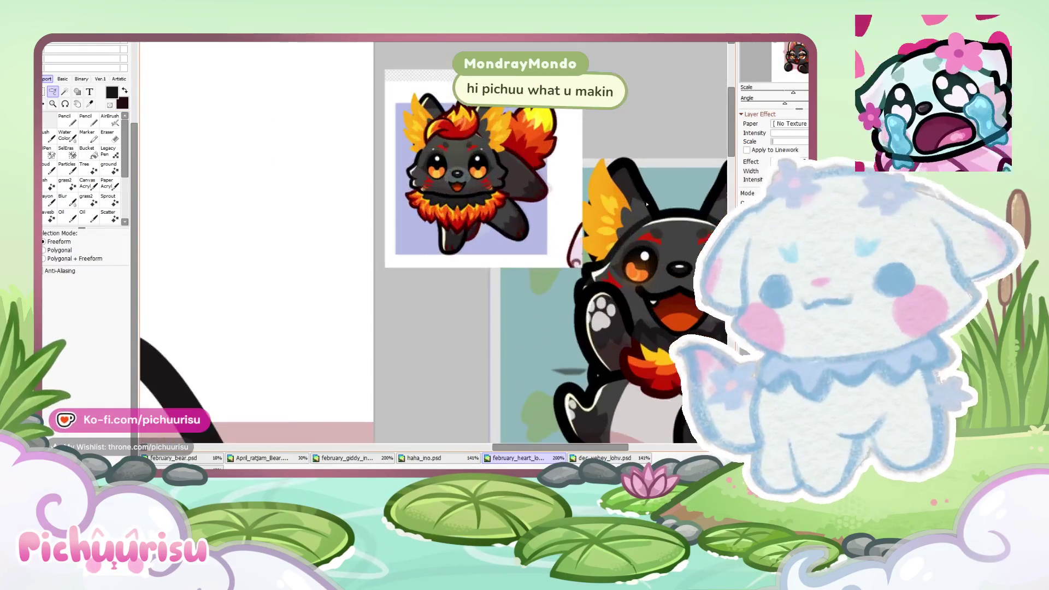
scroll(643, 204, down, 5)
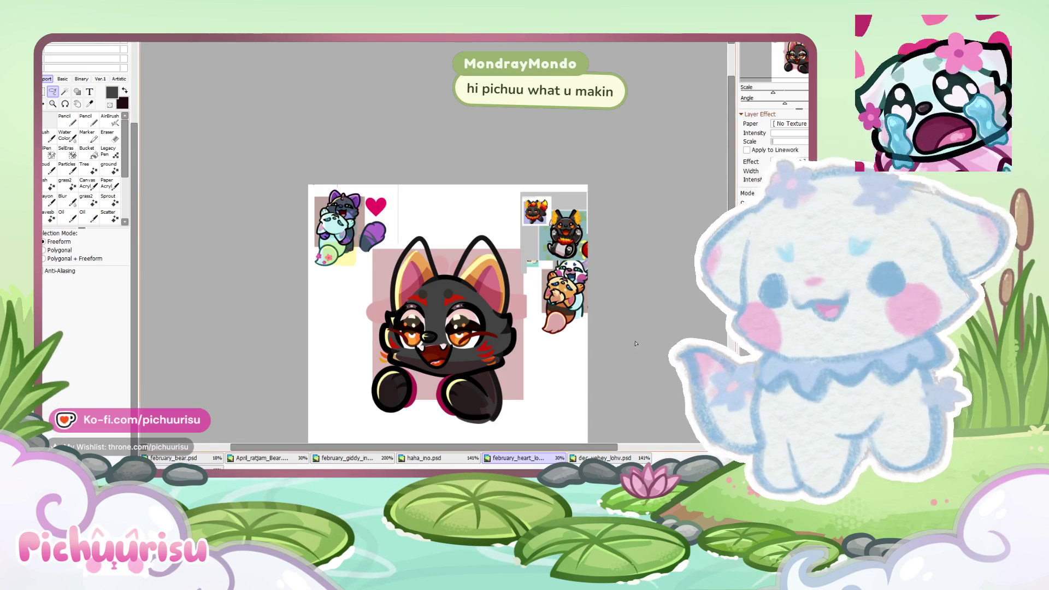
scroll(621, 328, up, 2)
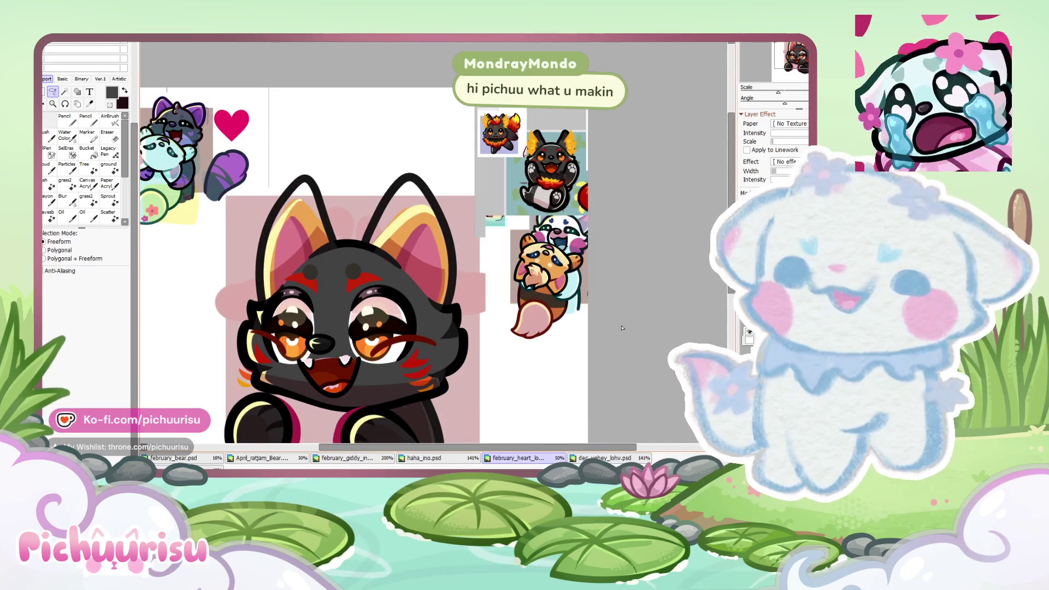
scroll(621, 327, down, 1)
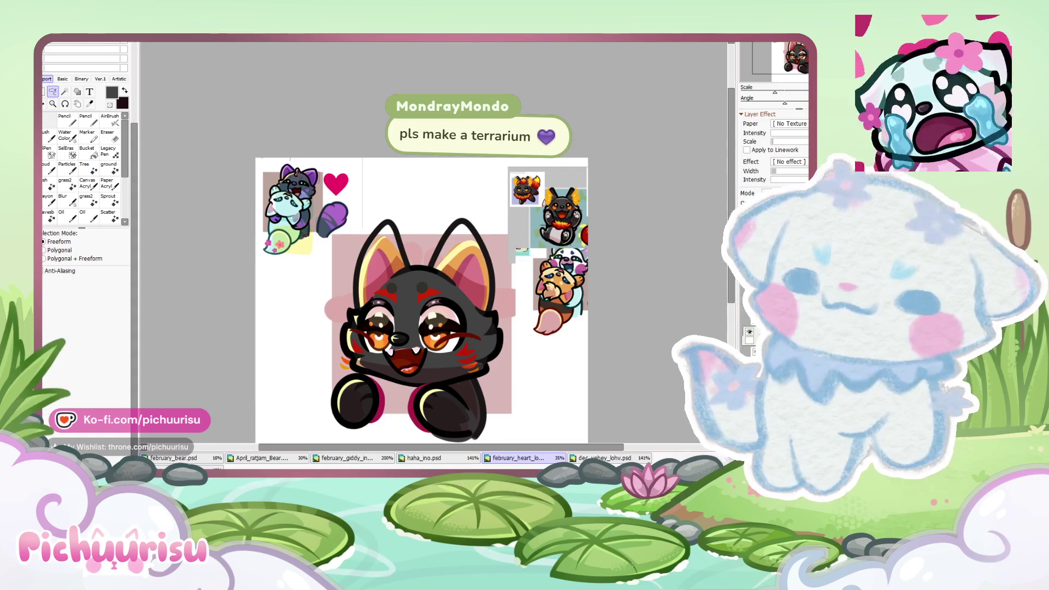
scroll(523, 260, up, 1)
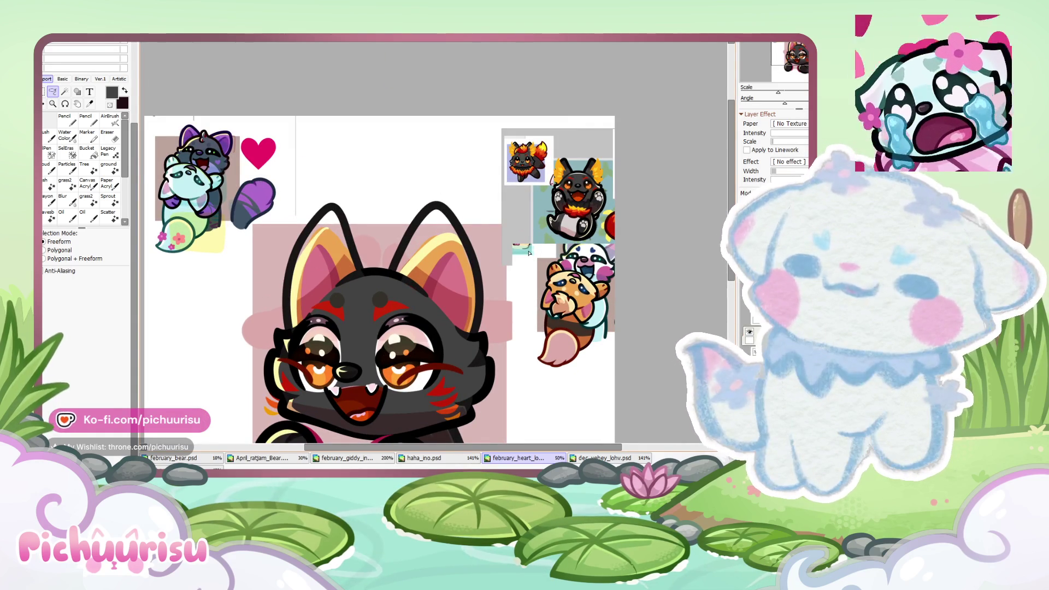
scroll(355, 258, up, 1)
scroll(356, 257, up, 2)
key(ctrl+t)
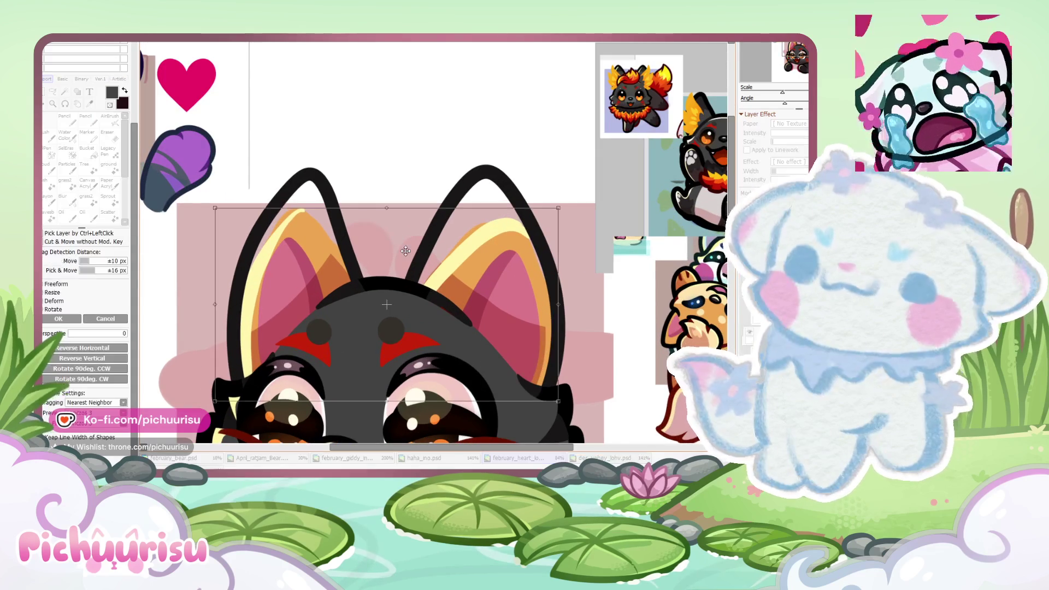
key(Return)
scroll(409, 258, down, 2)
scroll(408, 258, down, 1)
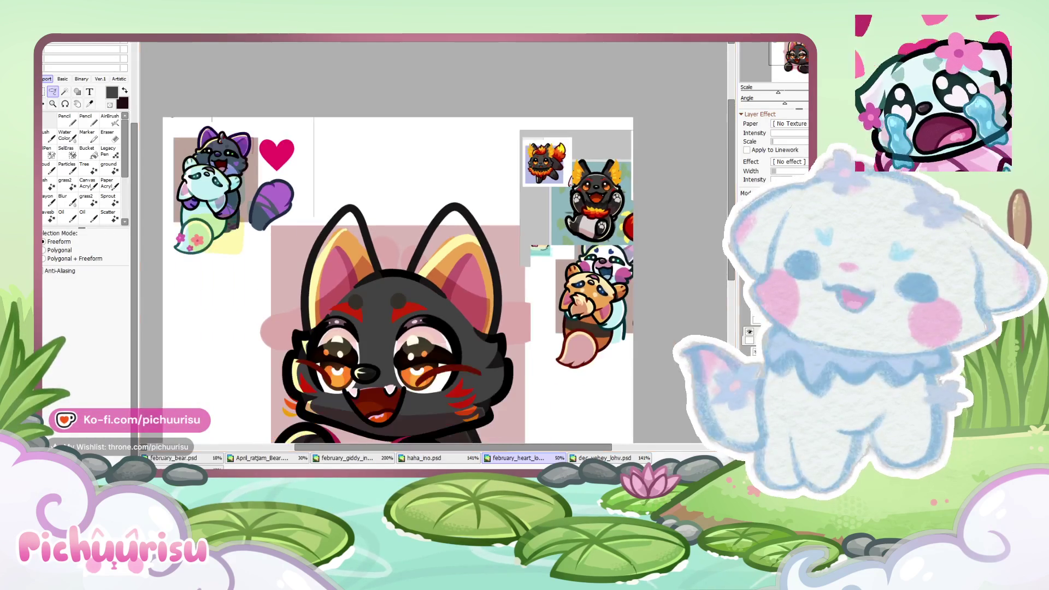
scroll(650, 203, up, 3)
scroll(650, 203, up, 1)
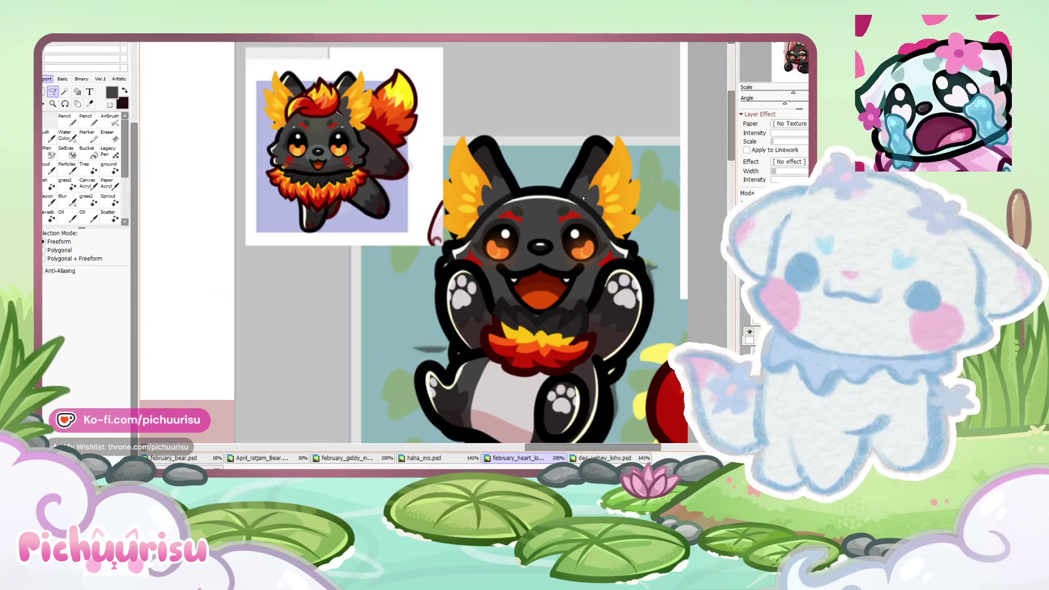
scroll(650, 202, down, 3)
scroll(650, 203, down, 2)
scroll(558, 247, up, 3)
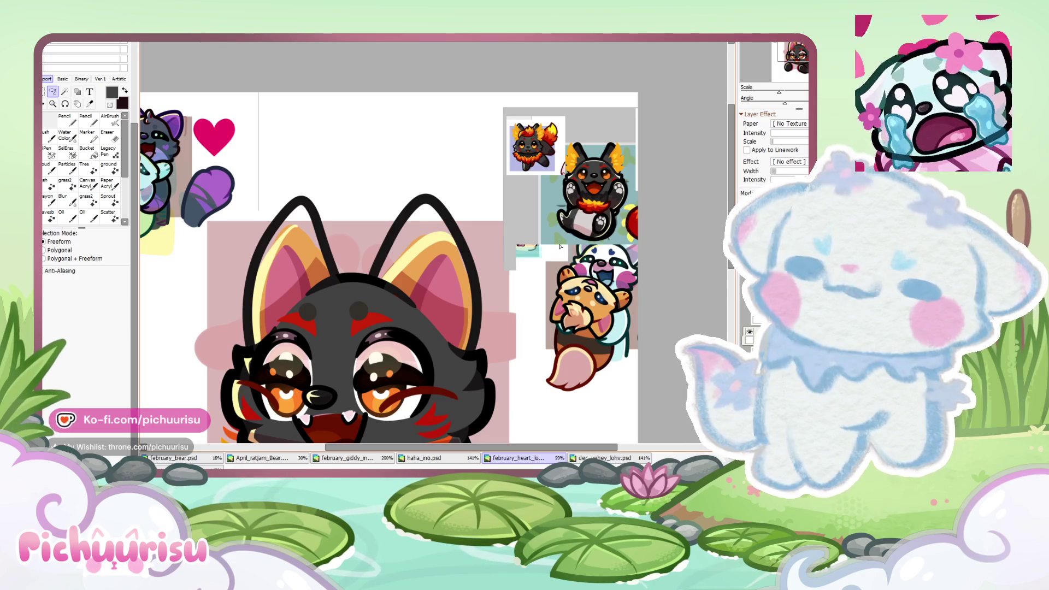
Step: Add a pale-yellow highlight stripe along the right ear with the pencil
key(n)
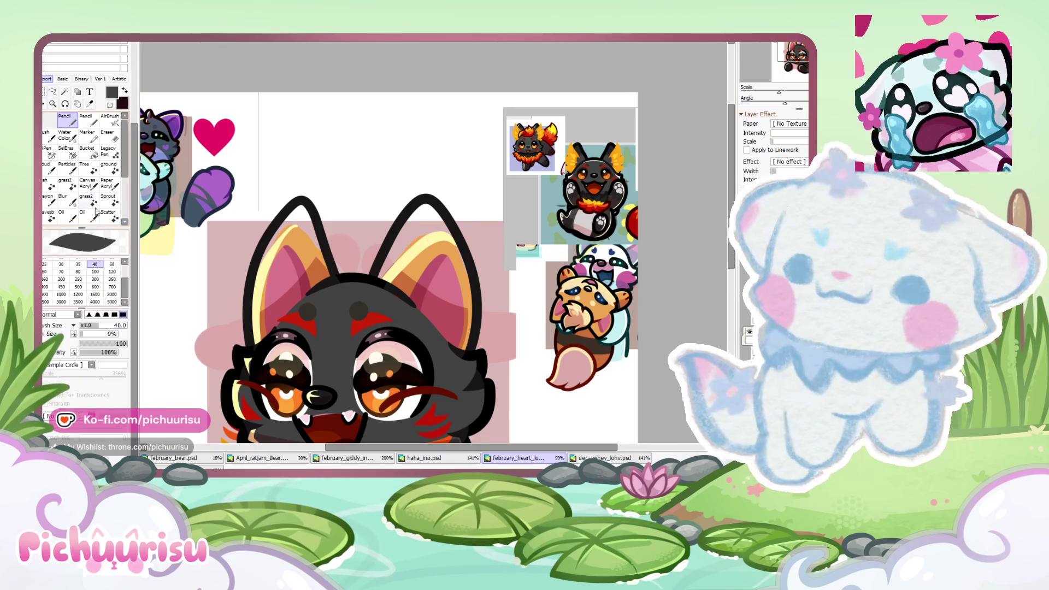
mouse_move(383, 272)
mouse_down()
mouse_move(451, 235)
mouse_move(382, 314)
mouse_up()
scroll(418, 217, up, 1)
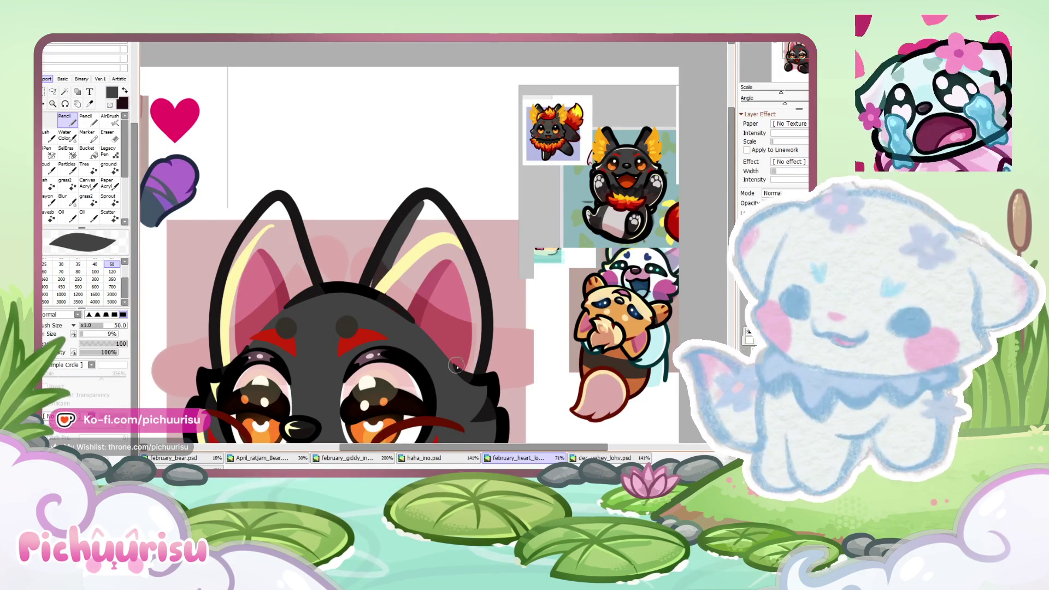
Step: Paint dark grey inside both ears, using brush size 350 and then 120
mouse_move(478, 364)
mouse_down()
mouse_move(426, 203)
mouse_move(397, 288)
mouse_move(434, 241)
mouse_up()
click(112, 280)
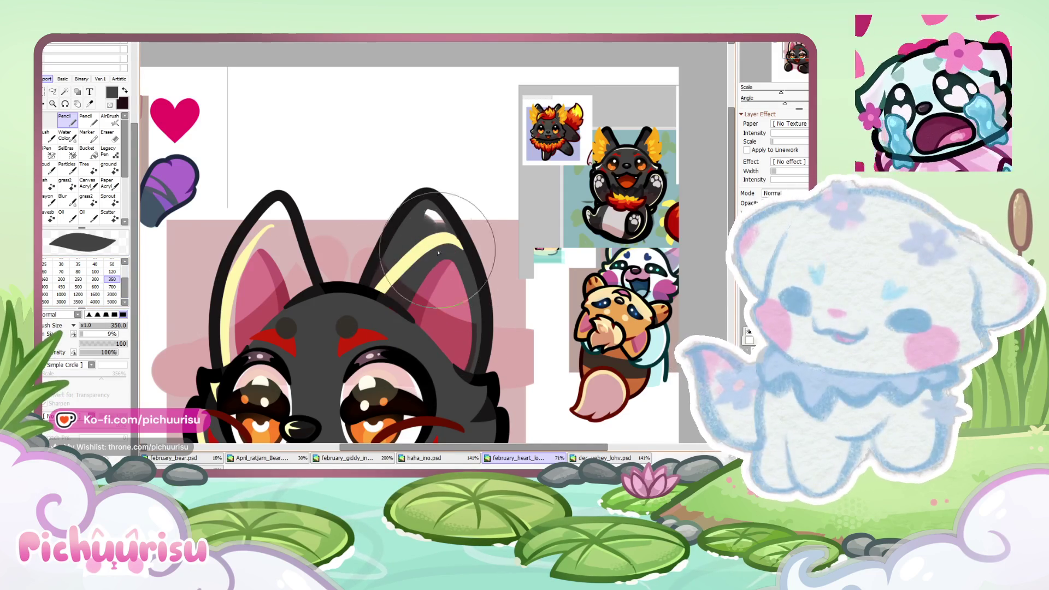
click(112, 271)
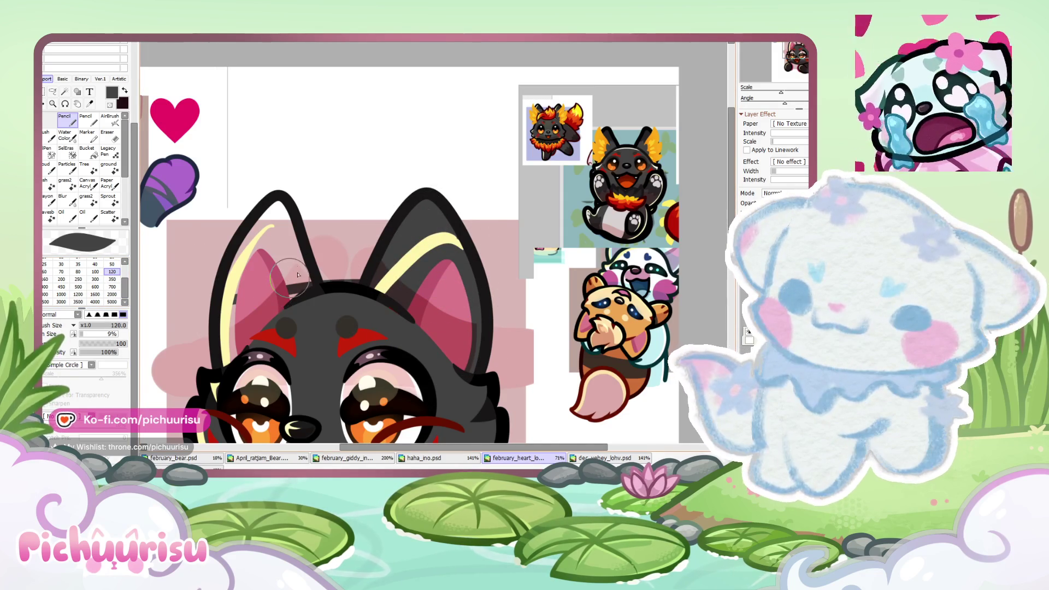
drag(287, 284, 298, 262)
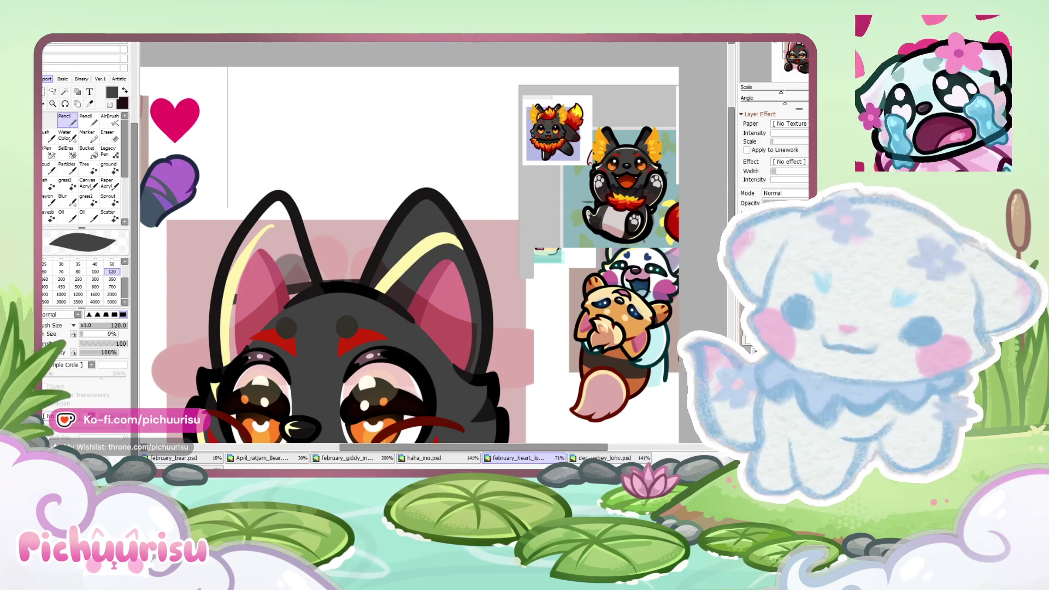
key(ctrl+z)
drag(421, 216, 436, 221)
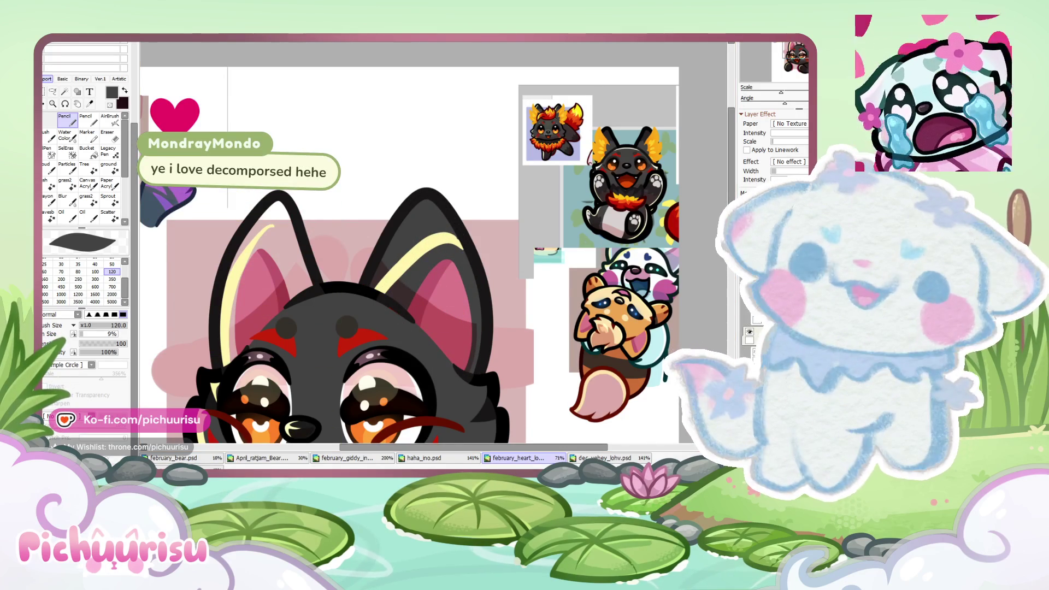
mouse_move(293, 304)
mouse_down()
mouse_move(263, 234)
mouse_move(268, 275)
mouse_up()
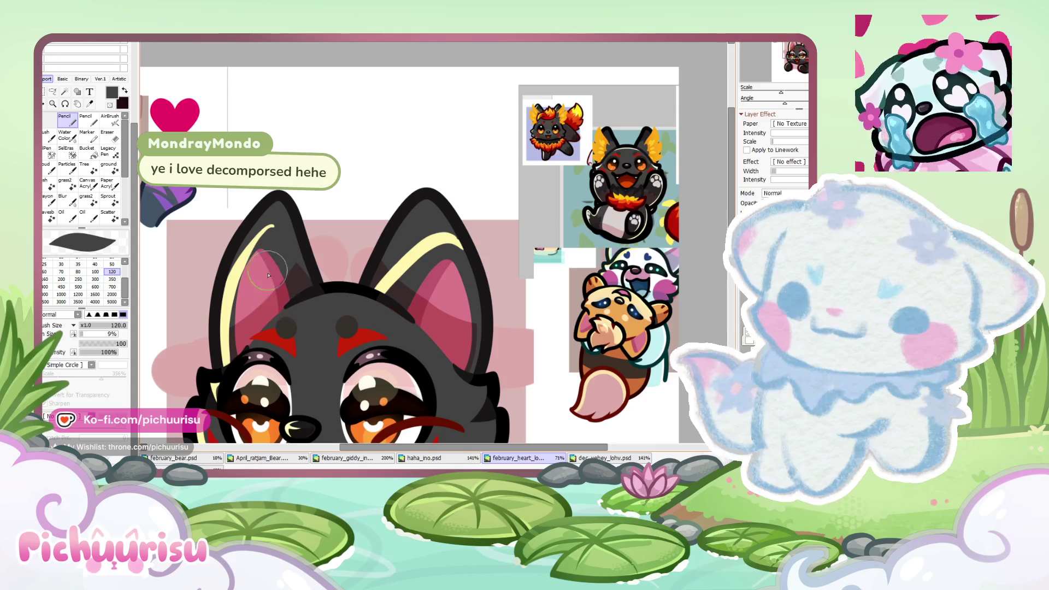
scroll(286, 278, down, 3)
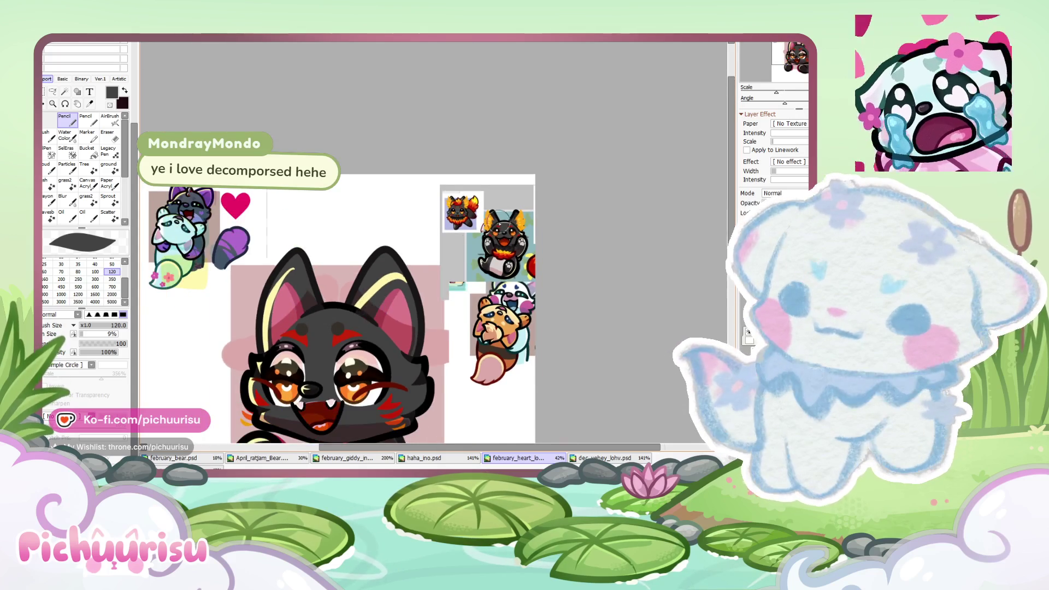
Step: Darken the grey shading inside the left ear with a size 50 brush
scroll(498, 221, up, 3)
scroll(508, 224, down, 2)
scroll(527, 226, down, 1)
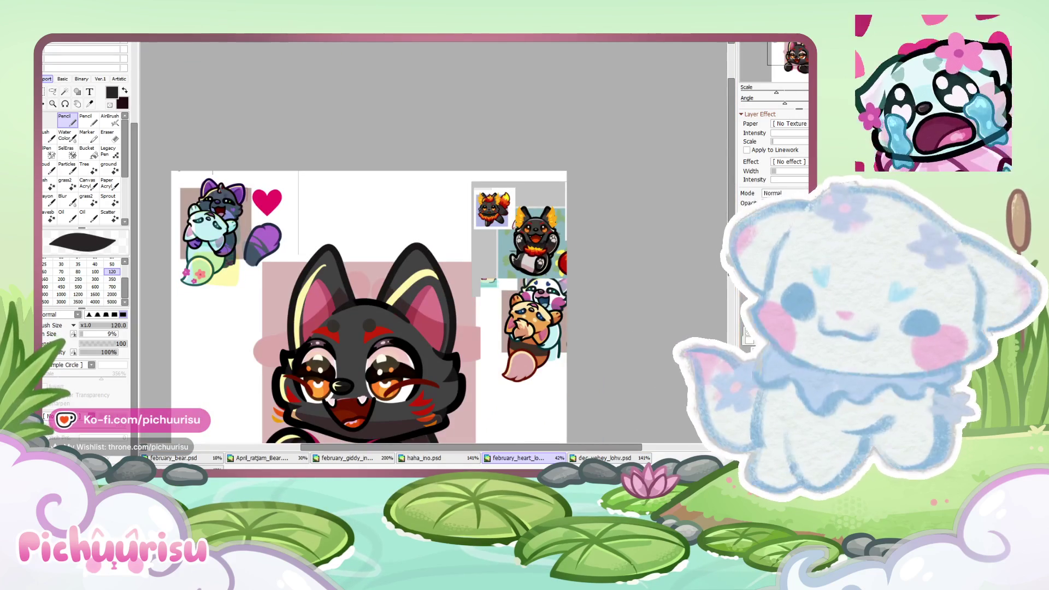
scroll(433, 240, up, 3)
scroll(433, 240, up, 2)
click(112, 264)
scroll(427, 292, up, 2)
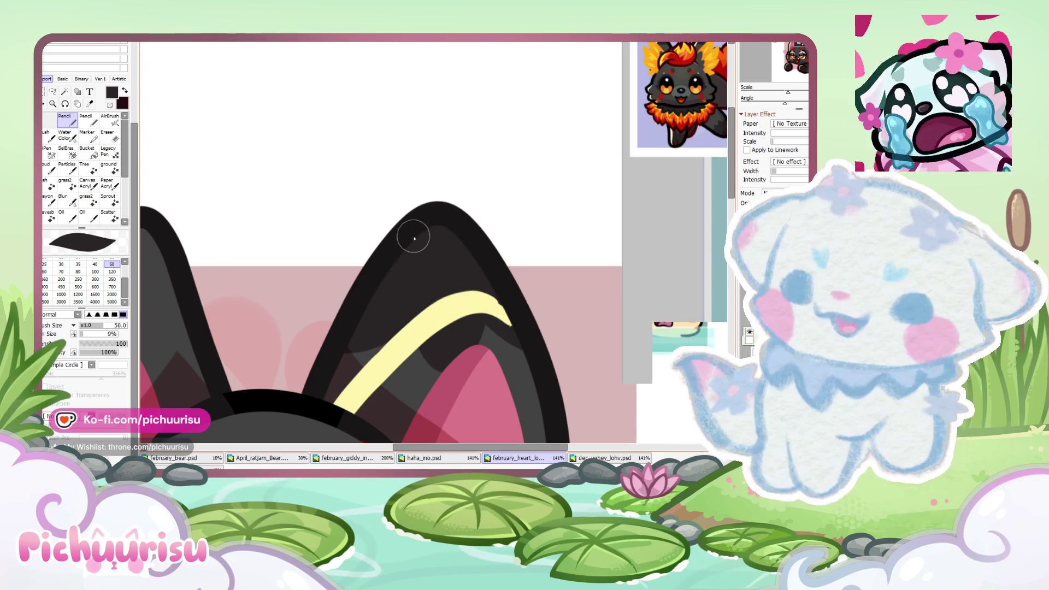
scroll(461, 281, down, 5)
scroll(298, 280, up, 5)
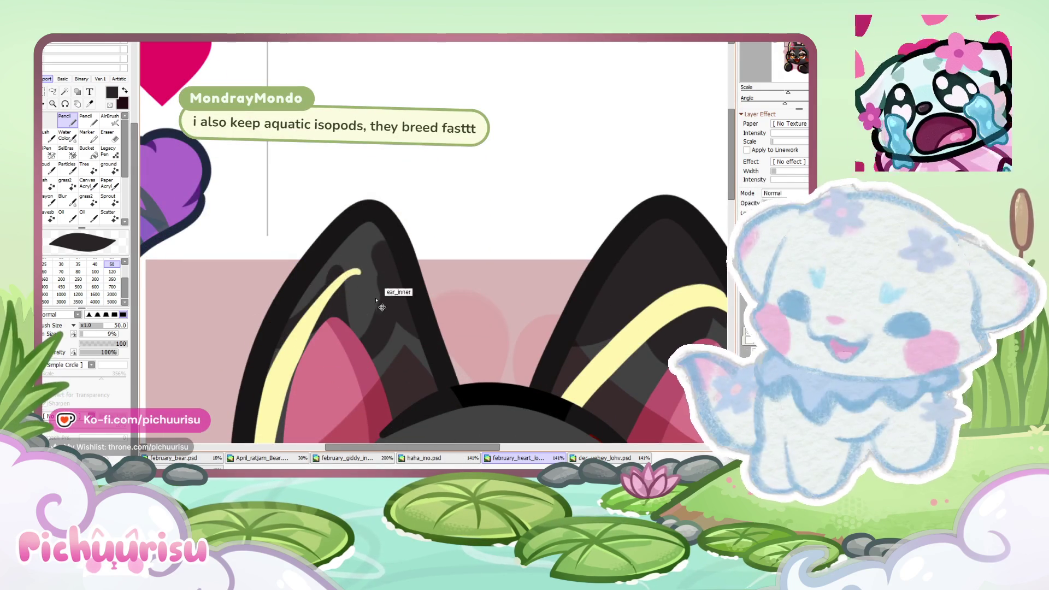
mouse_move(375, 295)
mouse_down()
mouse_move(386, 253)
mouse_move(362, 232)
mouse_move(348, 257)
mouse_up()
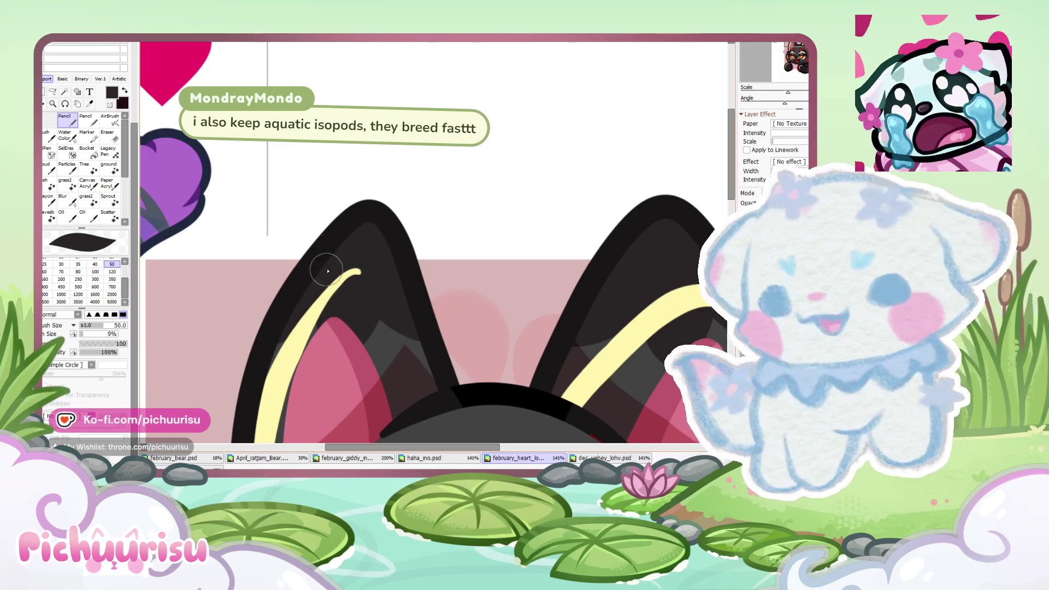
Step: Hide the ear stripes and shading layer, comparing it shown and hidden
scroll(328, 270, down, 5)
click(747, 332)
click(748, 332)
click(747, 332)
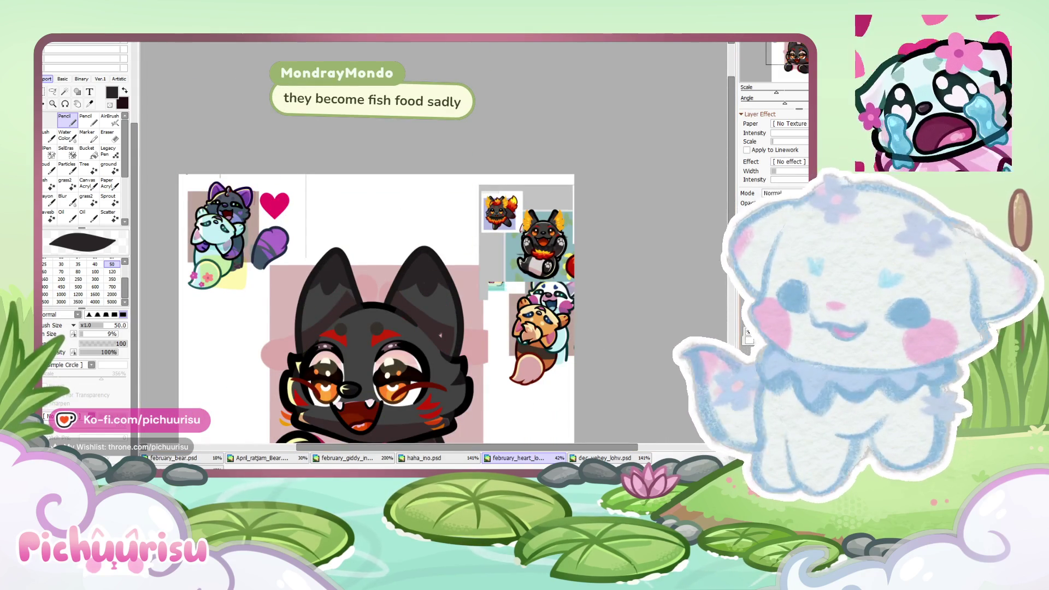
scroll(420, 307, up, 3)
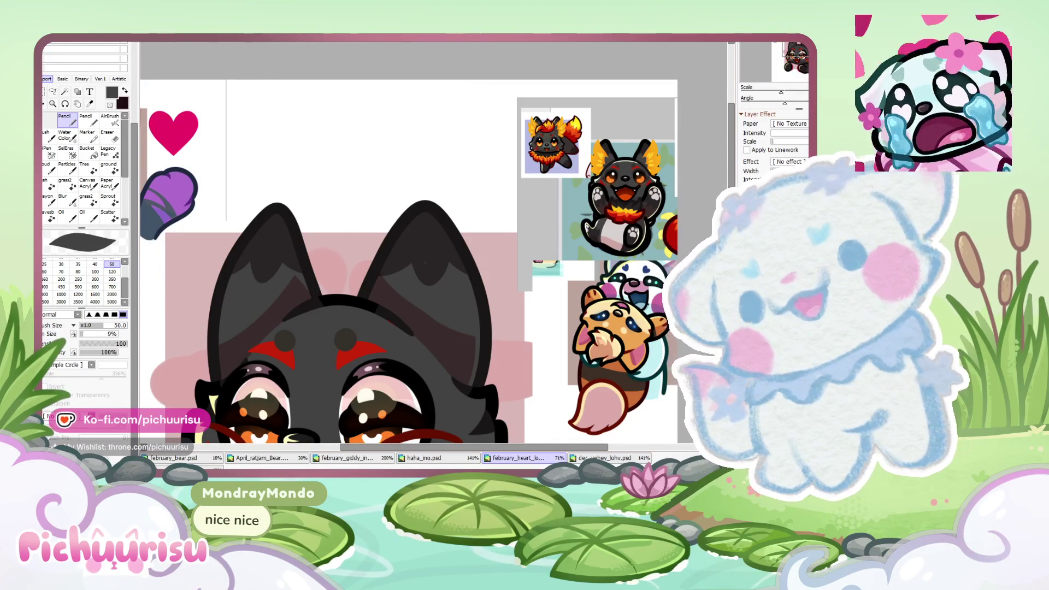
scroll(537, 247, up, 3)
scroll(435, 274, up, 1)
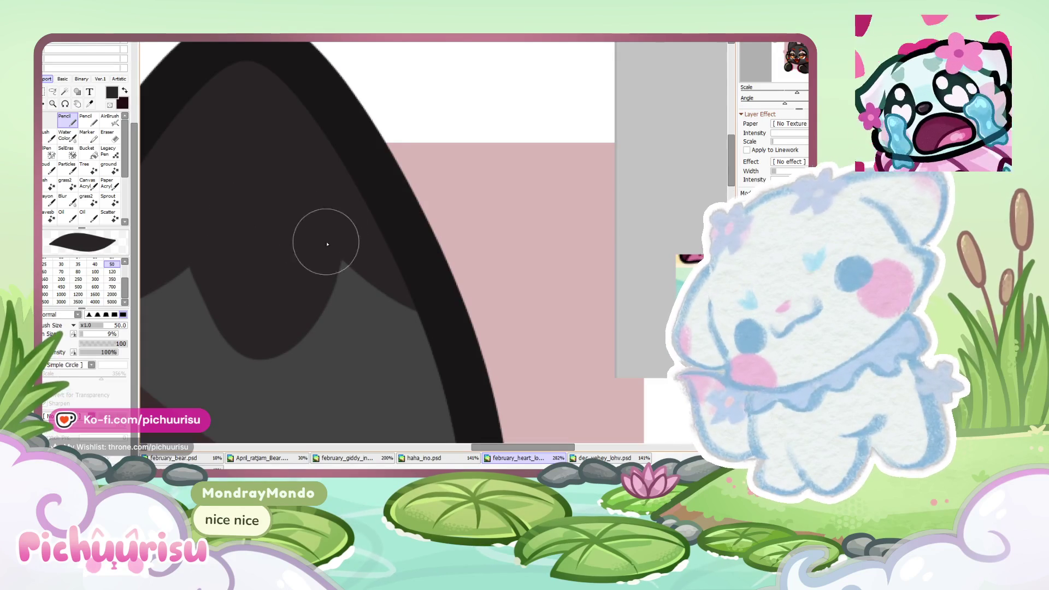
scroll(284, 242, down, 5)
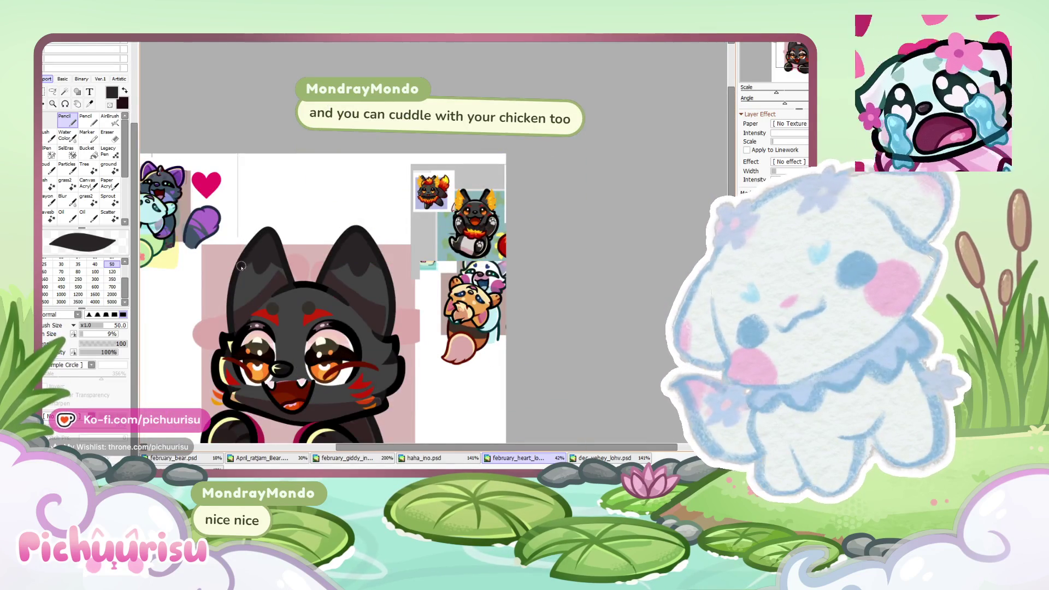
scroll(257, 257, up, 3)
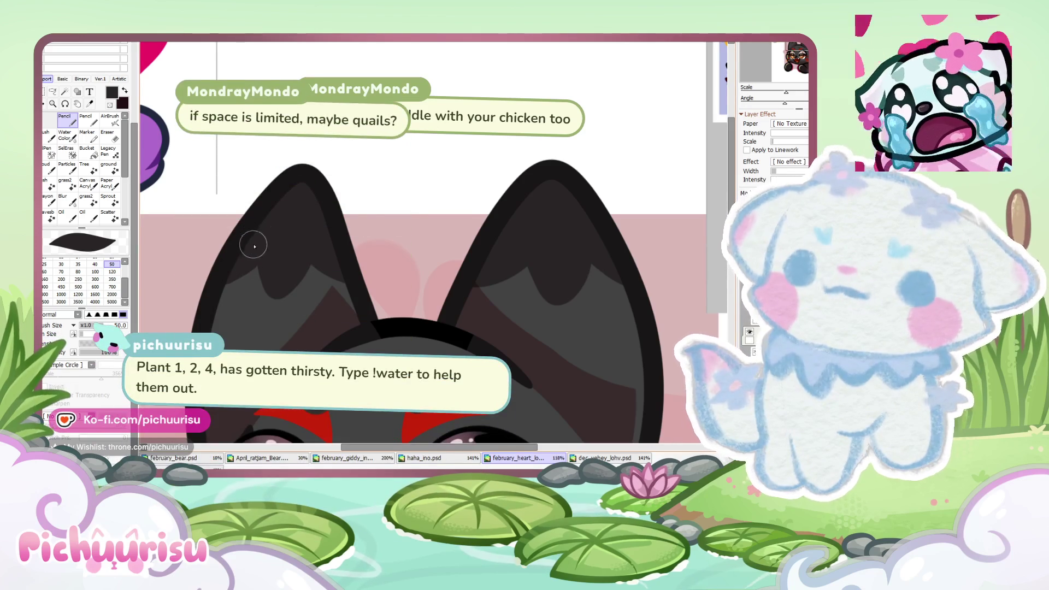
scroll(257, 240, down, 5)
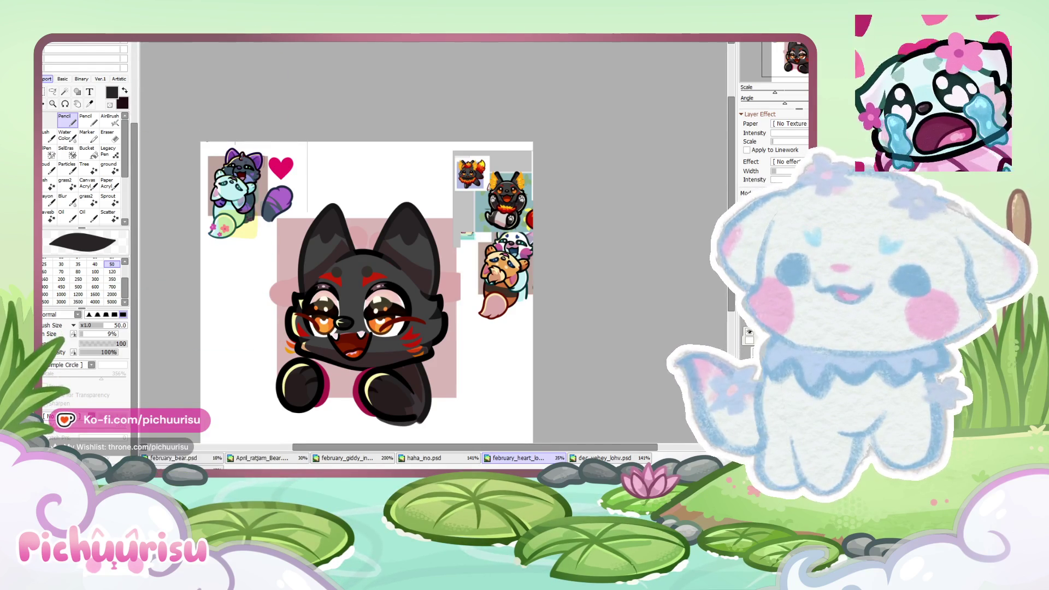
key(alt+Tab)
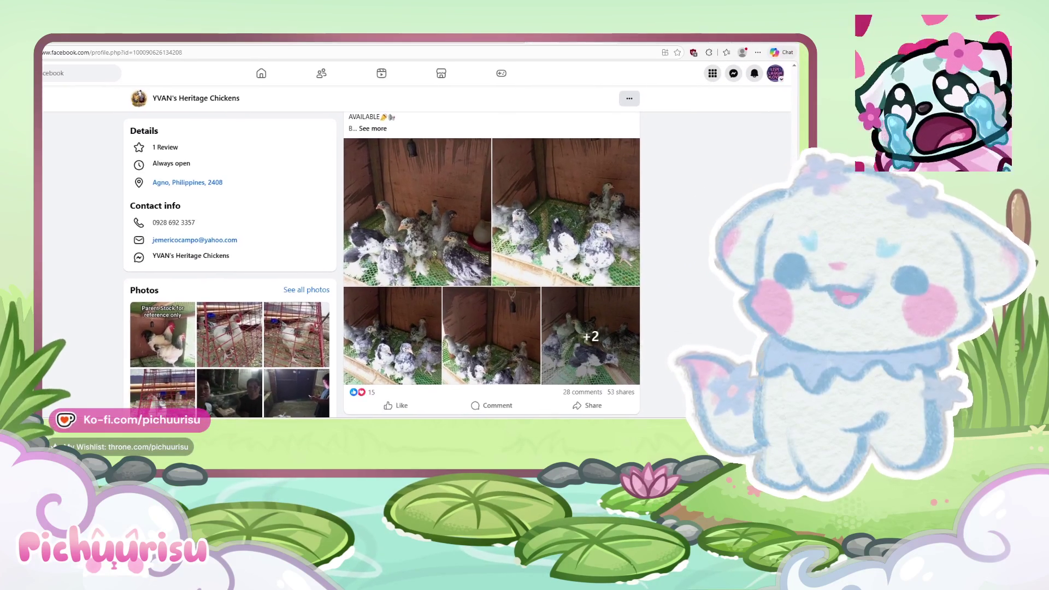
Step: View the post's first chick photo, then go back to the search results
click(397, 238)
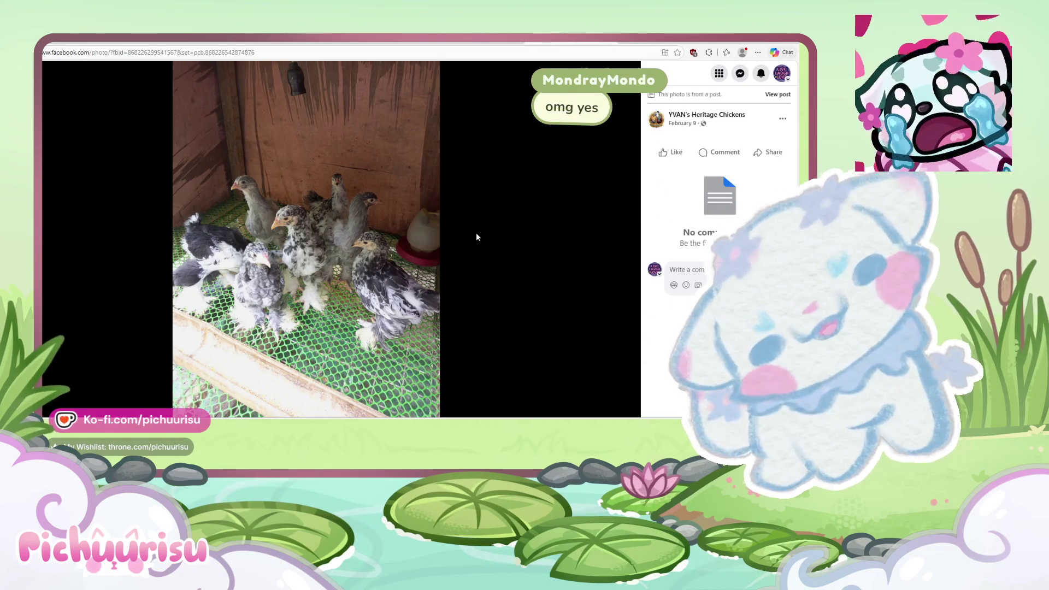
key(alt+Left)
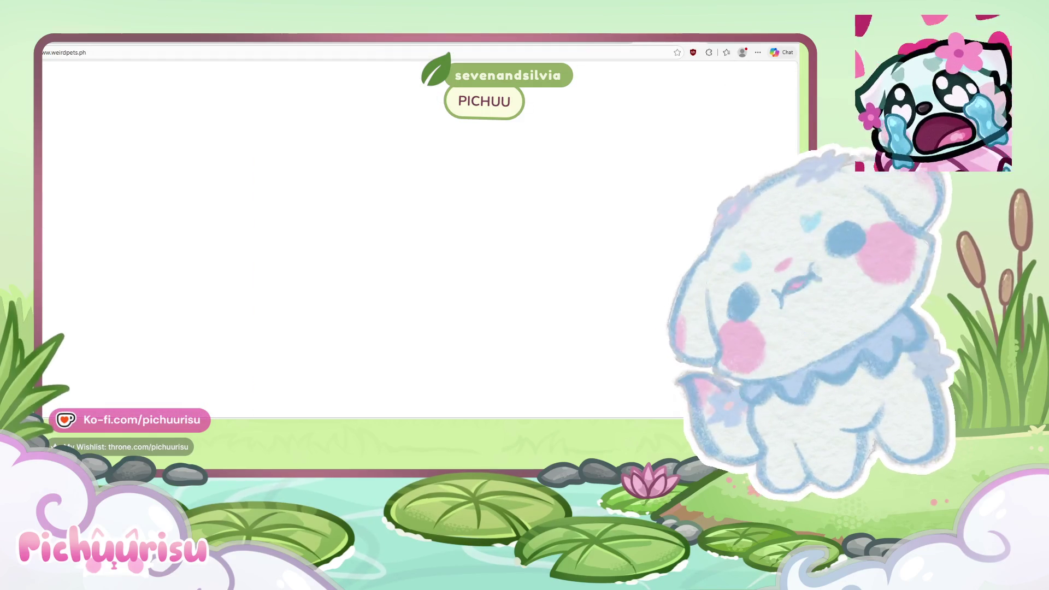
Step: Open the Porcellio laevis 'Dairy Cow' product page from the store's Shop
scroll(421, 236, down, 3)
scroll(421, 236, up, 2)
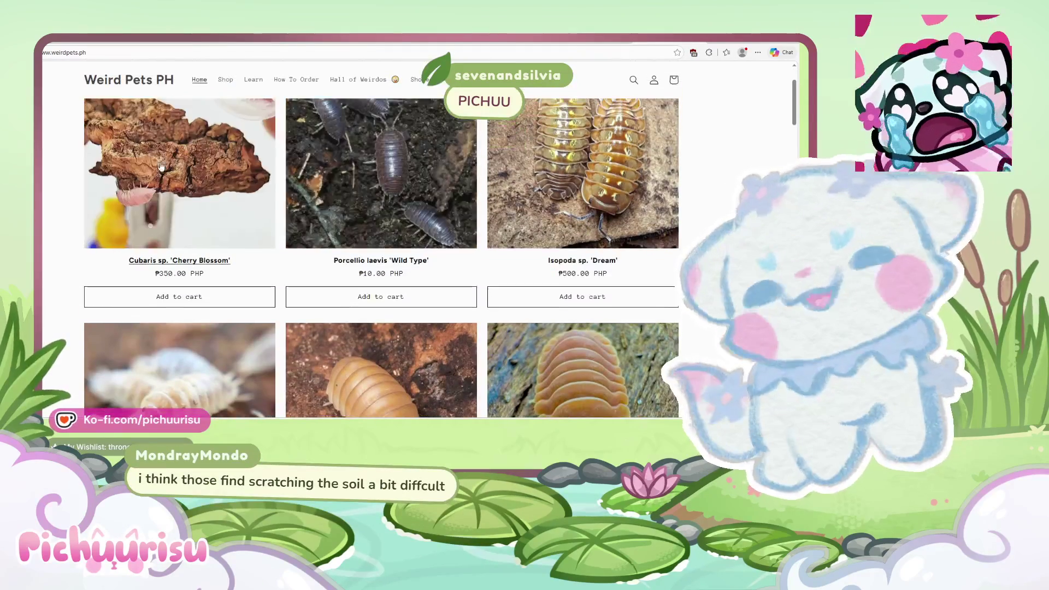
scroll(239, 145, down, 2)
scroll(239, 146, down, 3)
scroll(239, 145, down, 3)
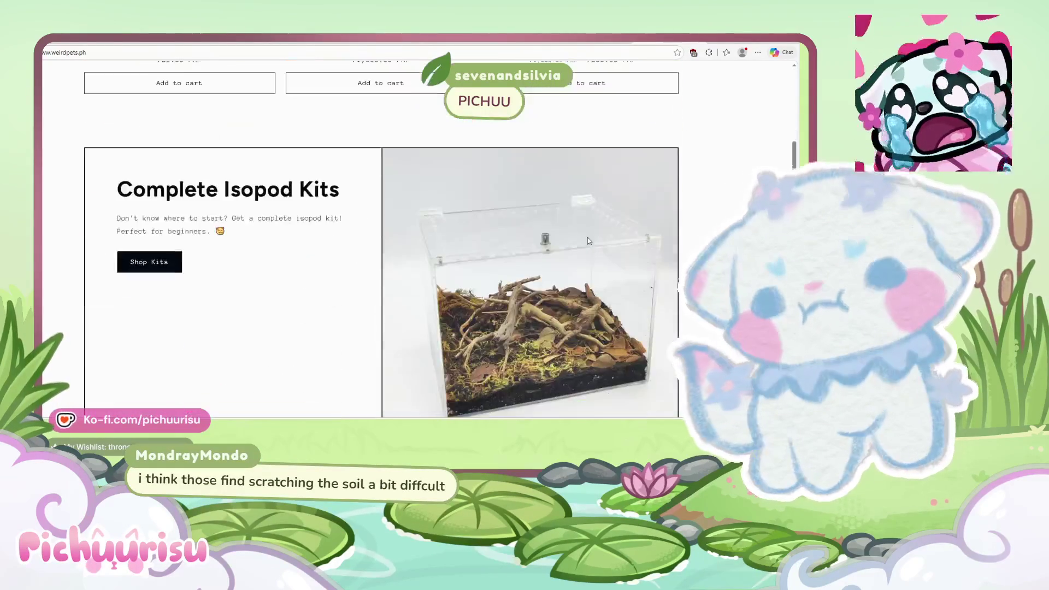
scroll(238, 145, up, 4)
scroll(224, 77, up, 4)
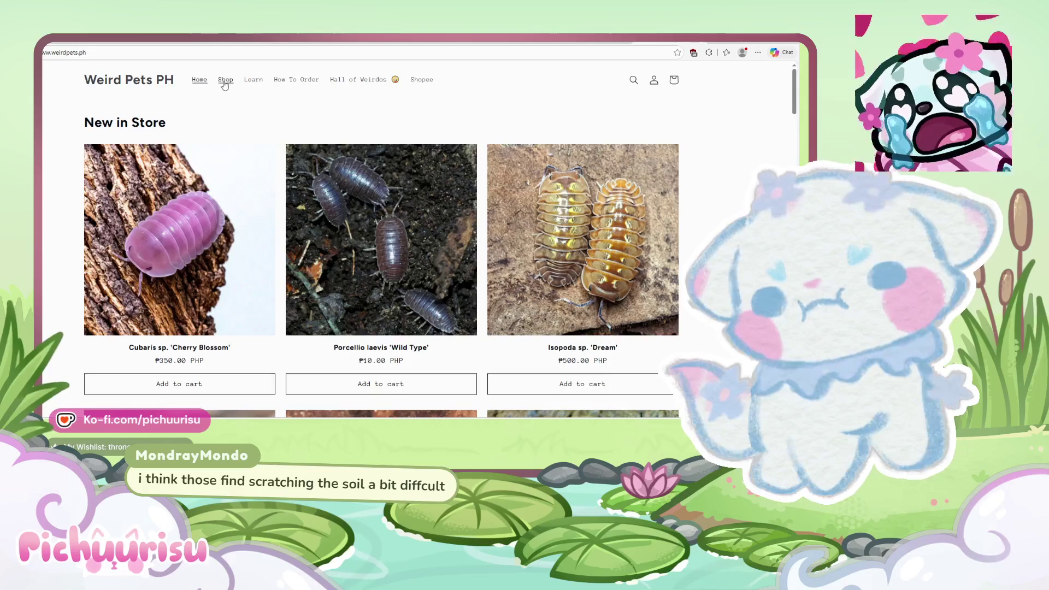
click(225, 83)
scroll(437, 204, down, 1)
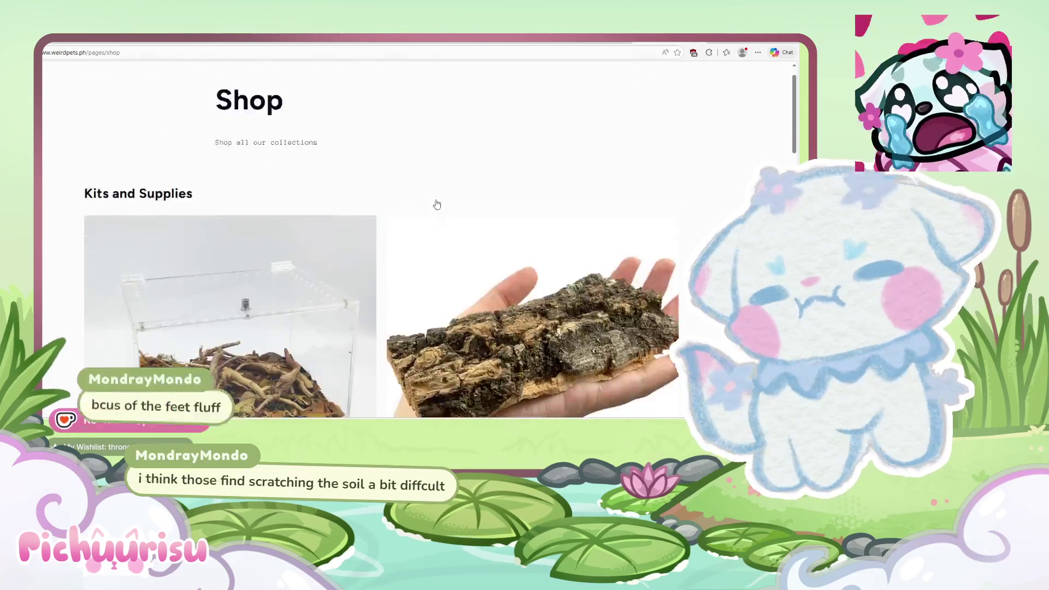
scroll(437, 204, down, 5)
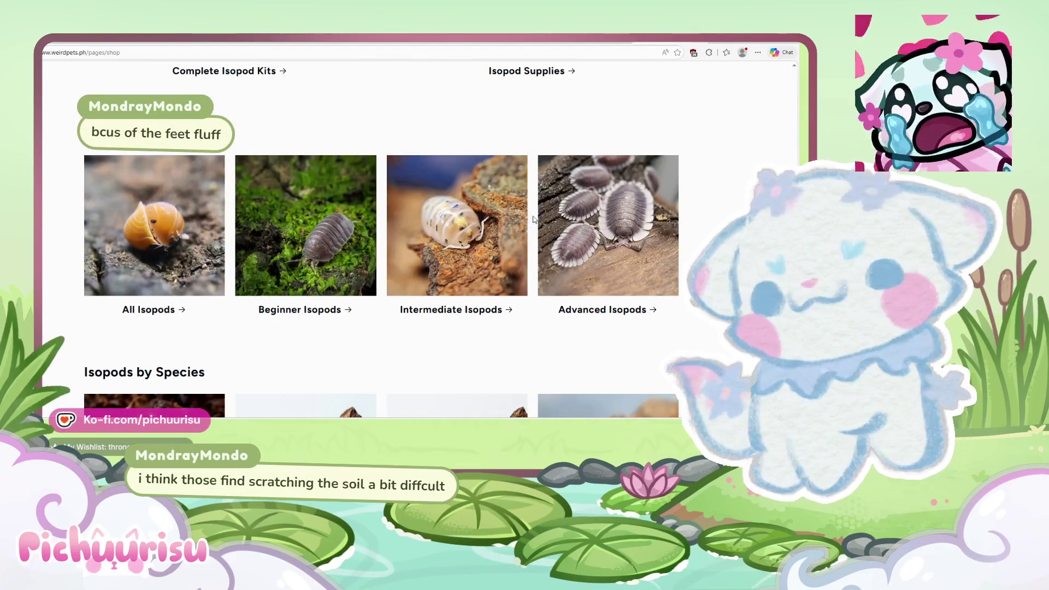
scroll(532, 219, down, 4)
scroll(533, 219, down, 4)
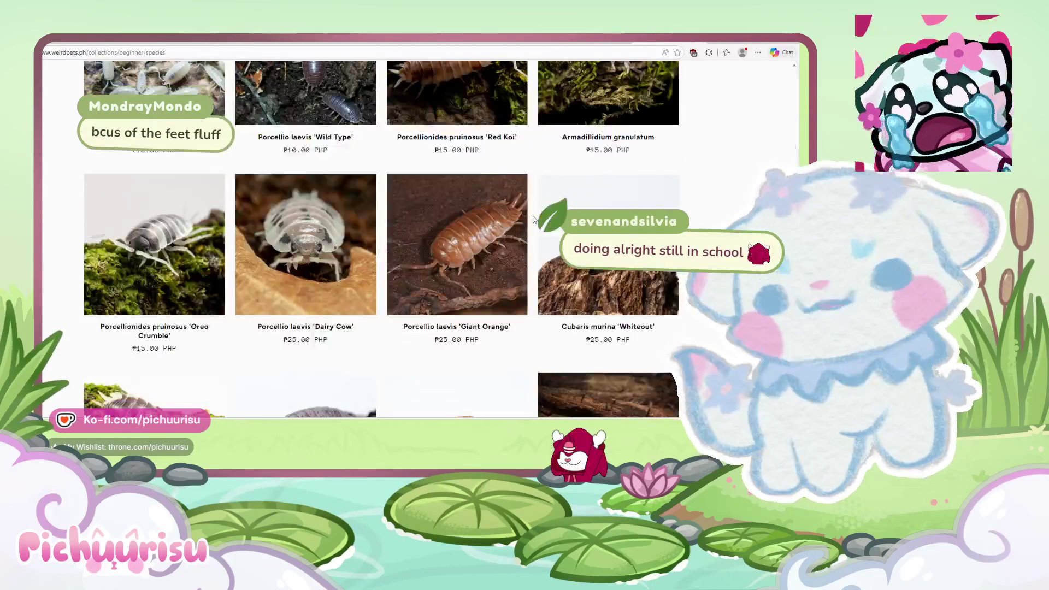
click(267, 260)
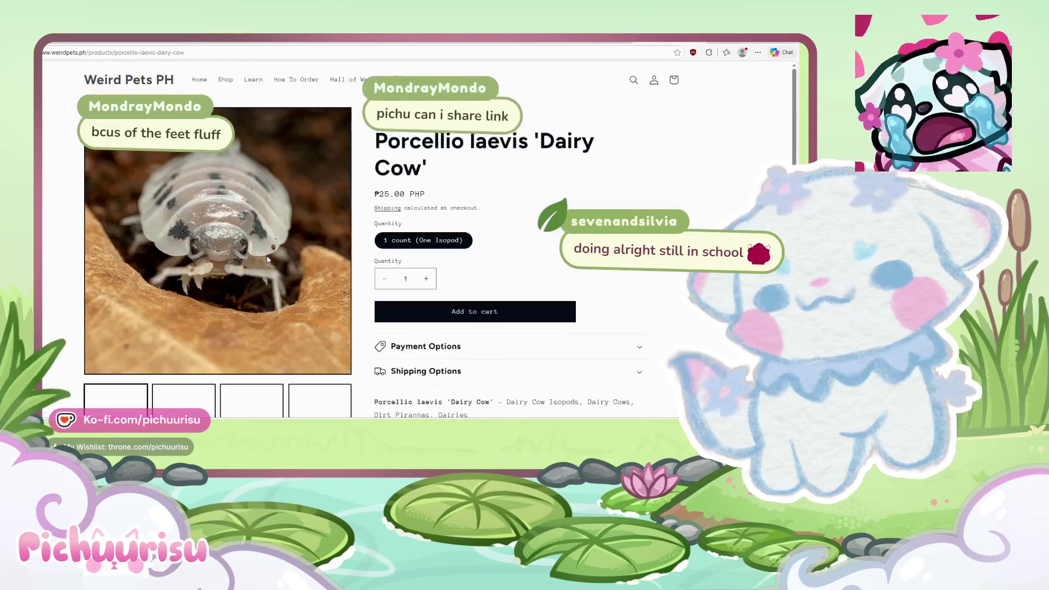
Step: View the moss enclosure photo, dismiss the newsletter popup and scroll through the product page
scroll(257, 328, down, 2)
click(249, 373)
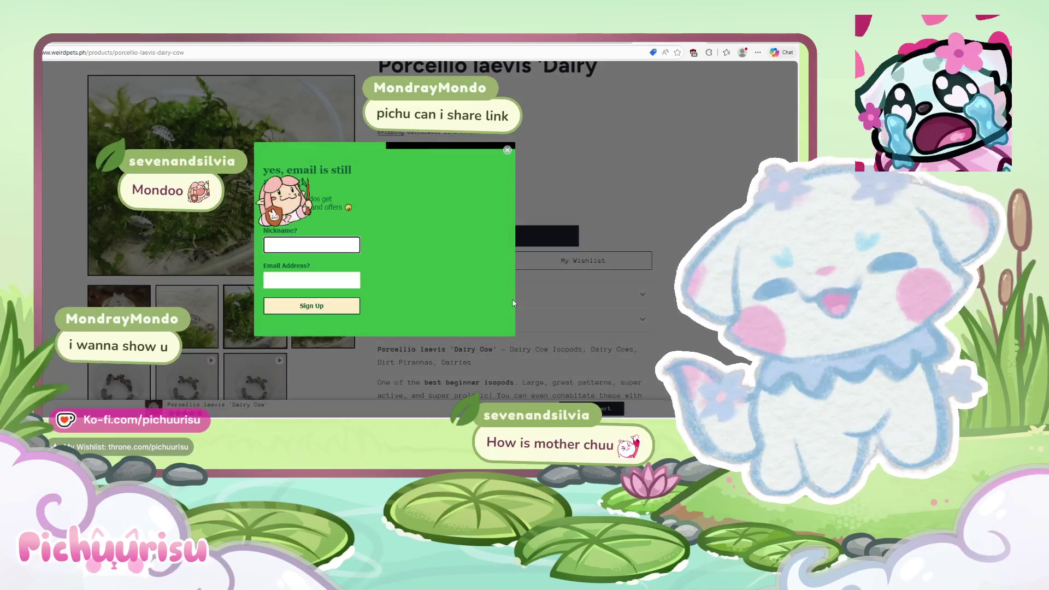
click(508, 151)
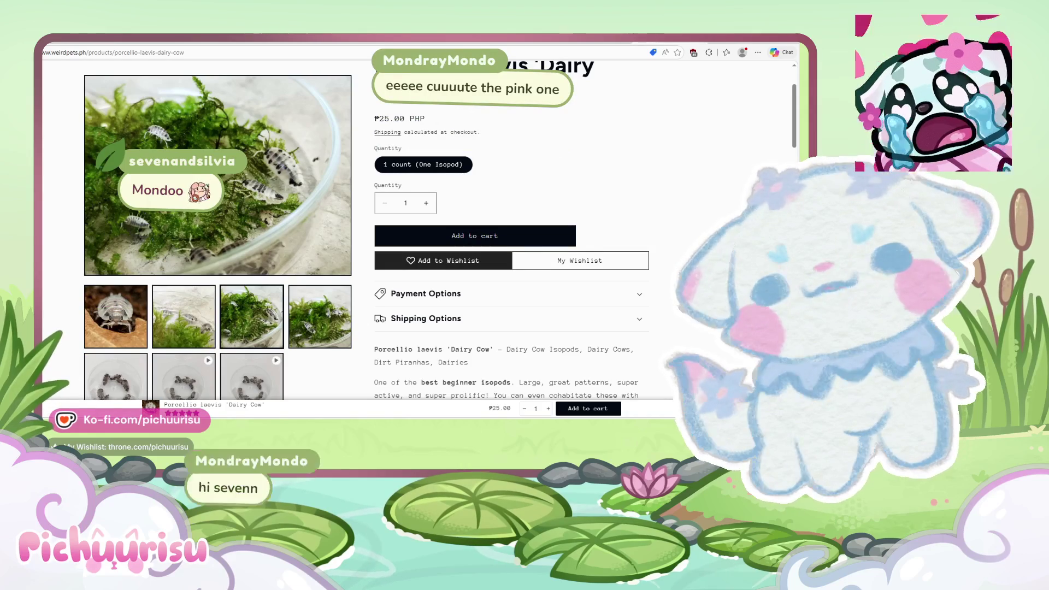
scroll(352, 214, down, 1)
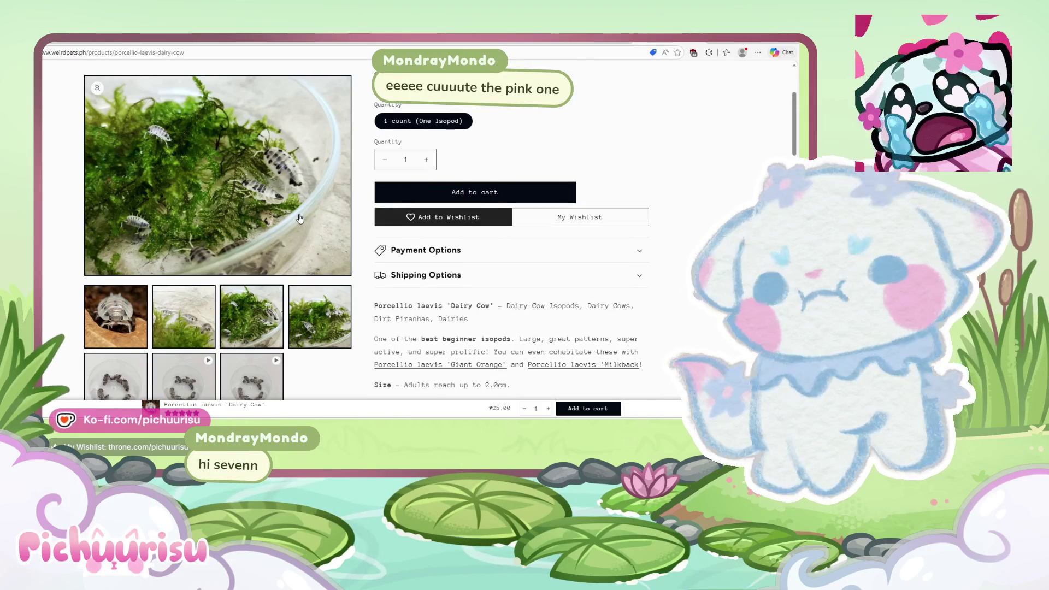
scroll(531, 247, down, 2)
scroll(531, 246, down, 1)
scroll(532, 247, up, 2)
scroll(531, 247, up, 2)
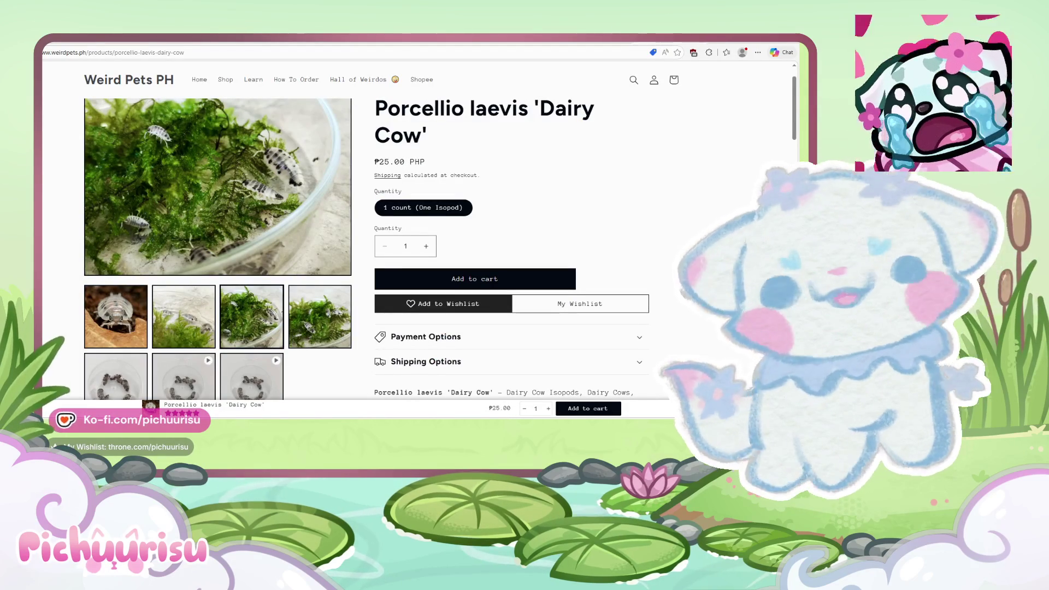
scroll(510, 246, down, 3)
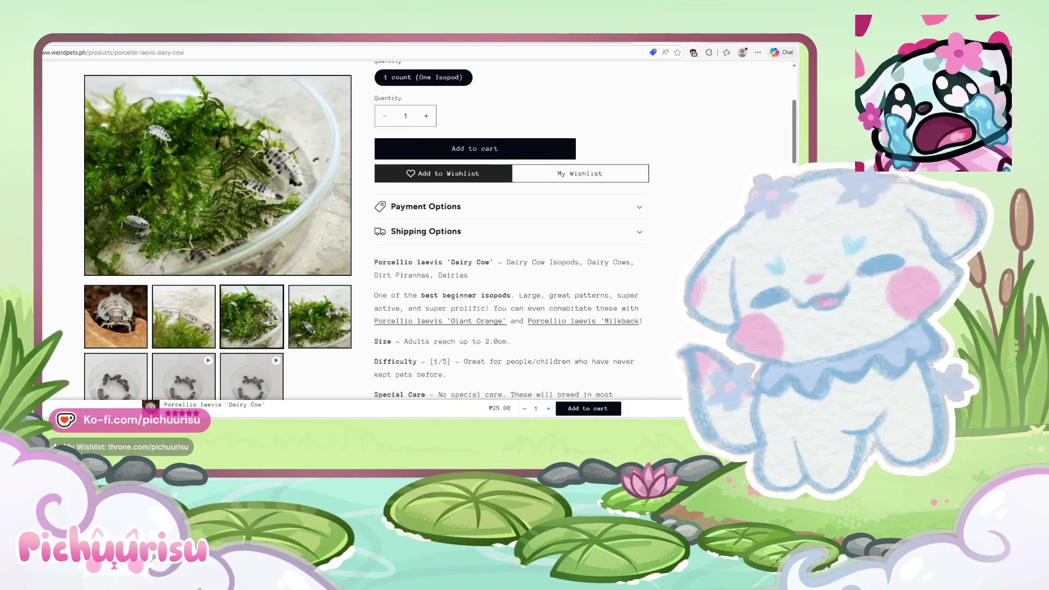
scroll(399, 307, down, 6)
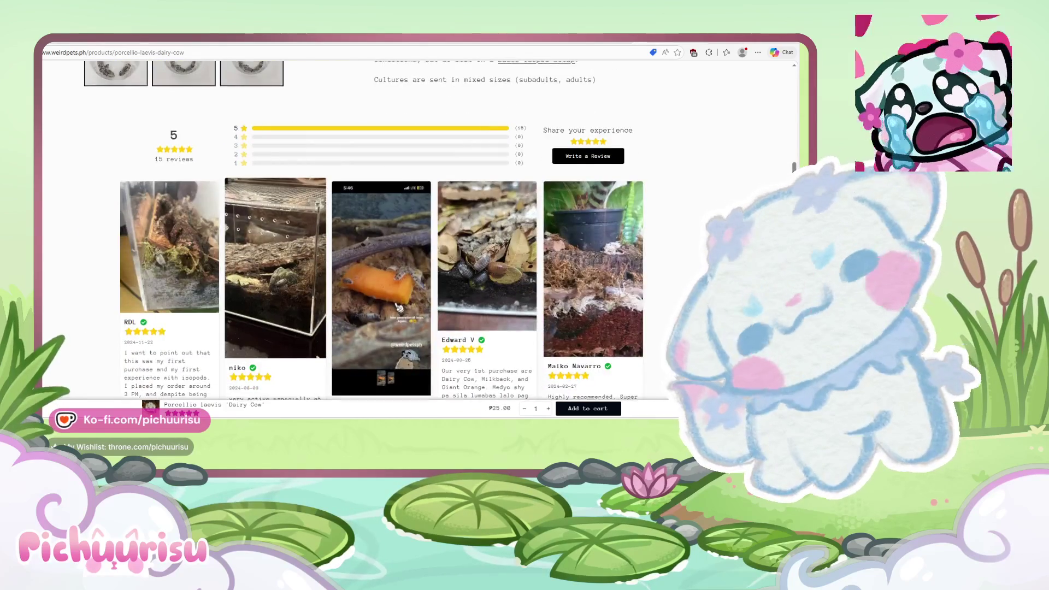
scroll(399, 307, up, 4)
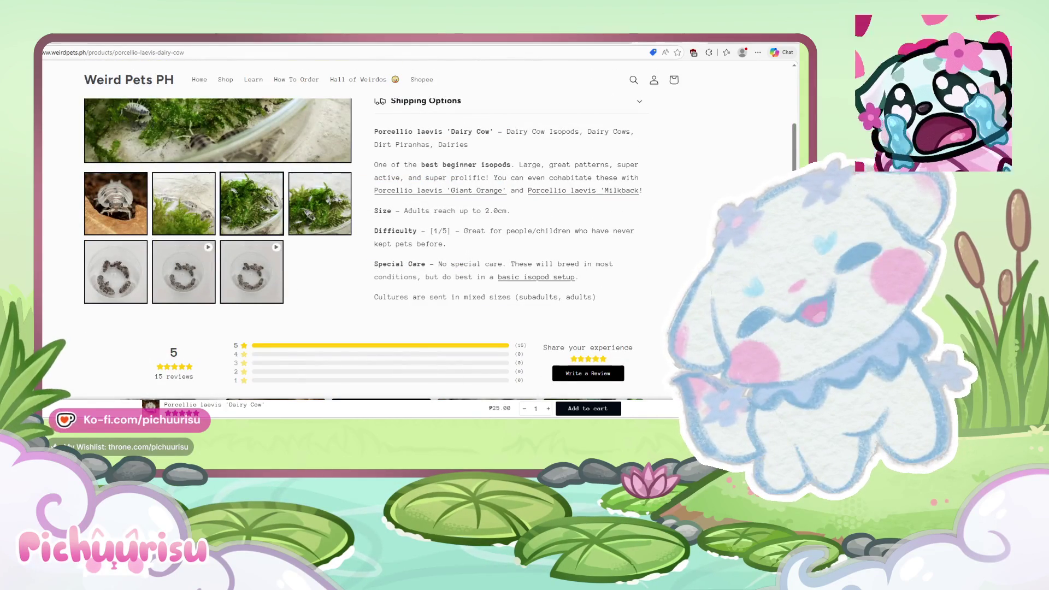
scroll(583, 244, up, 1)
scroll(584, 244, up, 3)
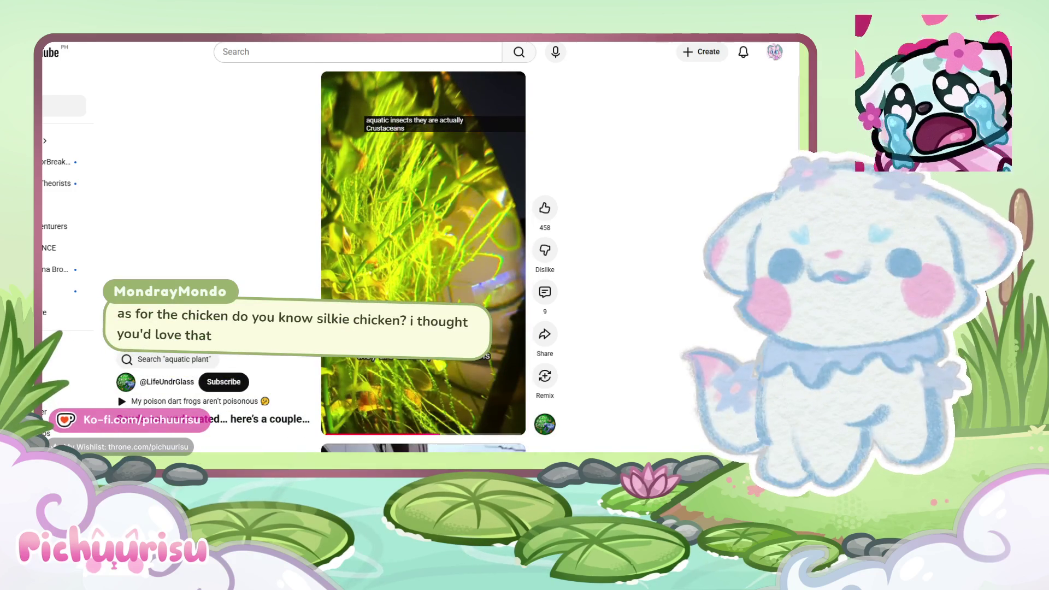
Step: Pause the scuds Short and switch back to the dog emote in PaintTool SAI
click(380, 226)
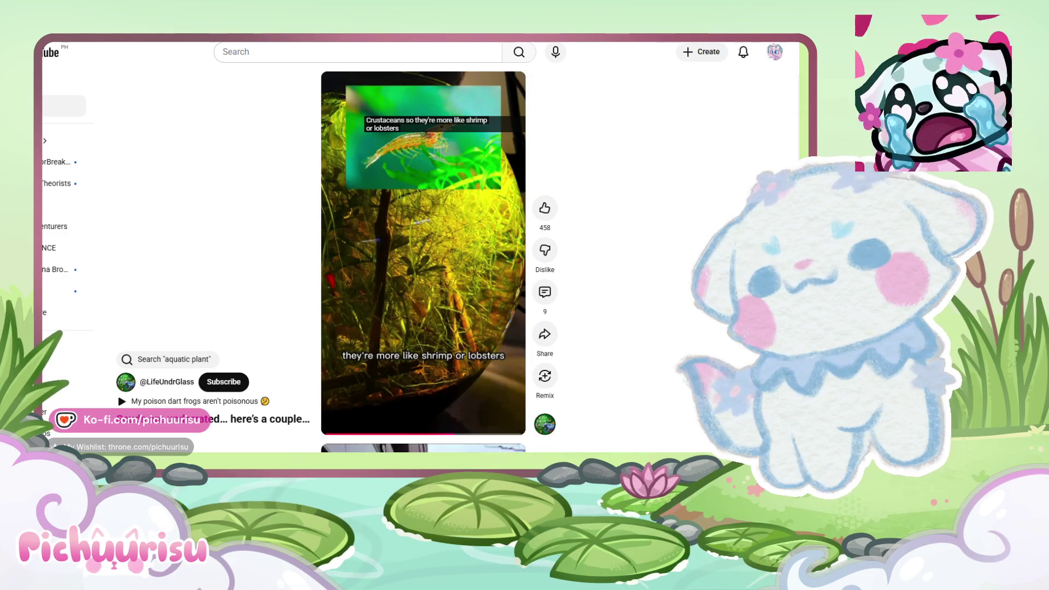
key(alt+Tab)
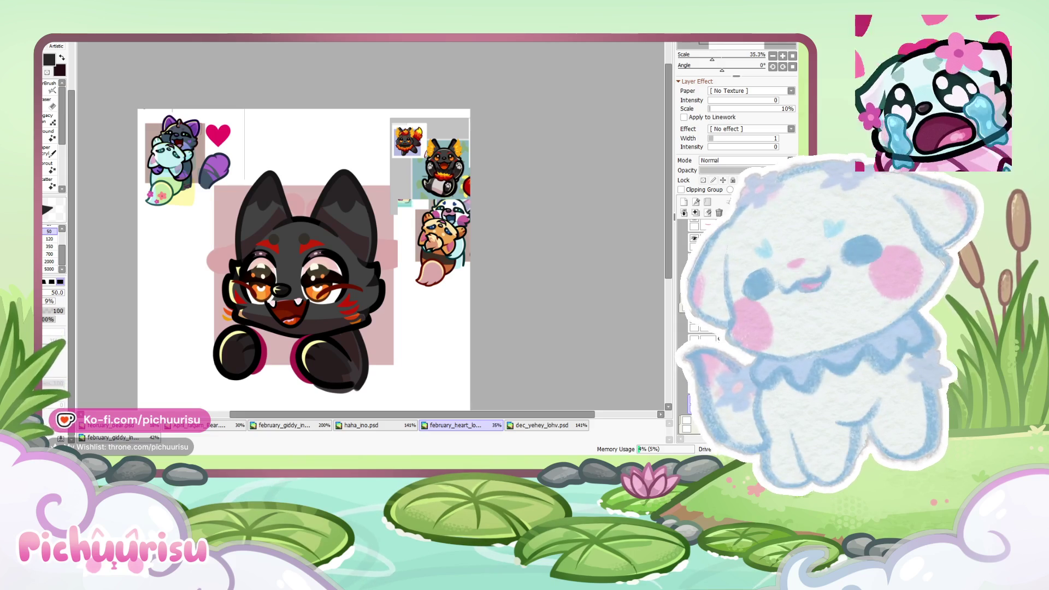
Step: Switch from SAI to the browser showing the Facebook striped chicken photo
key(alt+Tab)
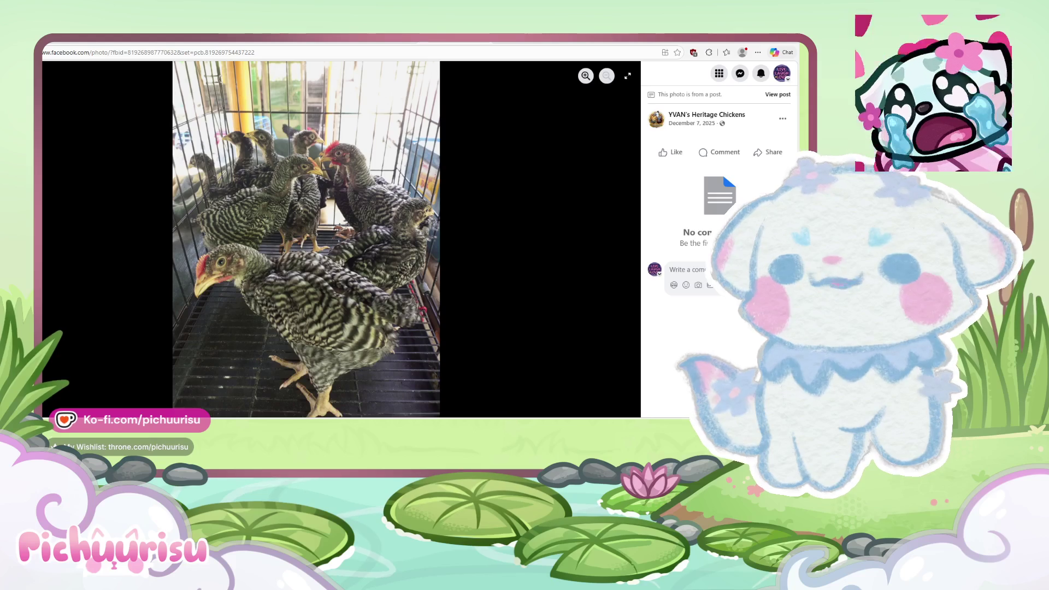
Step: Switch from the Facebook chicken photo back to the dog emote canvas
key(alt+Tab)
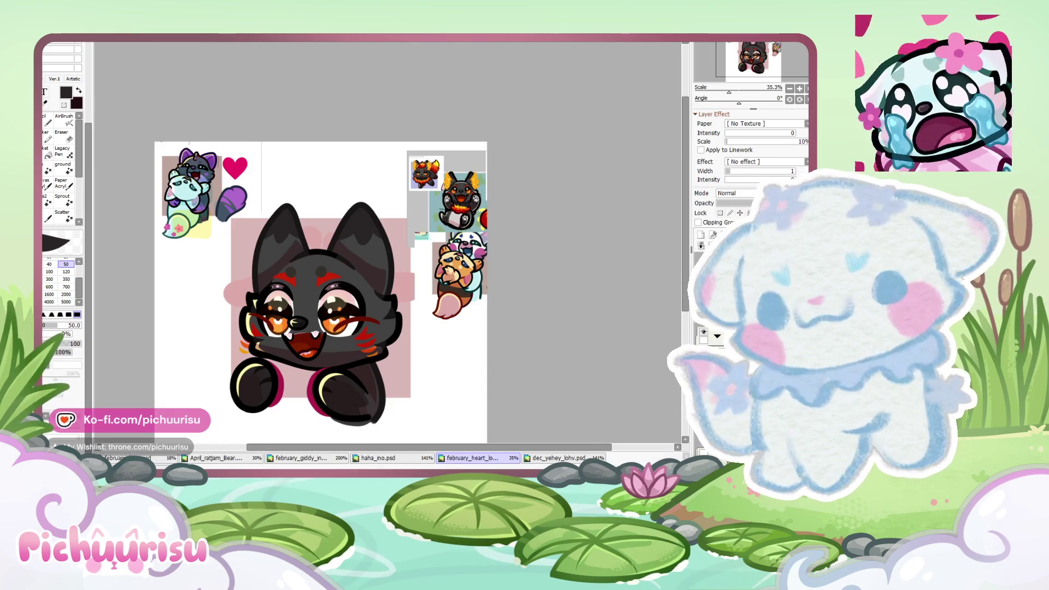
Step: Zoom the black dog emote canvas out and back in
scroll(465, 332, down, 1)
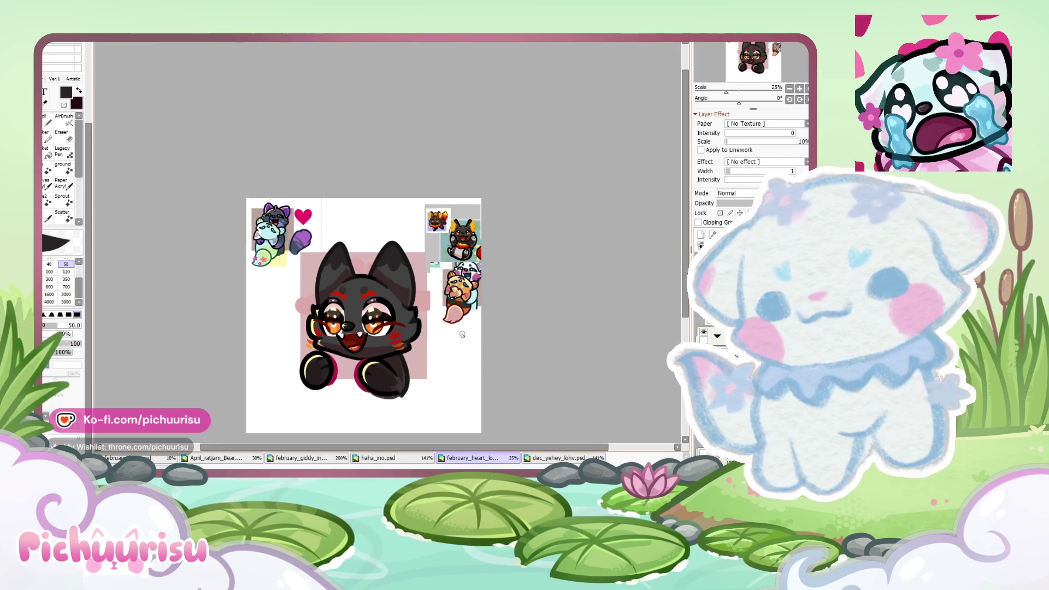
scroll(431, 298, up, 1)
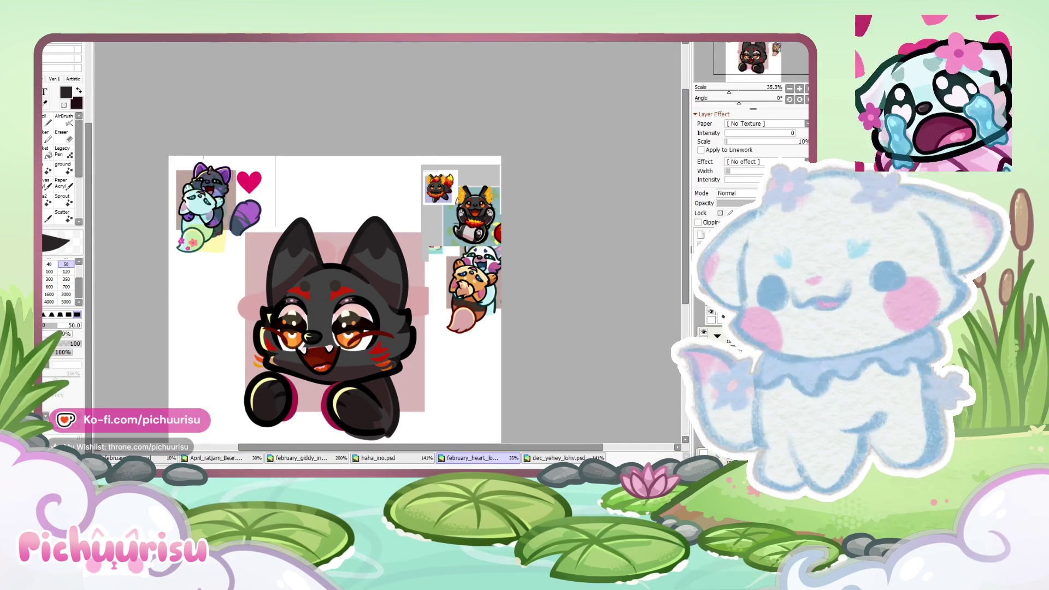
scroll(543, 191, down, 1)
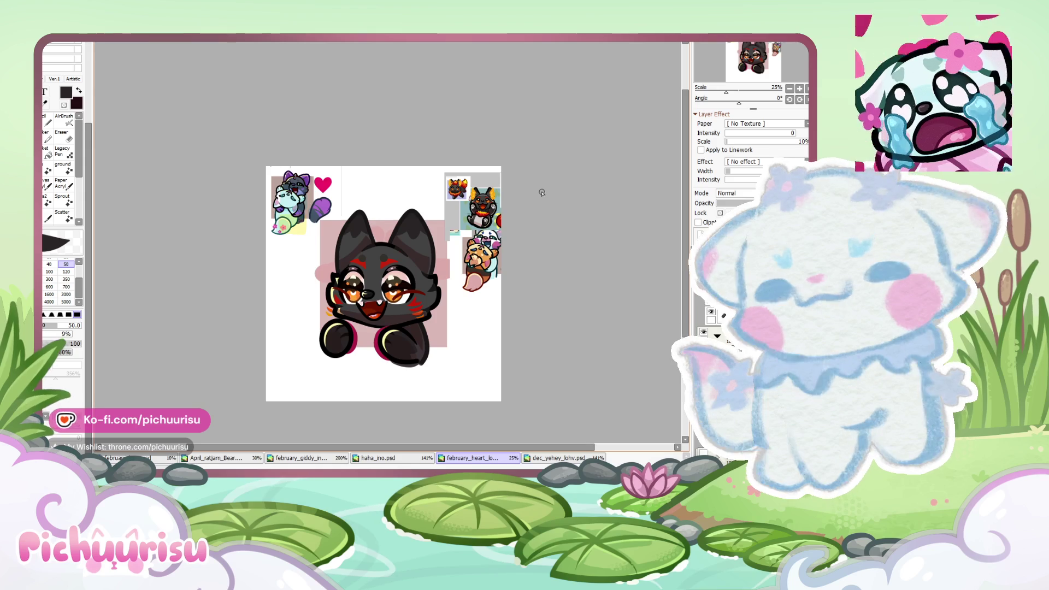
scroll(437, 231, up, 1)
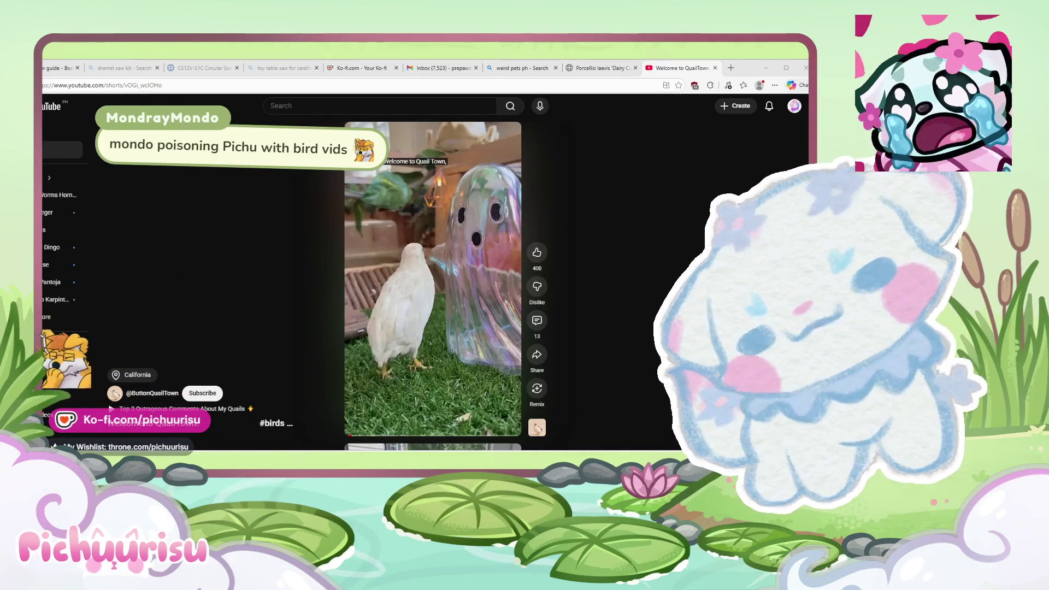
Step: Play and pause the white quail Short, then return to the dog emote canvas
key(space)
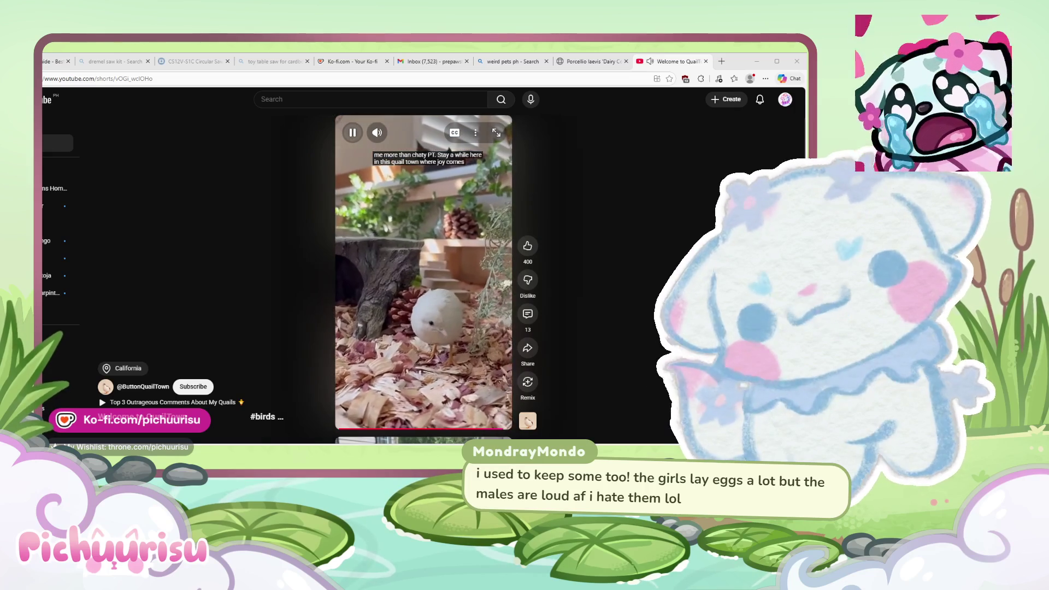
click(351, 133)
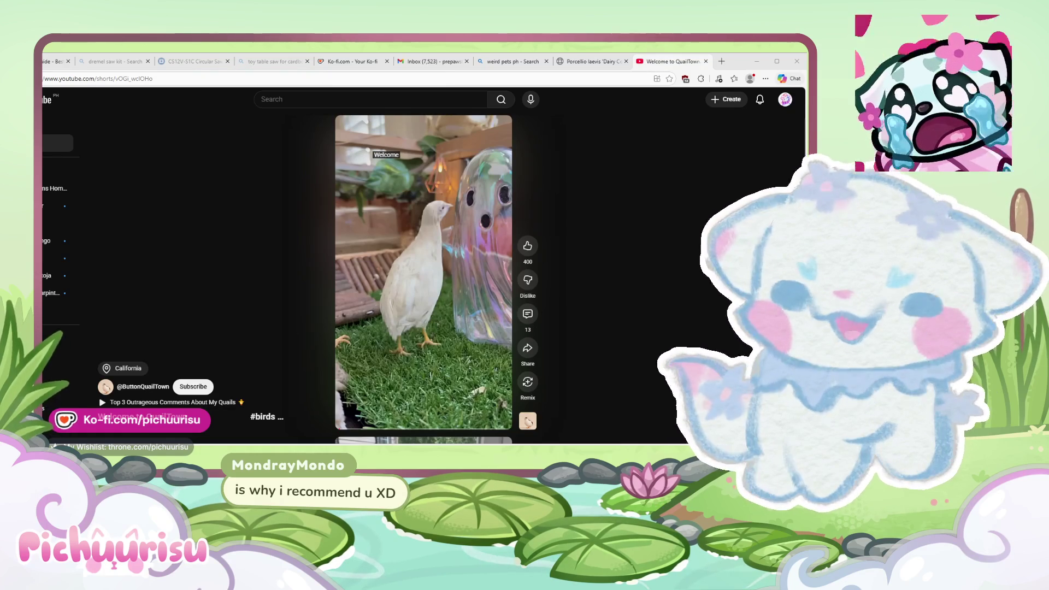
key(alt+Tab)
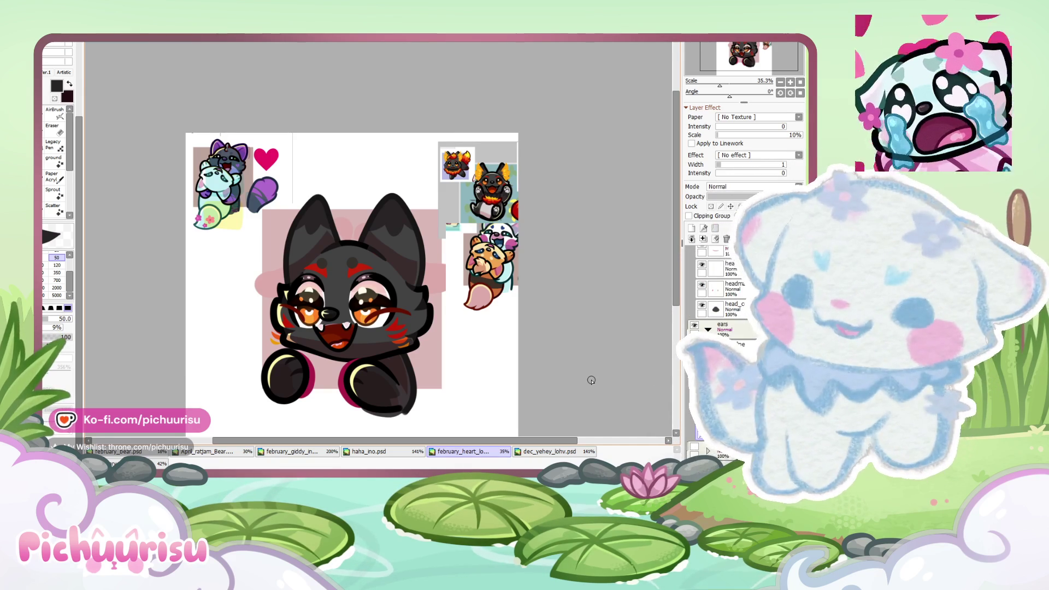
Step: Undo back to the pink inner ears and pick orange as the paint colour
key(ctrl+z)
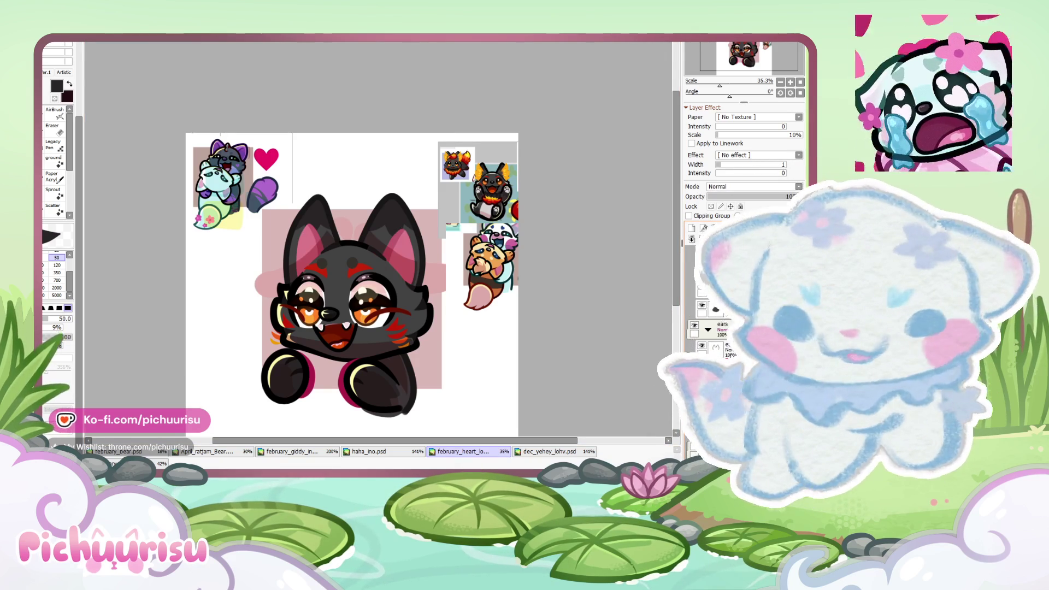
key(ctrl+z)
Step: Sketch a flame tuft over the right ear and fill it solid orange
key(ctrl+z)
scroll(367, 200, up, 5)
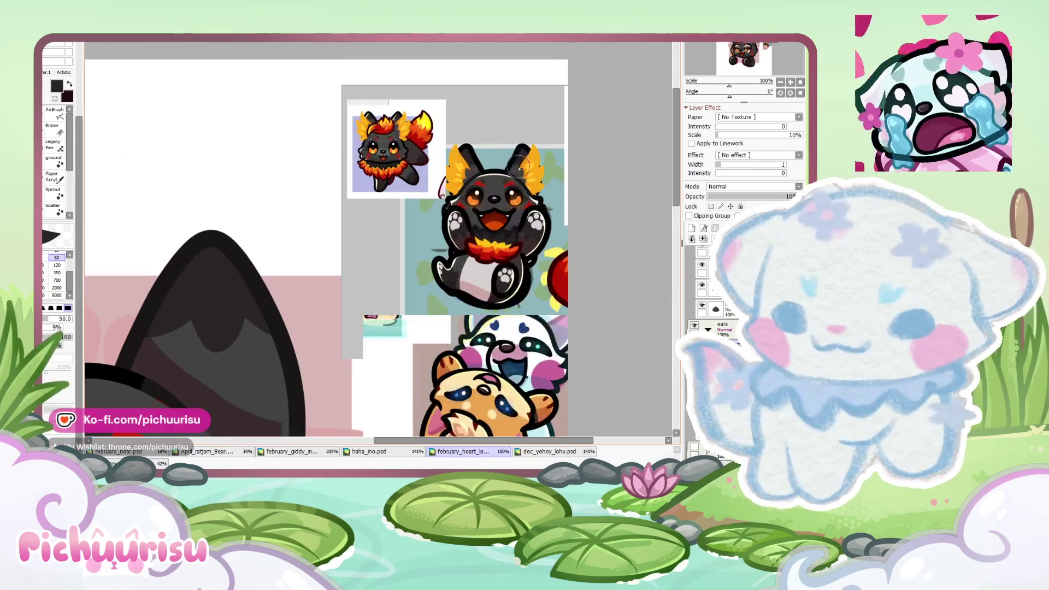
alt+click(529, 155)
scroll(367, 201, down, 4)
scroll(367, 201, up, 5)
mouse_move(364, 257)
mouse_down()
mouse_move(451, 225)
mouse_move(417, 268)
mouse_move(437, 129)
mouse_move(404, 241)
mouse_move(410, 346)
mouse_up()
key(ctrl+z)
scroll(438, 313, up, 1)
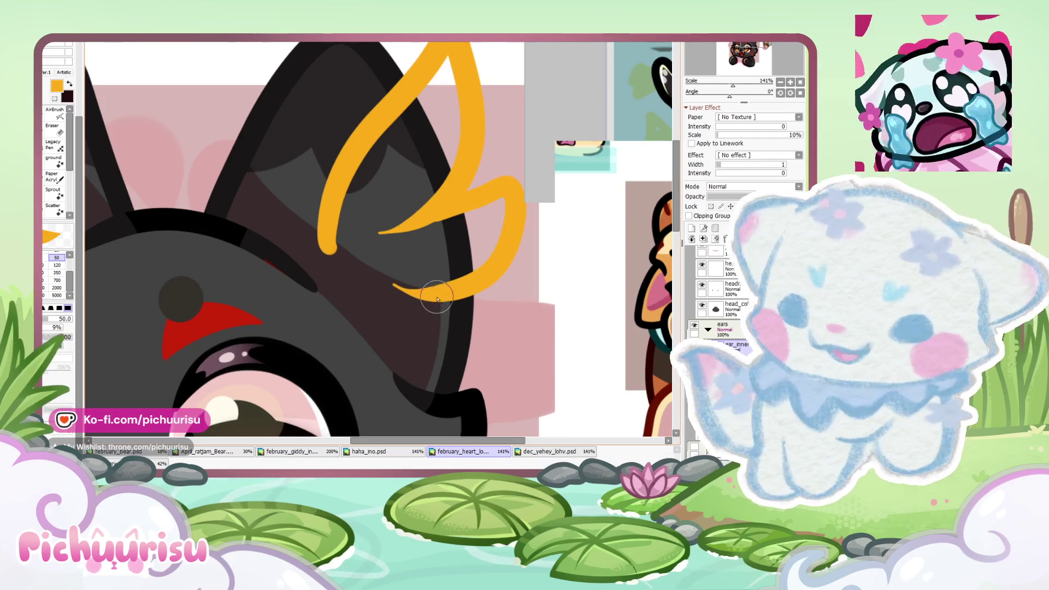
scroll(357, 263, down, 2)
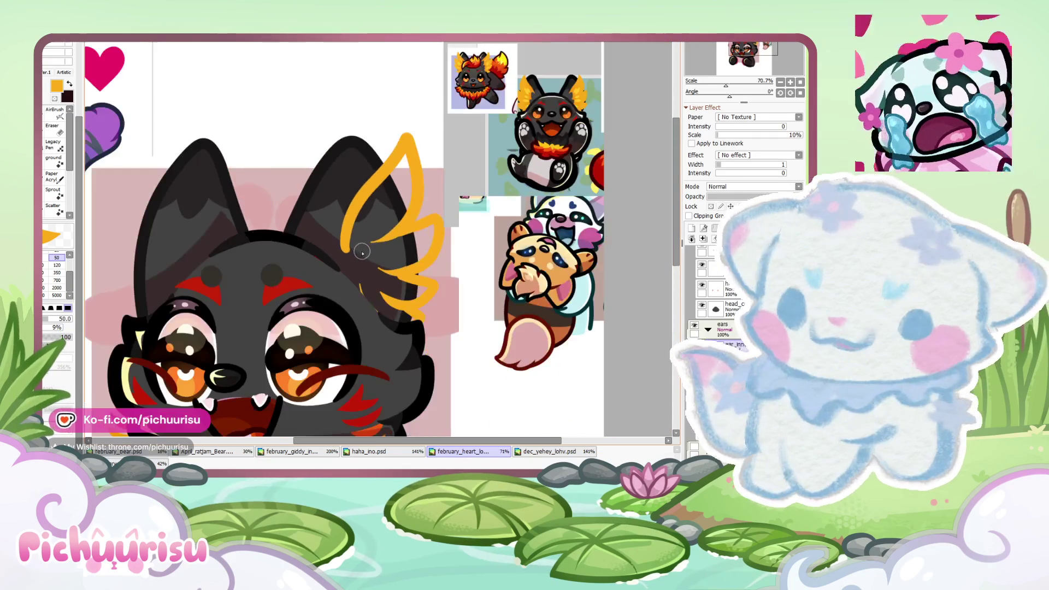
scroll(372, 244, up, 1)
mouse_move(357, 208)
mouse_down()
mouse_move(437, 352)
mouse_move(465, 220)
mouse_move(419, 120)
mouse_move(376, 188)
mouse_up()
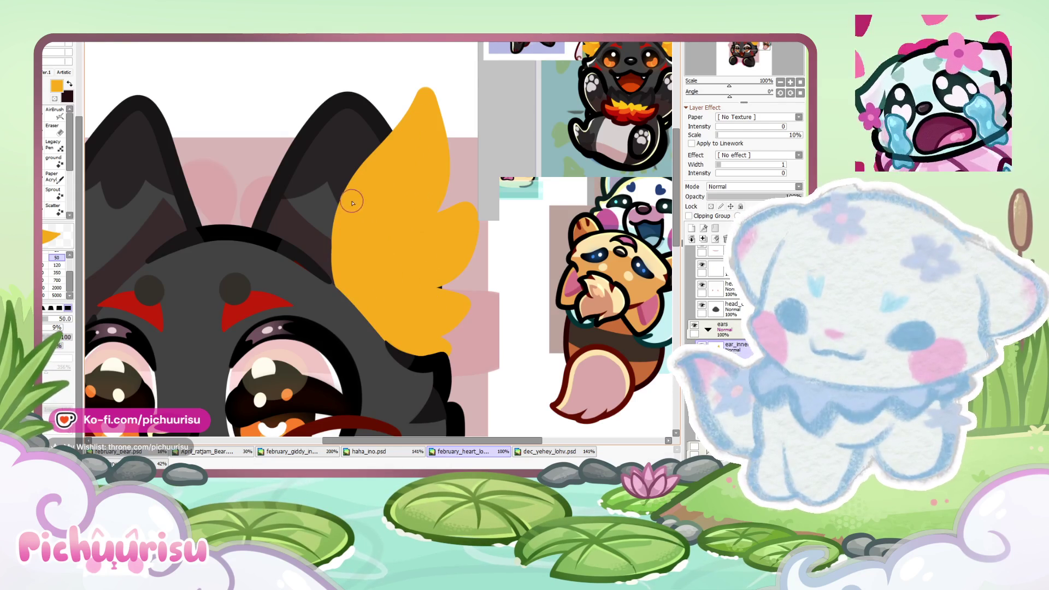
scroll(359, 253, down, 8)
Step: Erase a notch into the orange ear tuft and extend its lower flame lobe
scroll(359, 253, up, 5)
scroll(245, 141, up, 4)
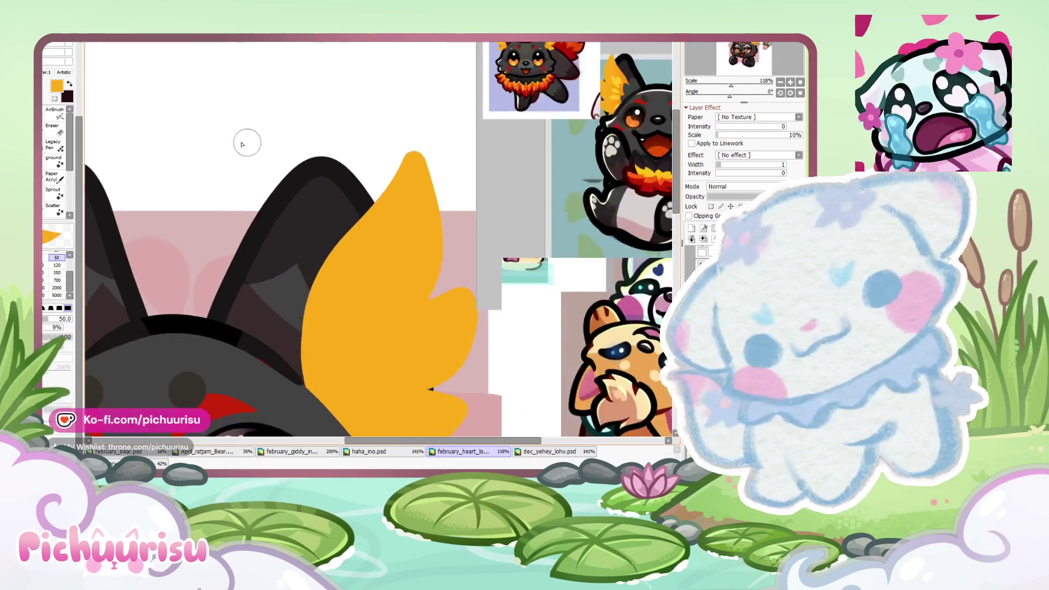
key(e)
scroll(346, 180, up, 1)
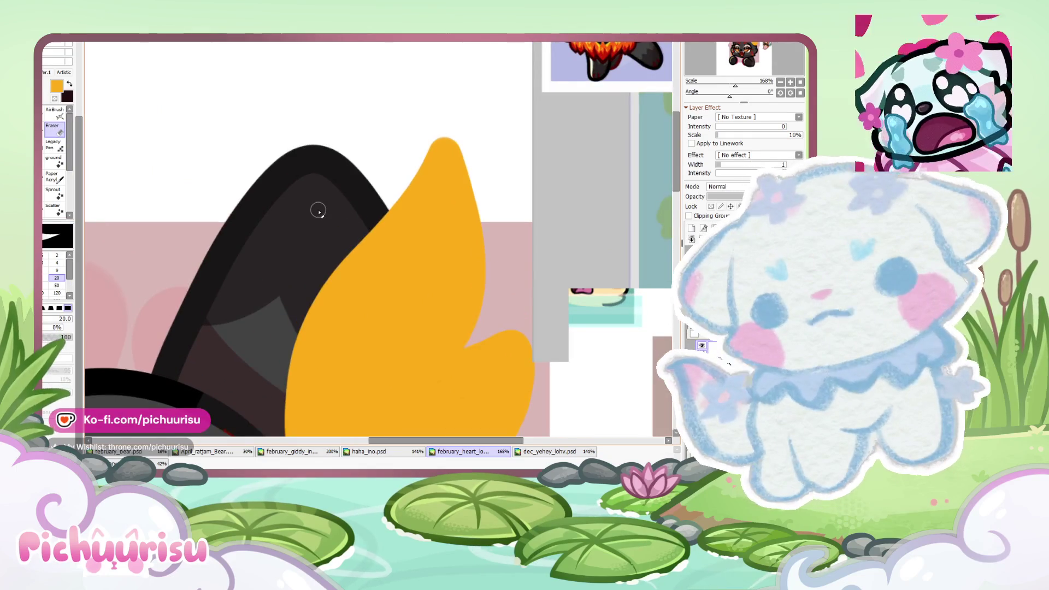
scroll(319, 235, up, 3)
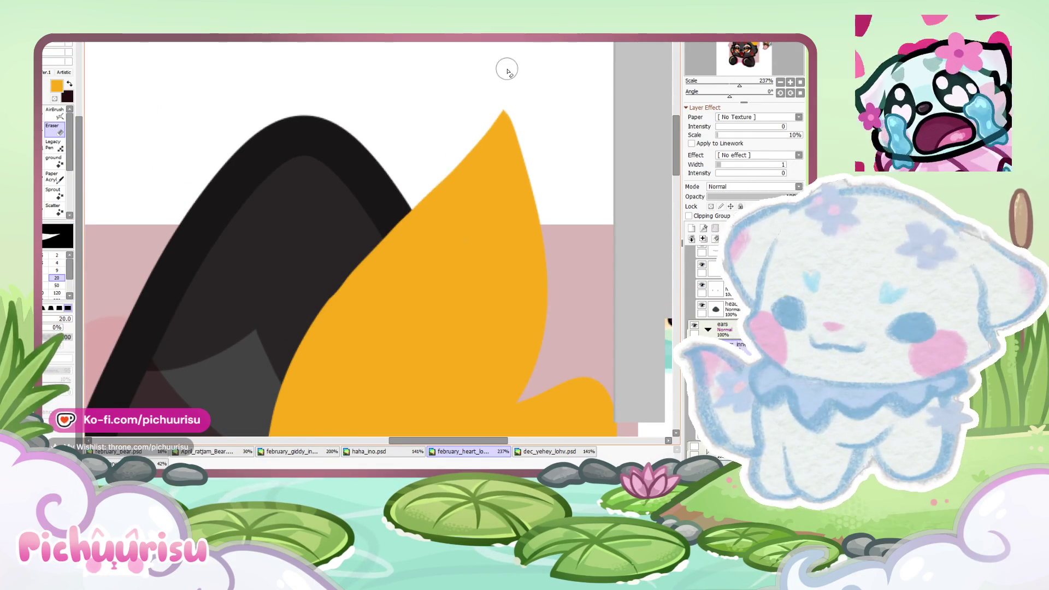
scroll(505, 98, up, 3)
scroll(381, 80, down, 7)
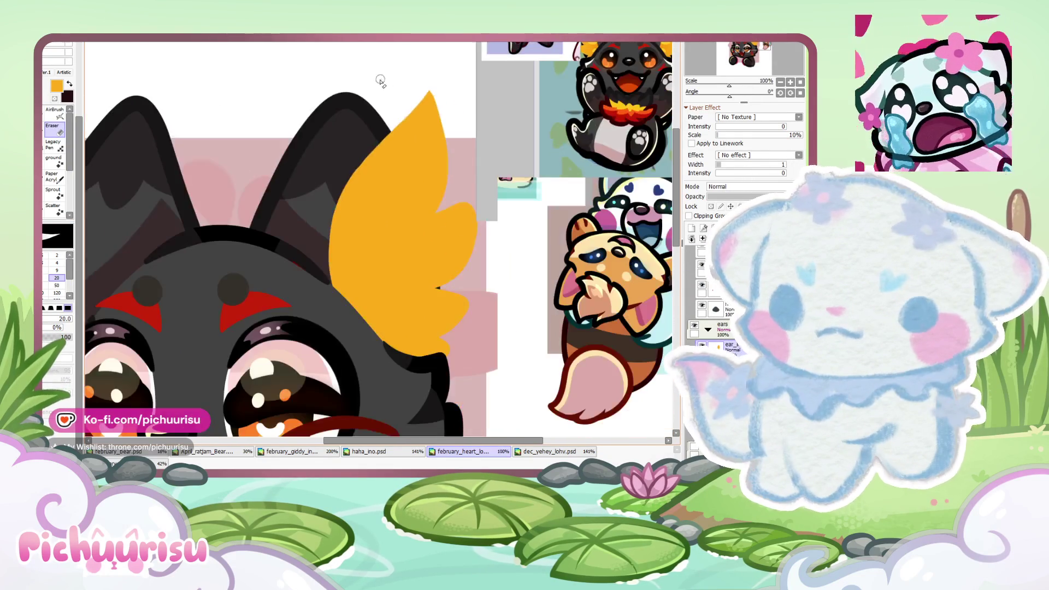
scroll(473, 215, up, 3)
scroll(443, 216, down, 3)
scroll(386, 305, up, 2)
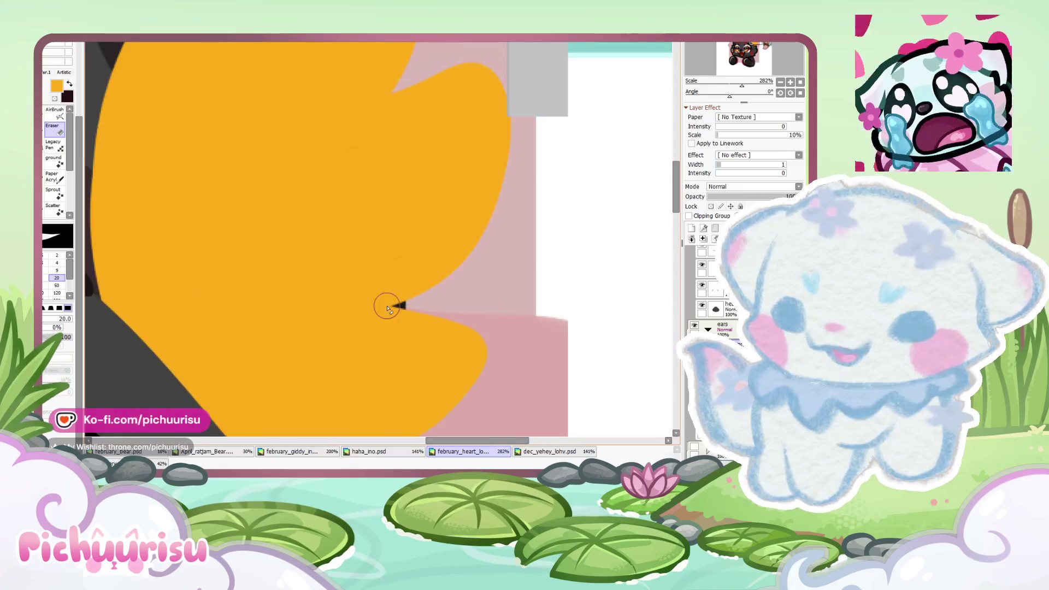
scroll(480, 112, up, 1)
mouse_move(365, 191)
mouse_down()
mouse_move(486, 128)
mouse_move(426, 141)
mouse_up()
scroll(389, 187, down, 3)
scroll(398, 234, up, 3)
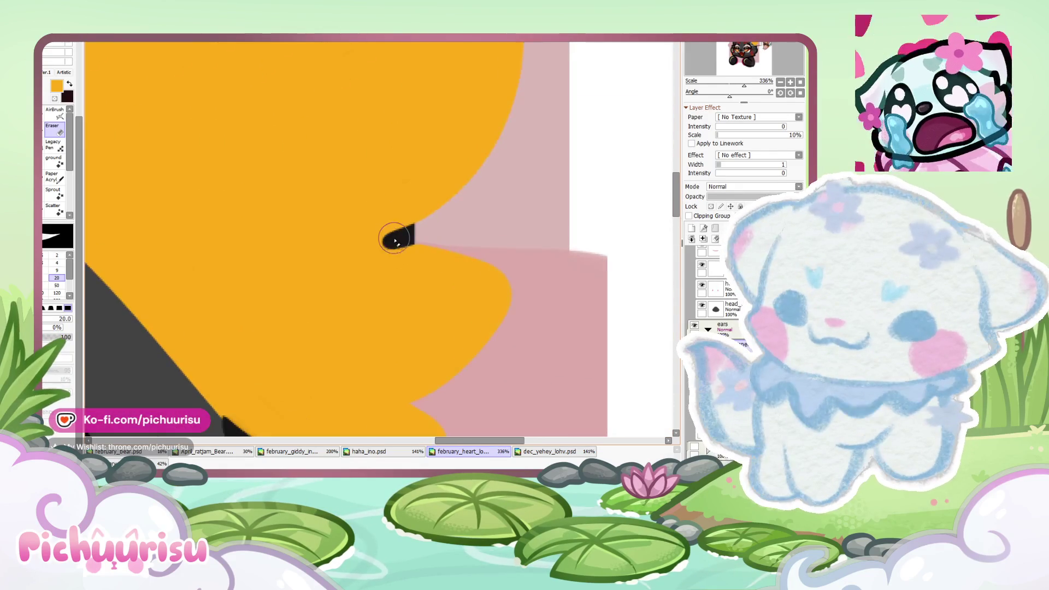
scroll(440, 241, down, 3)
scroll(478, 207, up, 2)
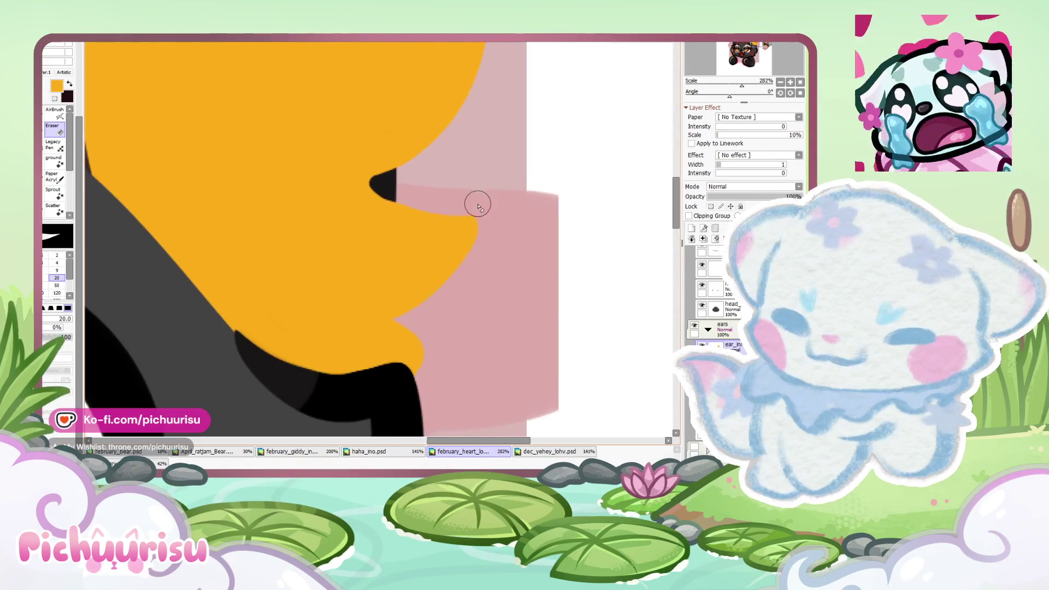
scroll(402, 316, down, 1)
scroll(388, 218, down, 4)
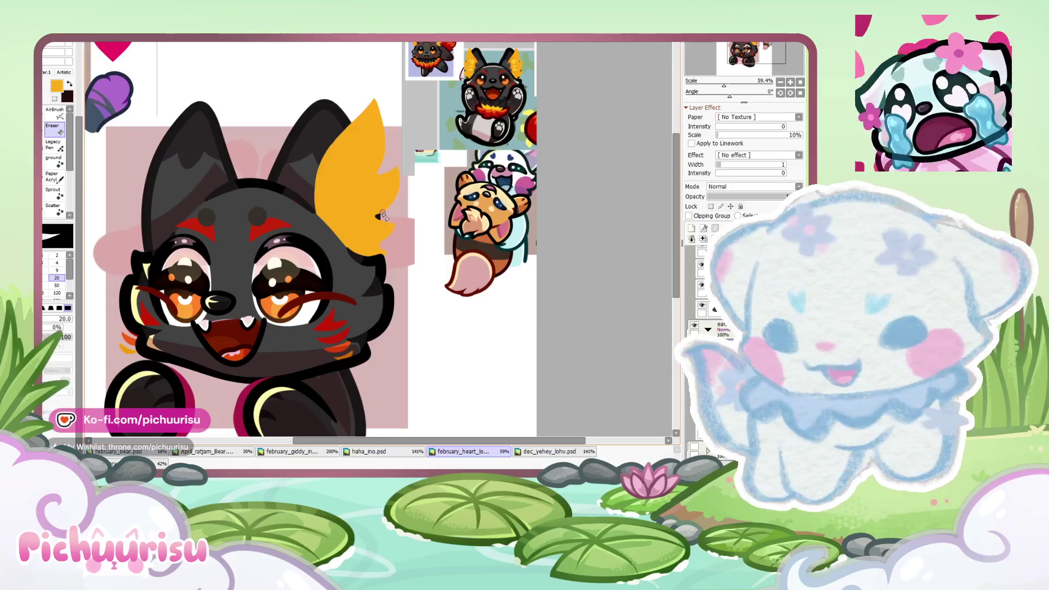
scroll(383, 216, up, 4)
key(e)
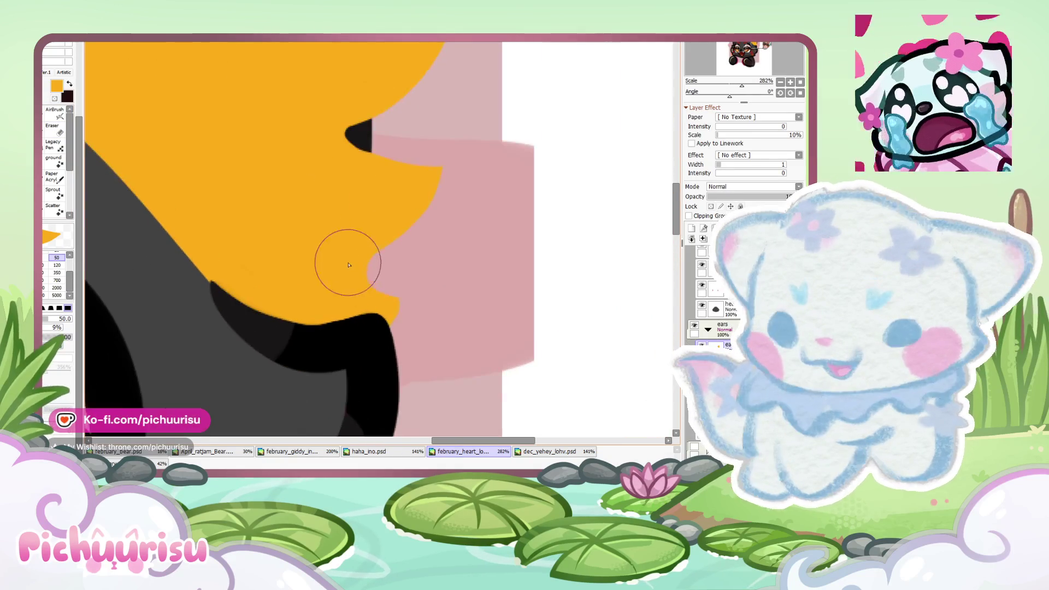
drag(348, 265, 402, 300)
Step: Paint a pointed orange flick on the tuft and round it into a bulge
key(e)
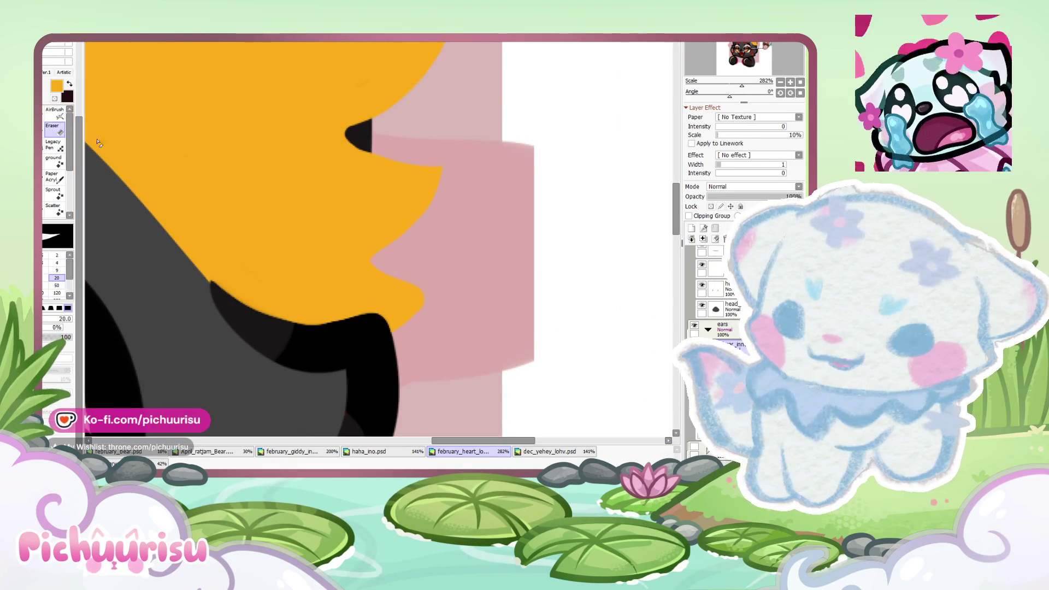
scroll(343, 307, down, 5)
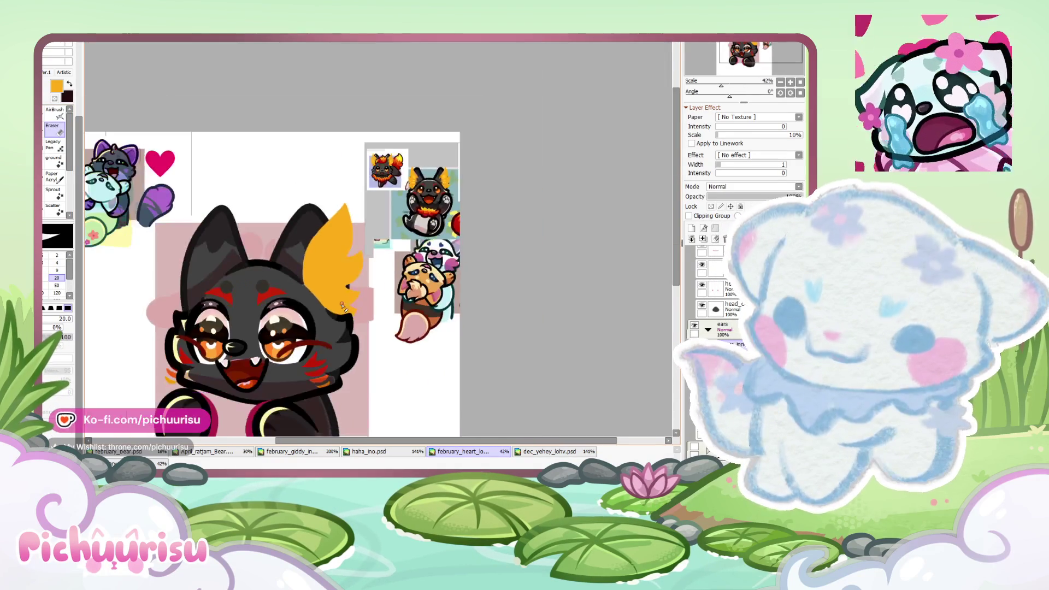
scroll(338, 283, up, 7)
key(e)
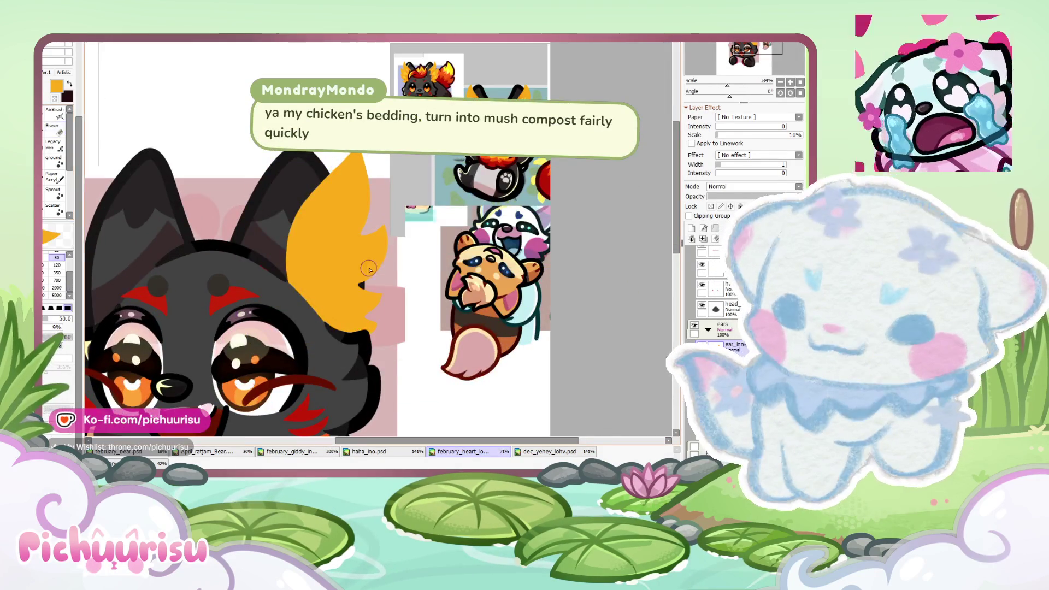
scroll(409, 191, up, 3)
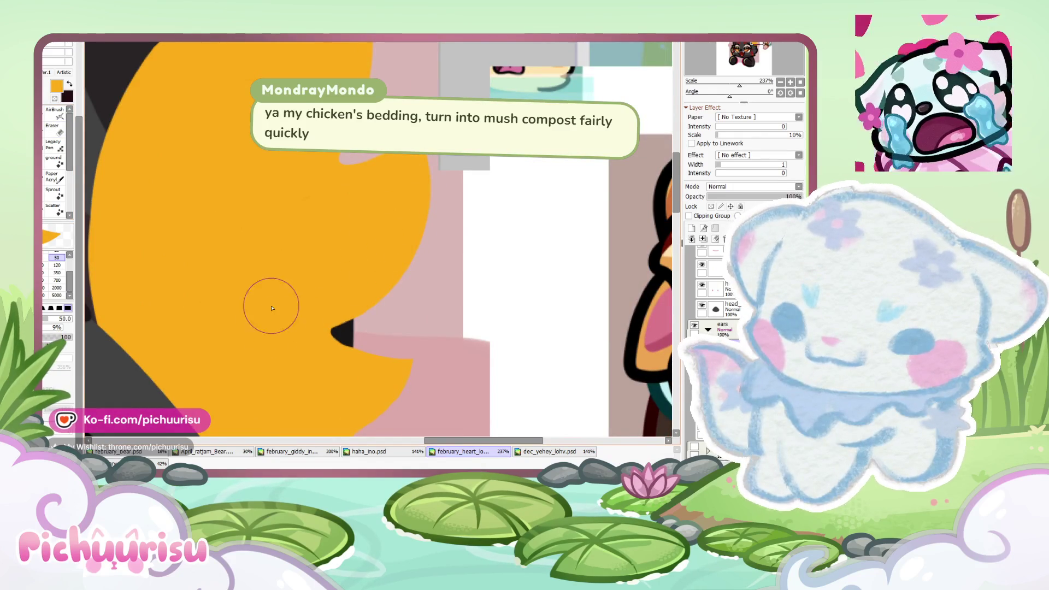
scroll(327, 230, down, 3)
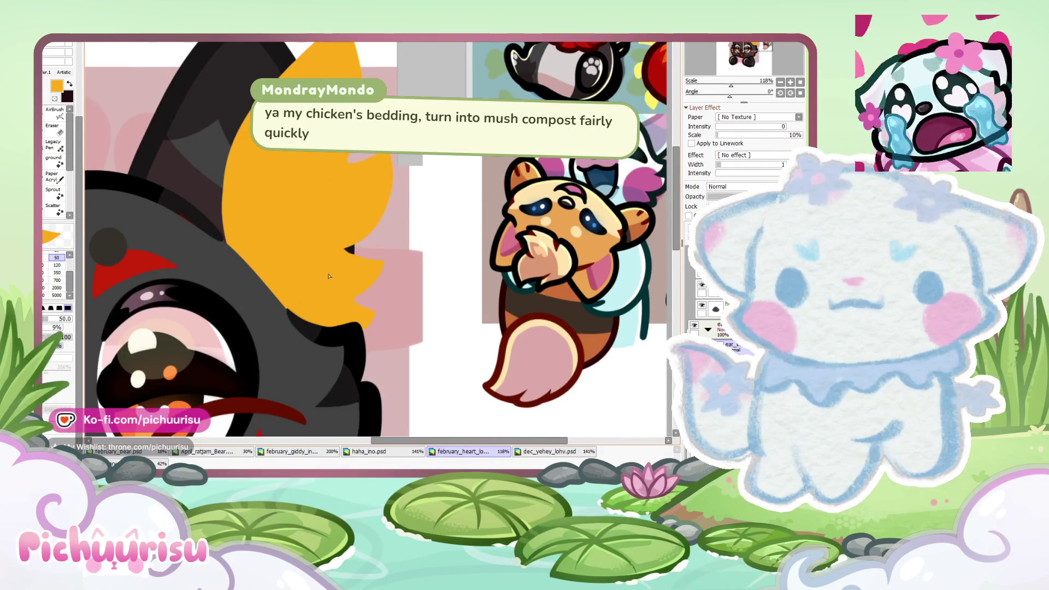
scroll(324, 284, up, 4)
scroll(339, 270, up, 4)
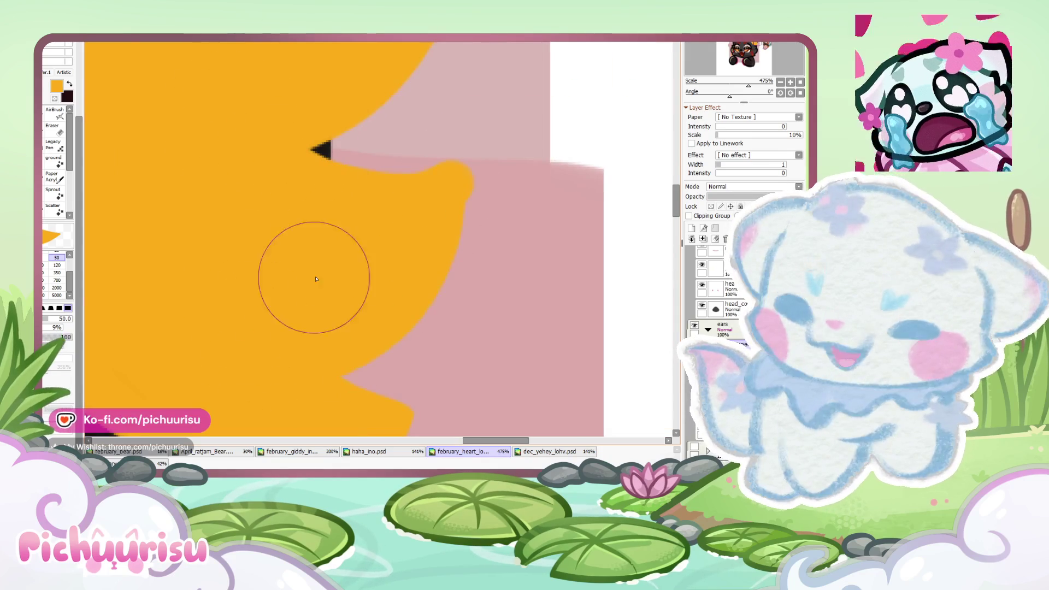
scroll(314, 276, down, 4)
scroll(526, 228, down, 3)
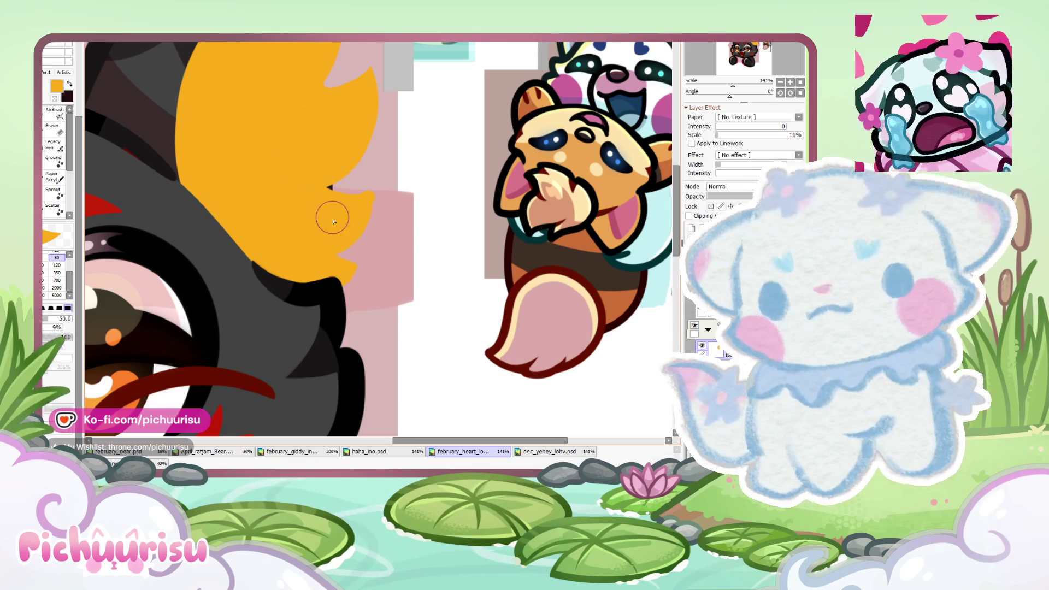
scroll(216, 188, up, 3)
drag(304, 197, 418, 191)
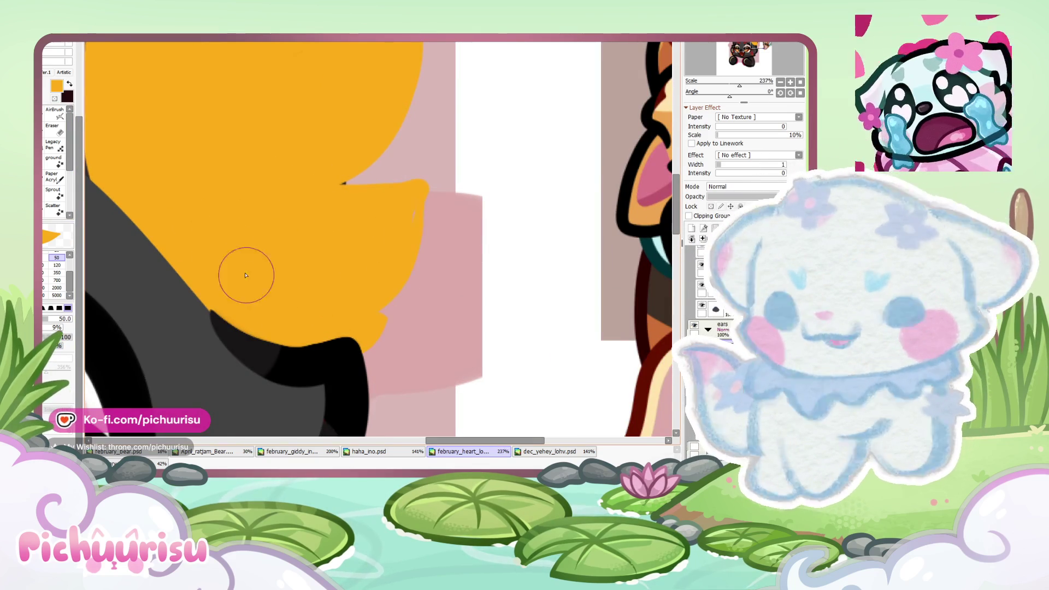
drag(344, 187, 417, 210)
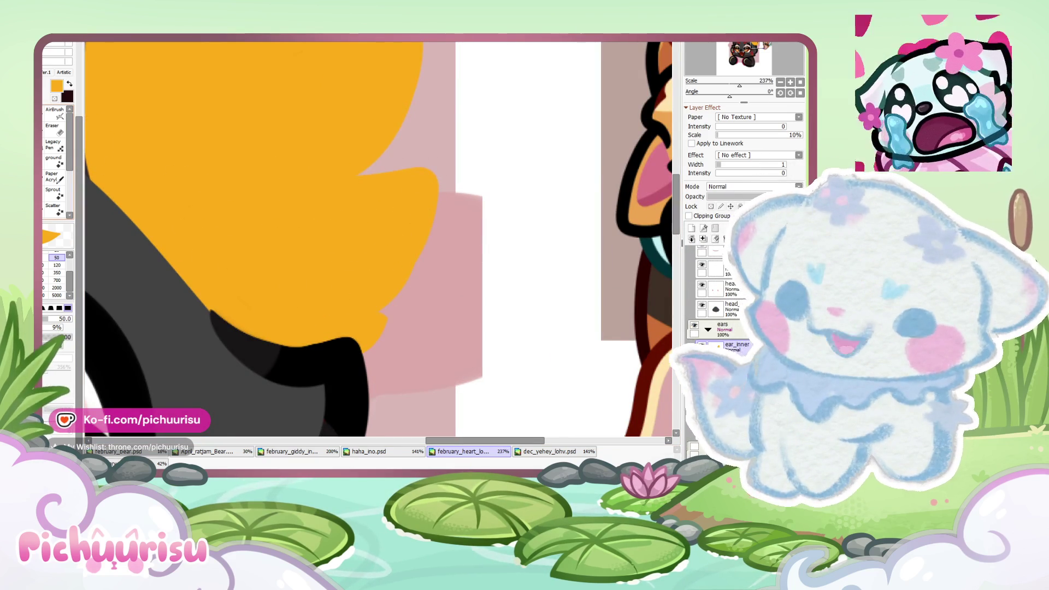
Step: Erase a notch into the tuft's edge, undoing a stray thin eraser line
click(55, 129)
drag(366, 288, 385, 295)
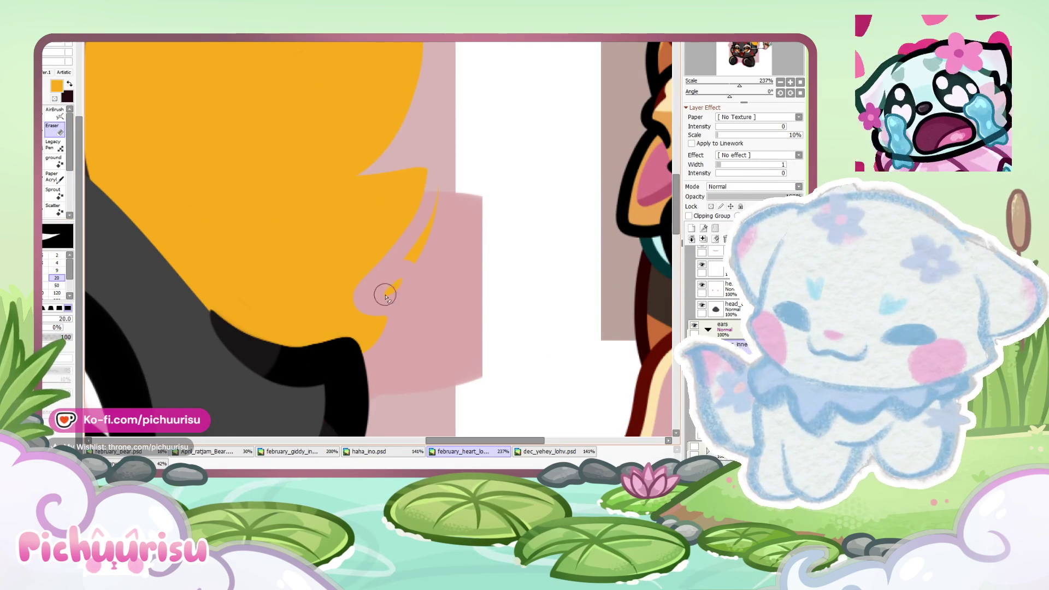
scroll(436, 225, down, 2)
scroll(362, 222, down, 2)
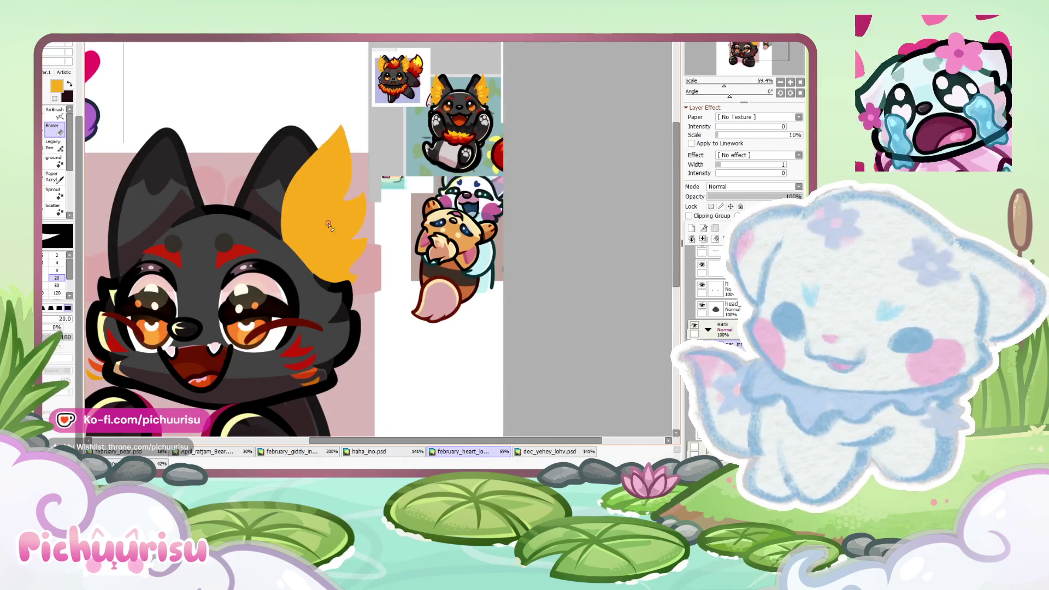
scroll(350, 222, up, 5)
drag(347, 244, 468, 220)
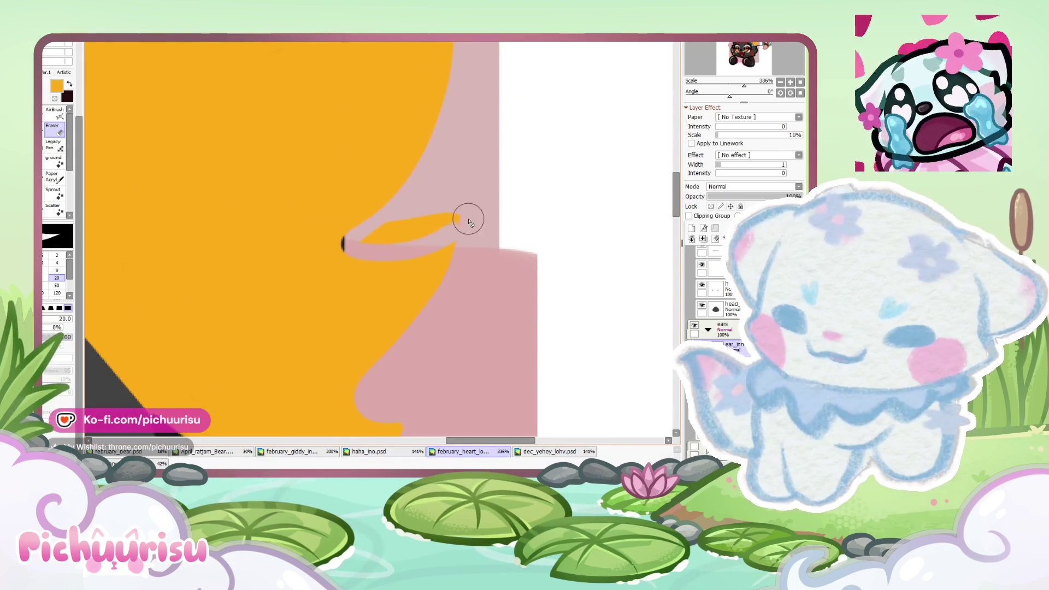
key(ctrl+z)
scroll(356, 211, down, 4)
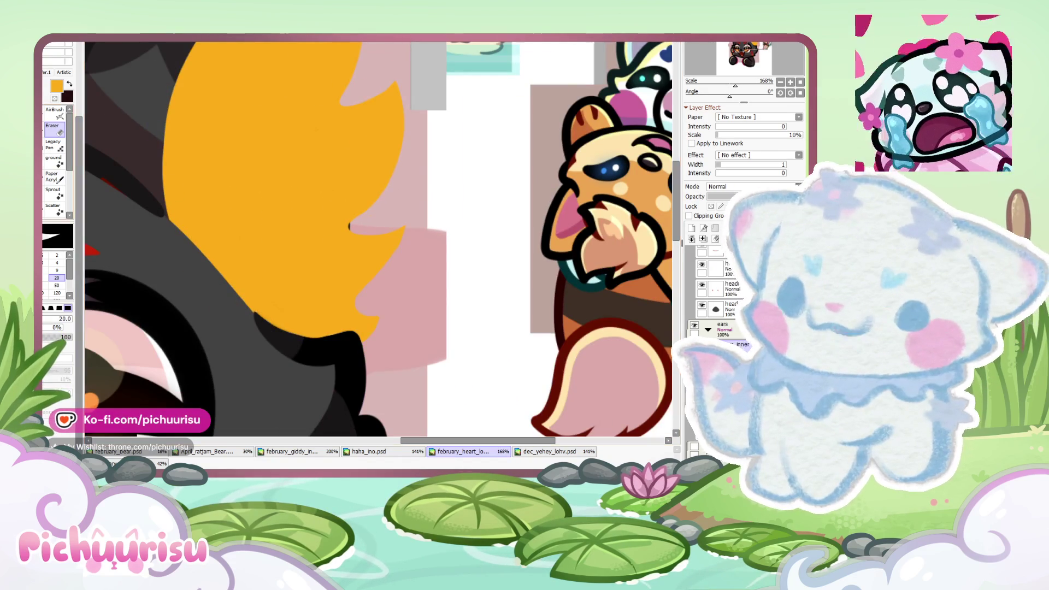
key(b)
scroll(348, 226, up, 1)
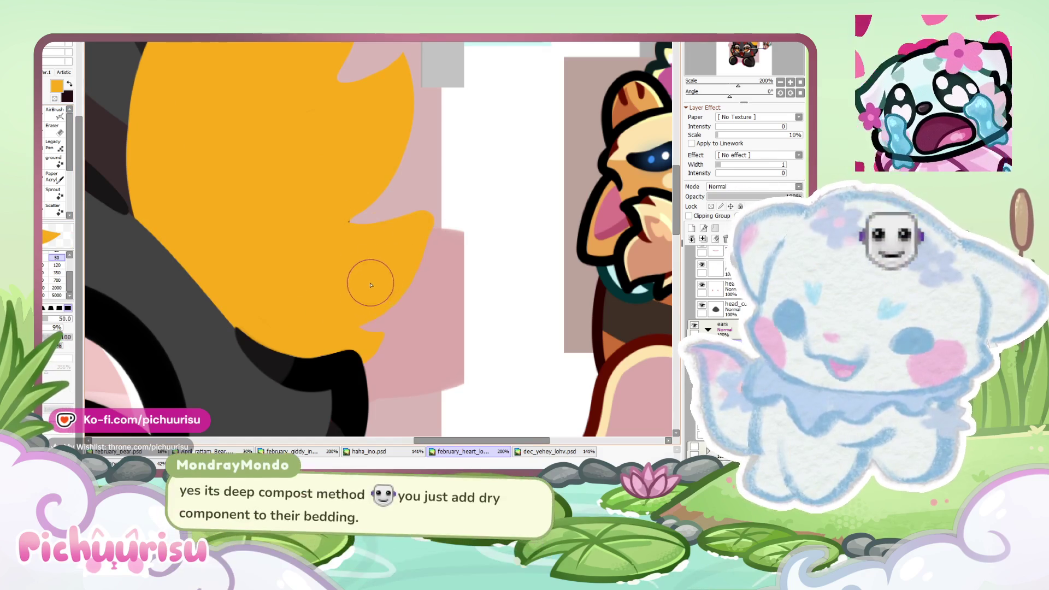
scroll(326, 249, down, 3)
scroll(328, 249, up, 4)
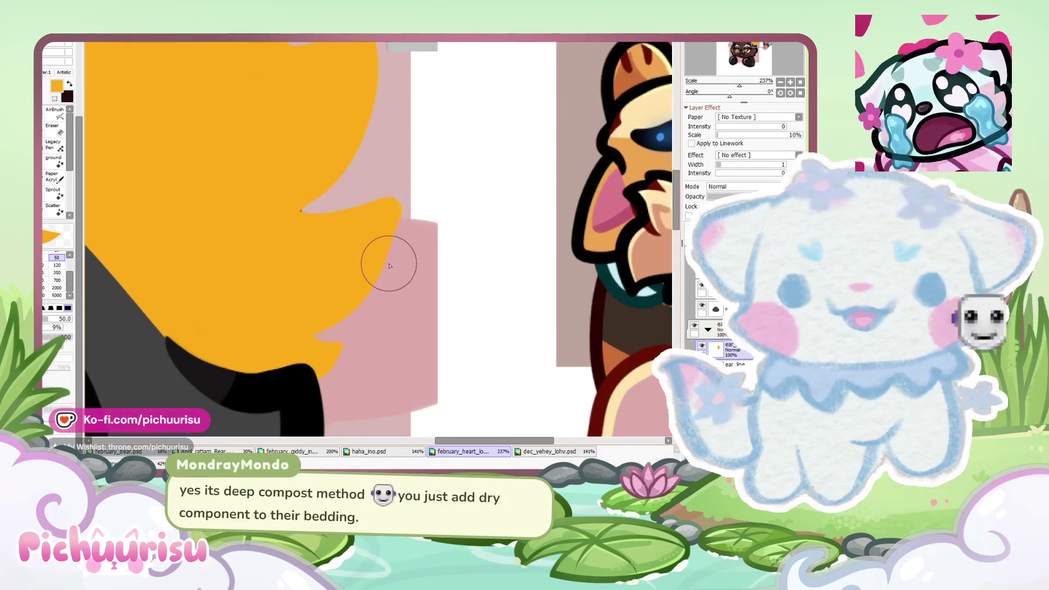
Step: Paint dark strokes along the tuft's inner loop edges
click(53, 126)
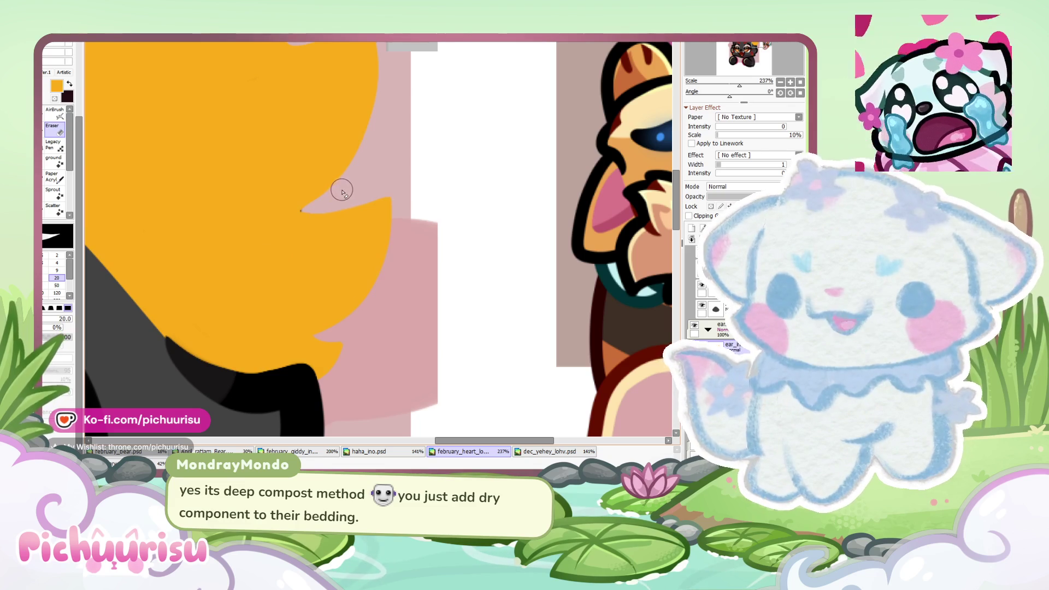
scroll(387, 310, down, 2)
scroll(390, 303, down, 2)
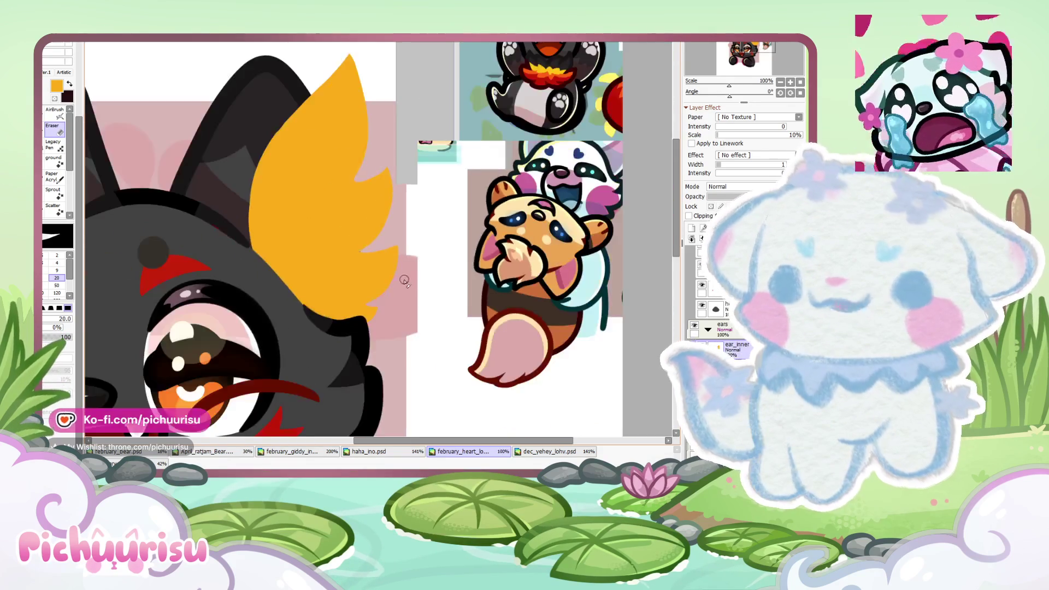
scroll(392, 297, down, 1)
scroll(335, 138, up, 1)
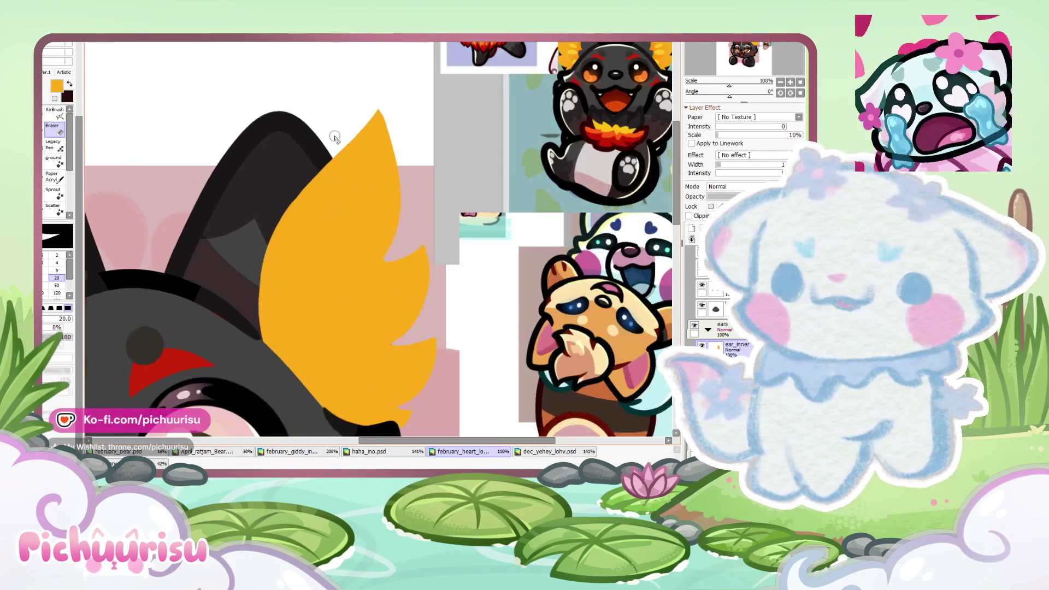
scroll(331, 164, down, 1)
scroll(390, 228, down, 2)
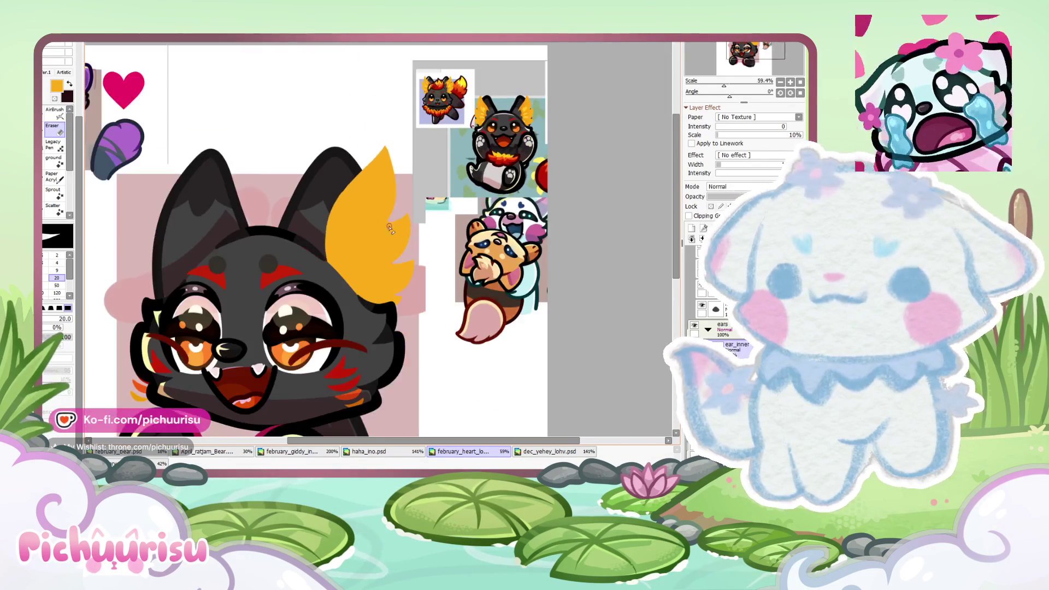
scroll(350, 272, up, 4)
scroll(350, 272, up, 3)
mouse_move(317, 249)
mouse_down()
mouse_move(351, 290)
mouse_move(341, 304)
mouse_move(375, 352)
mouse_move(319, 341)
mouse_up()
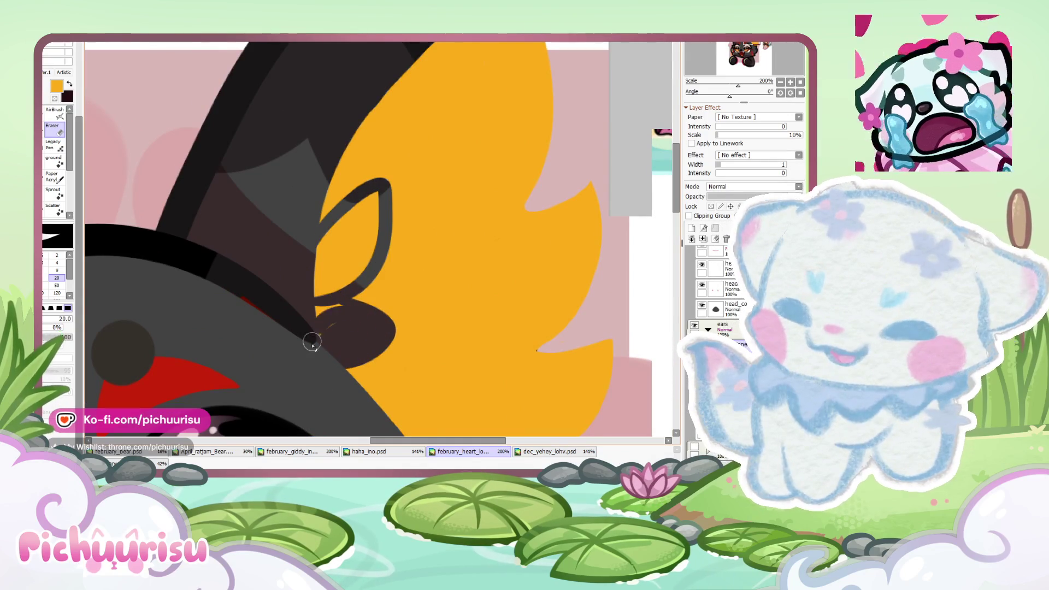
scroll(317, 326, up, 2)
mouse_move(344, 164)
mouse_down()
mouse_move(444, 199)
mouse_move(431, 200)
mouse_move(377, 281)
mouse_move(344, 276)
mouse_move(351, 211)
mouse_move(322, 194)
mouse_move(434, 105)
mouse_move(324, 351)
mouse_up()
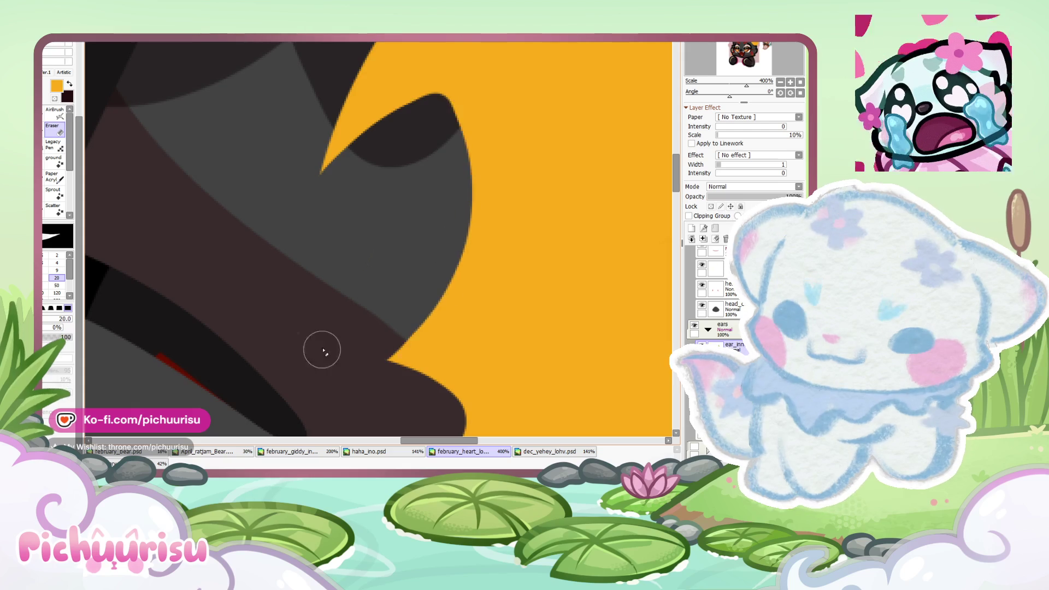
Step: Zoom out to the whole drawing and flip the ear tuft horizontally with Ctrl+T
key(ctrl+0)
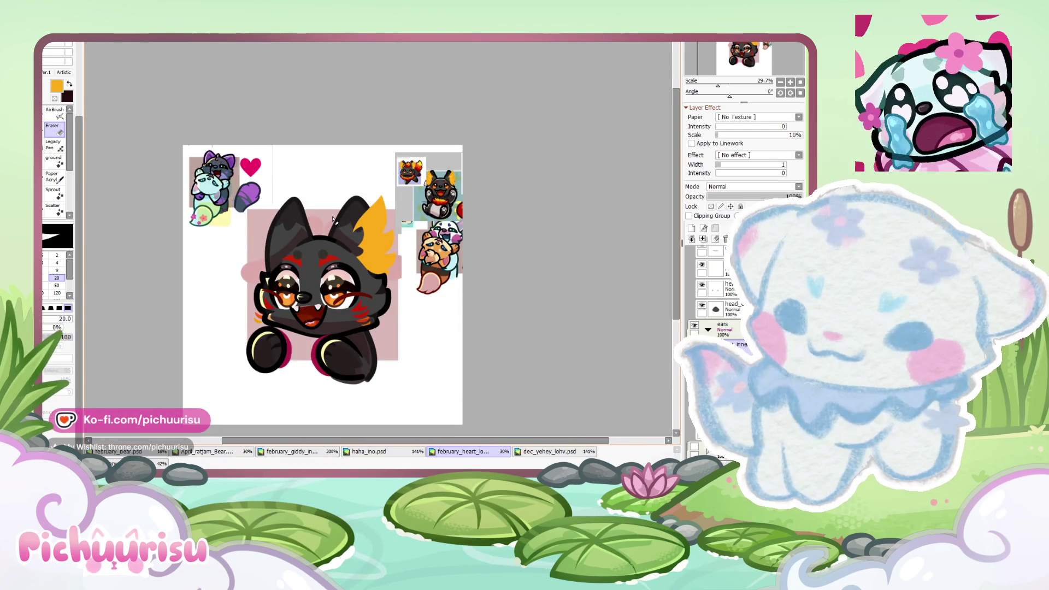
scroll(333, 219, up, 1)
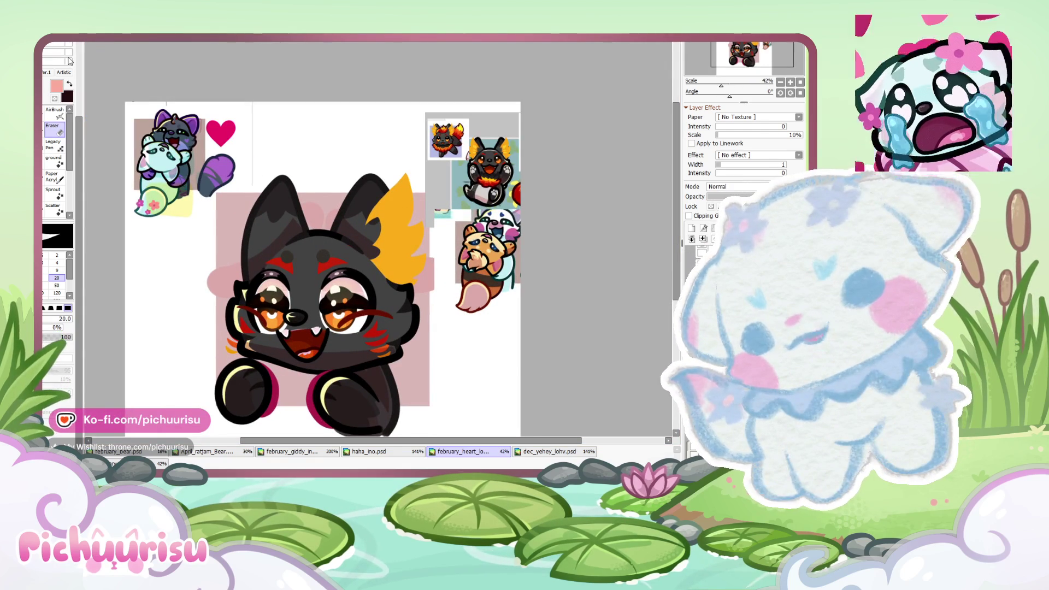
key(ctrl+t)
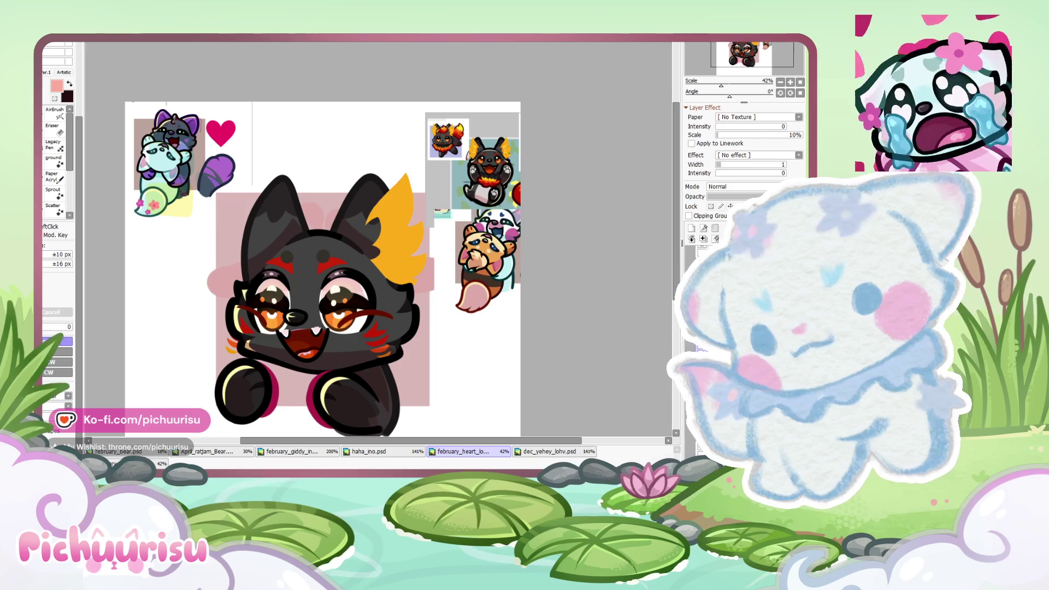
click(58, 341)
Step: Move the mirrored tuft onto the left ear and commit the transform
drag(399, 245, 216, 236)
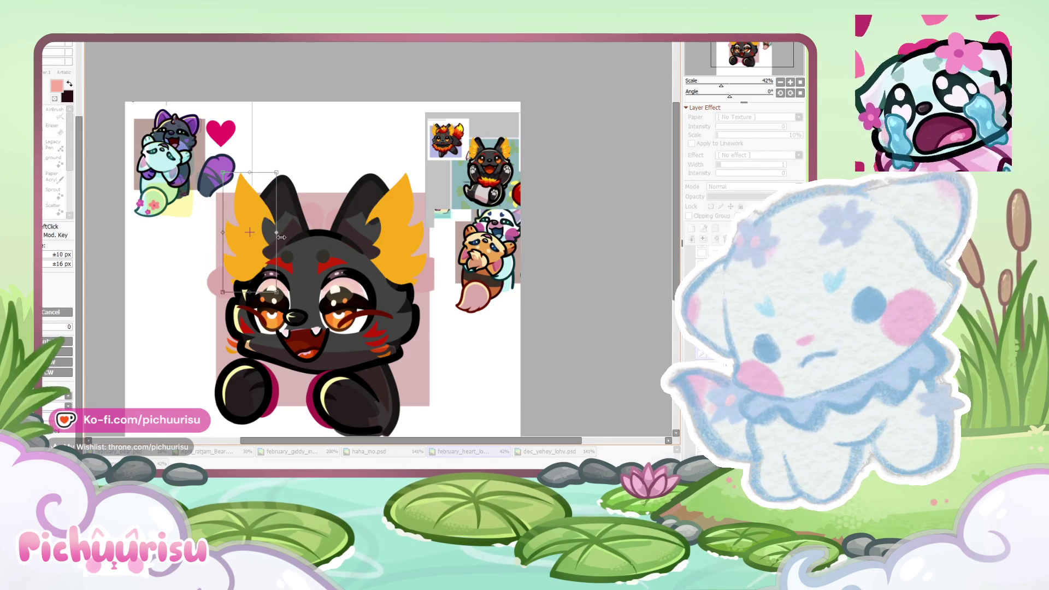
scroll(265, 193, up, 1)
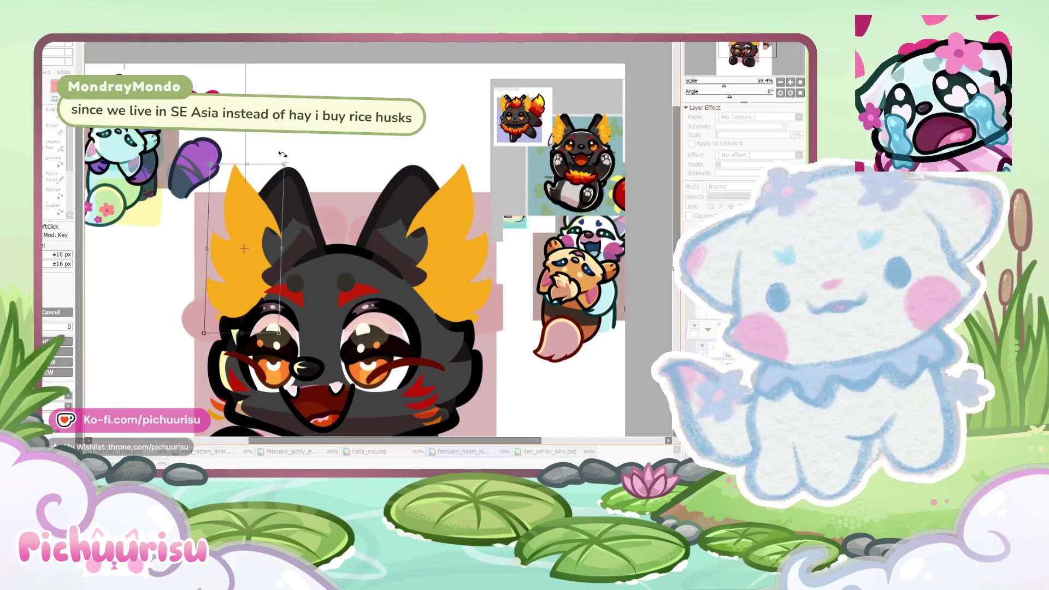
key(Return)
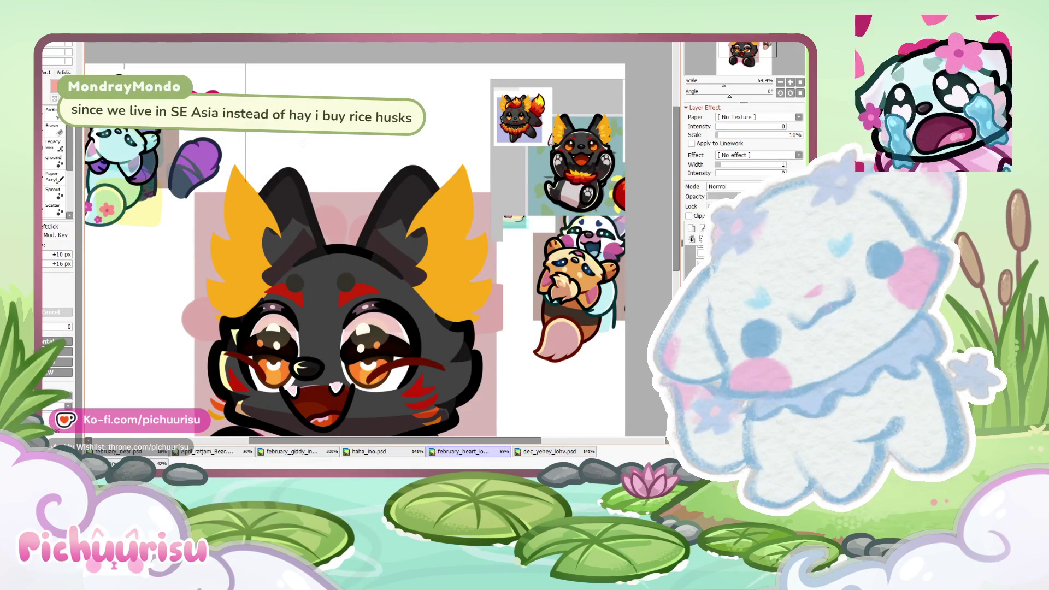
scroll(475, 206, down, 2)
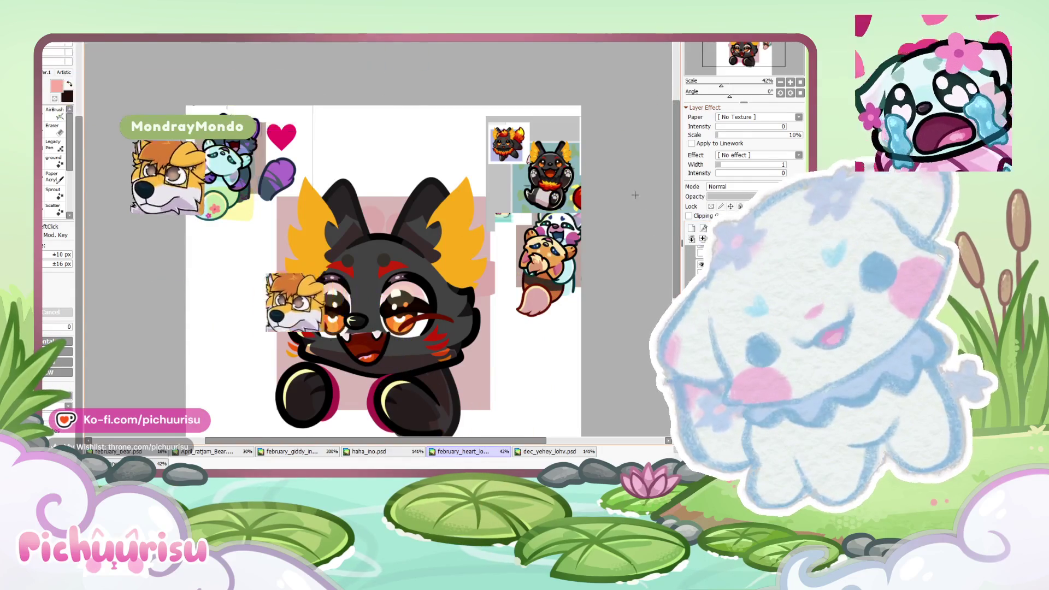
scroll(573, 155, up, 3)
scroll(574, 155, up, 4)
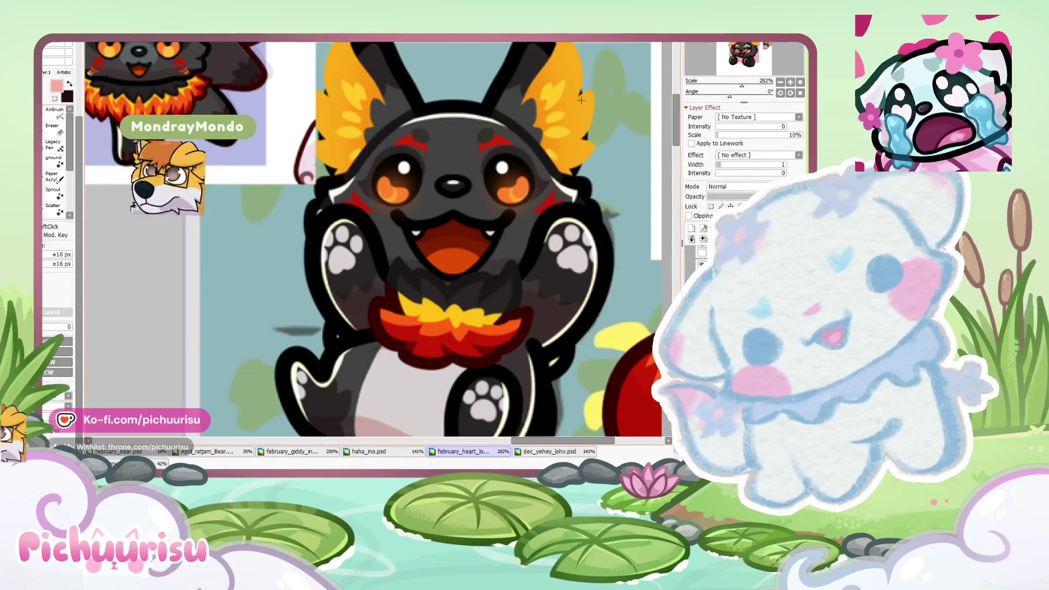
scroll(579, 106, down, 1)
Step: Pick up the ear's orange colour from the canvas
right_click(578, 106)
scroll(578, 106, down, 6)
scroll(578, 106, down, 5)
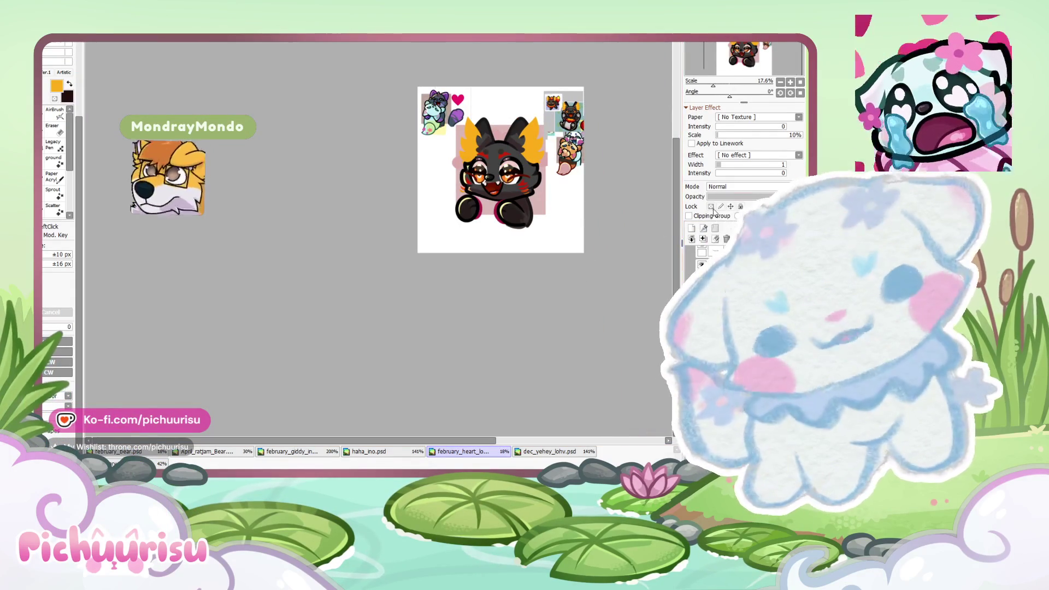
scroll(536, 139, up, 3)
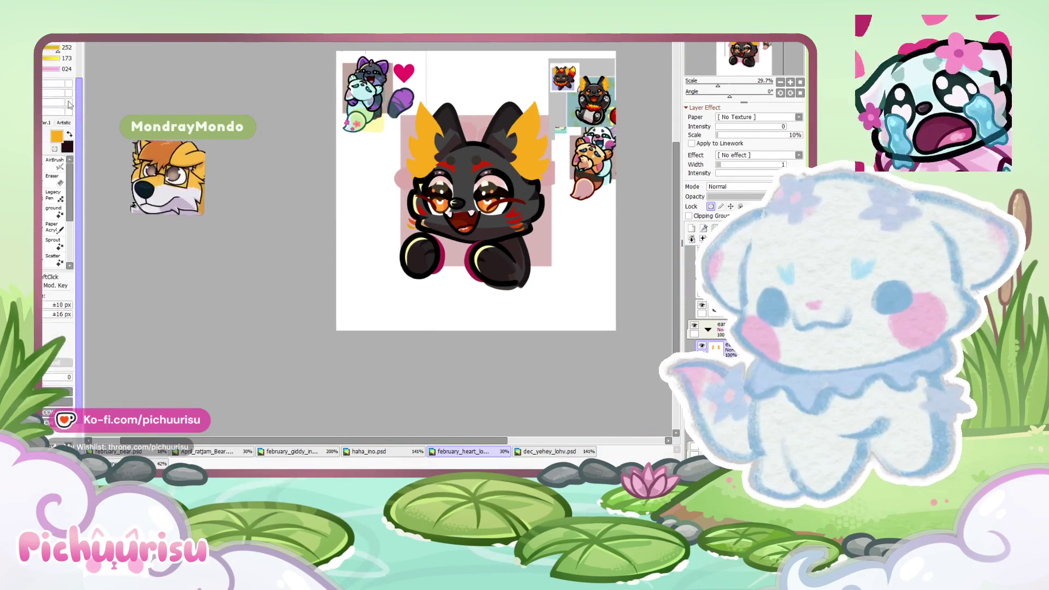
scroll(379, 233, up, 3)
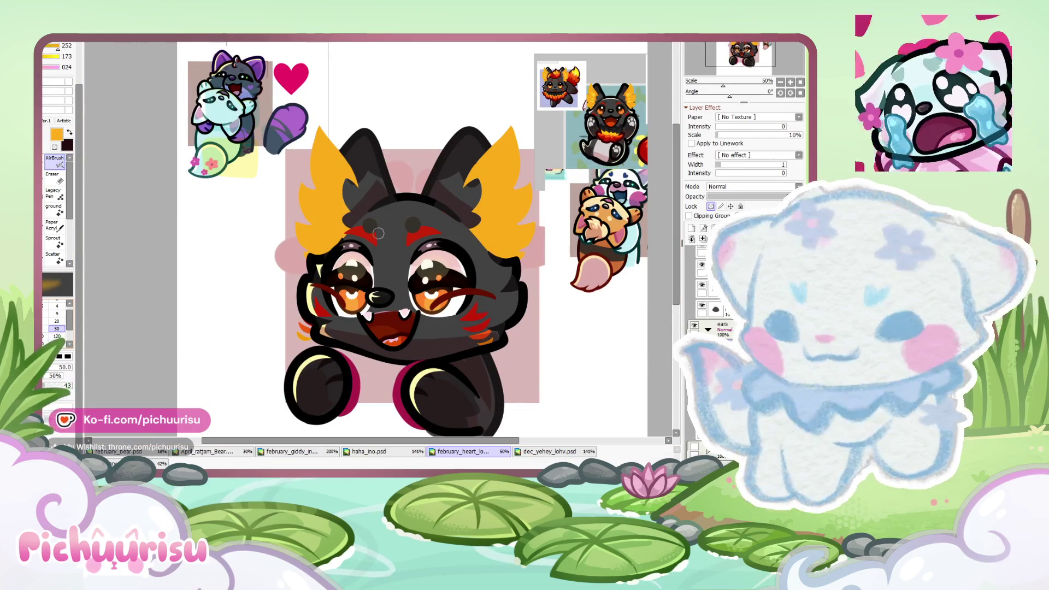
Step: Enlarge the airbrush to size 350 and add a new empty layer
key(bracketright)
key(bracketright)
key(bracketright)
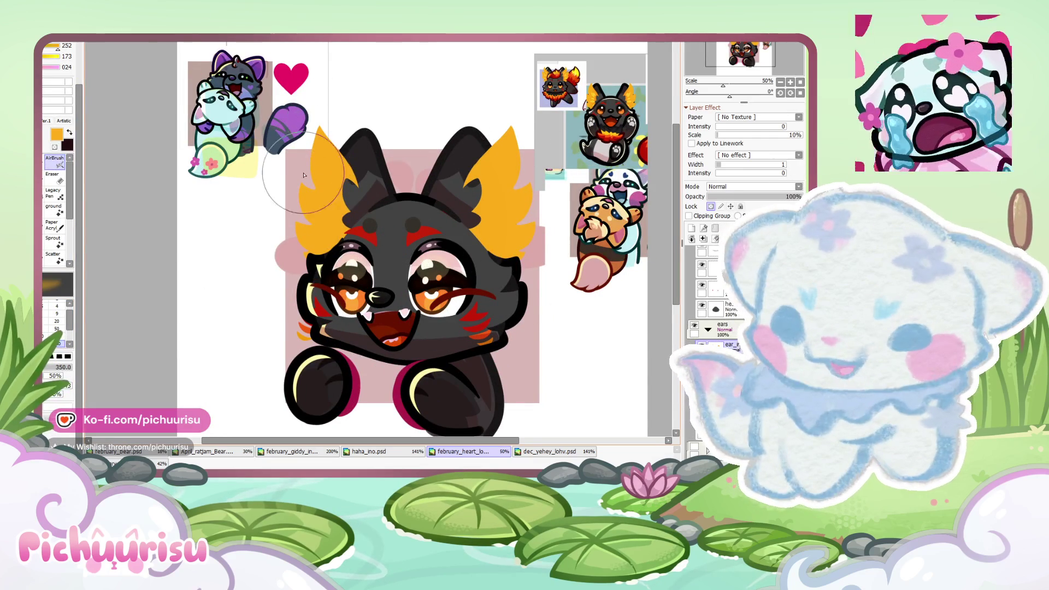
scroll(635, 152, up, 3)
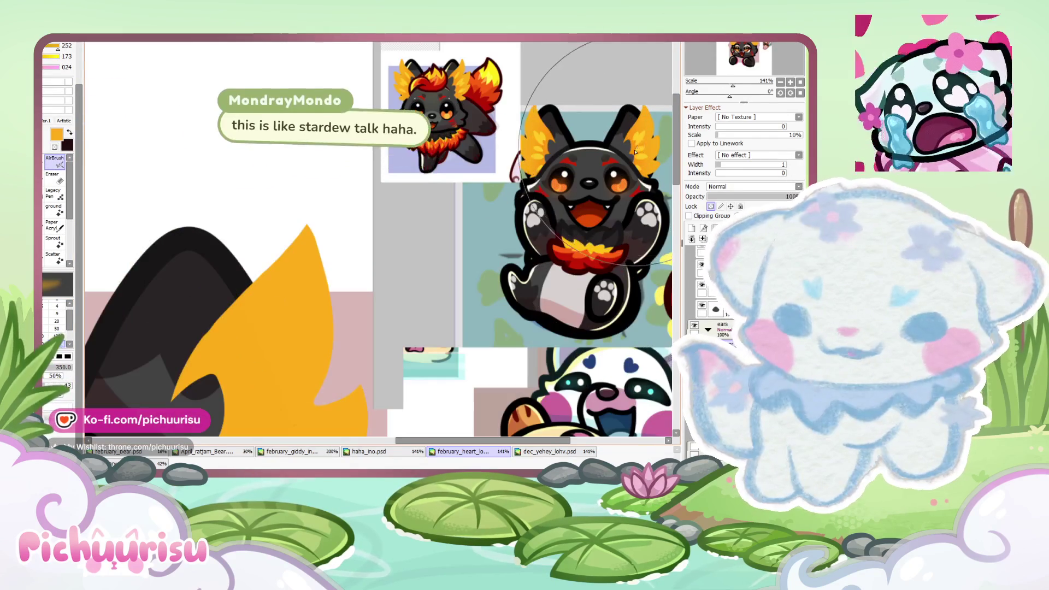
scroll(635, 151, down, 2)
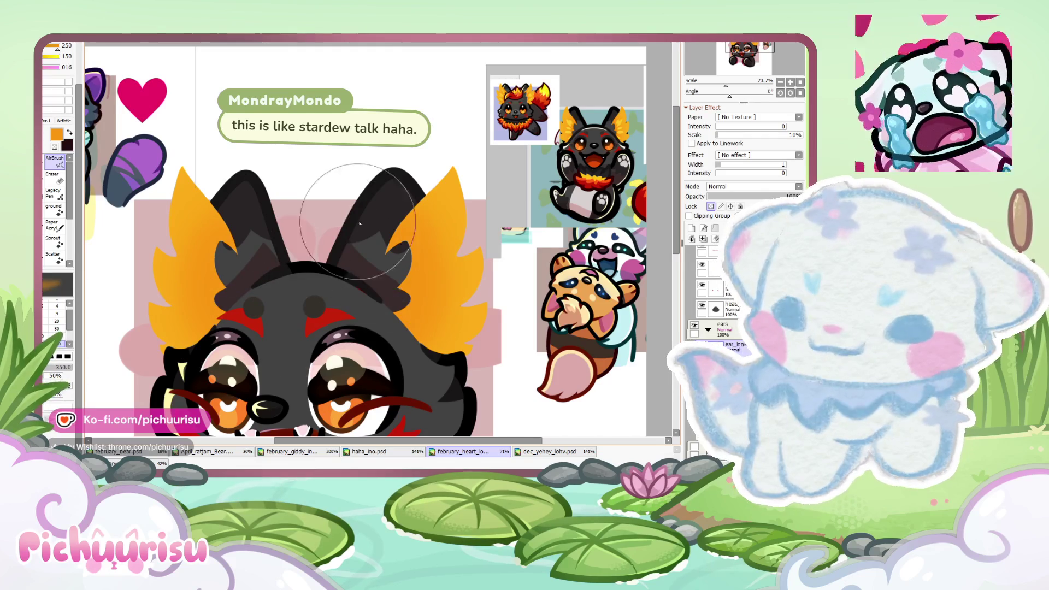
scroll(57, 164, up, 3)
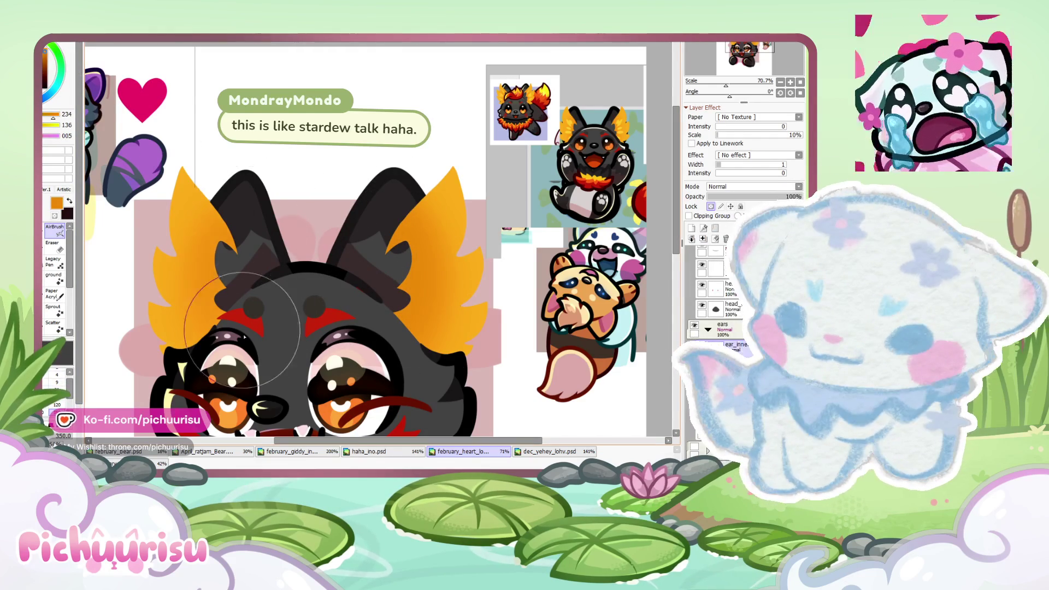
scroll(619, 125, up, 2)
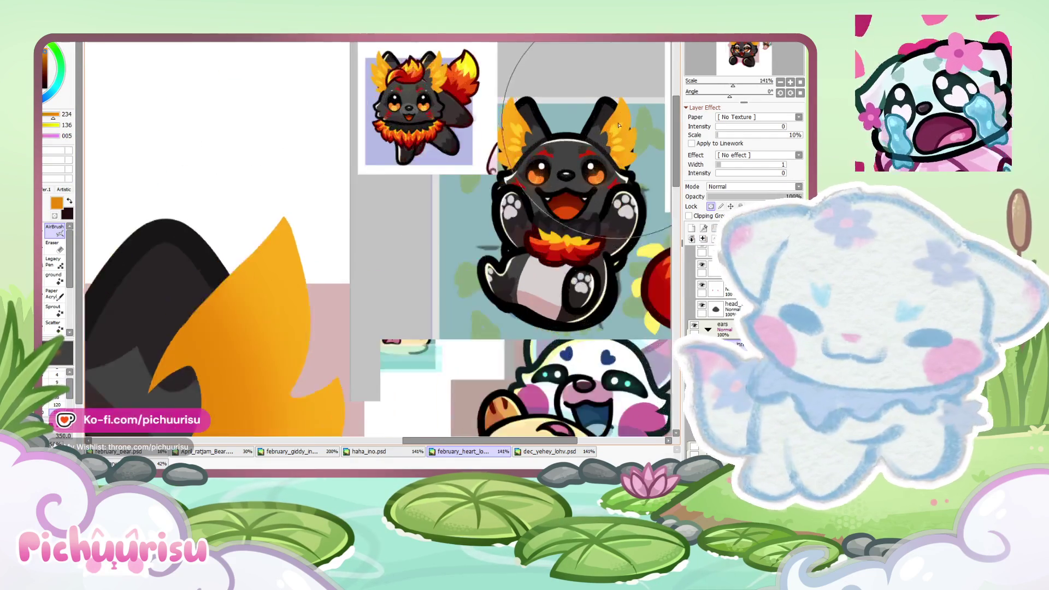
scroll(619, 125, down, 5)
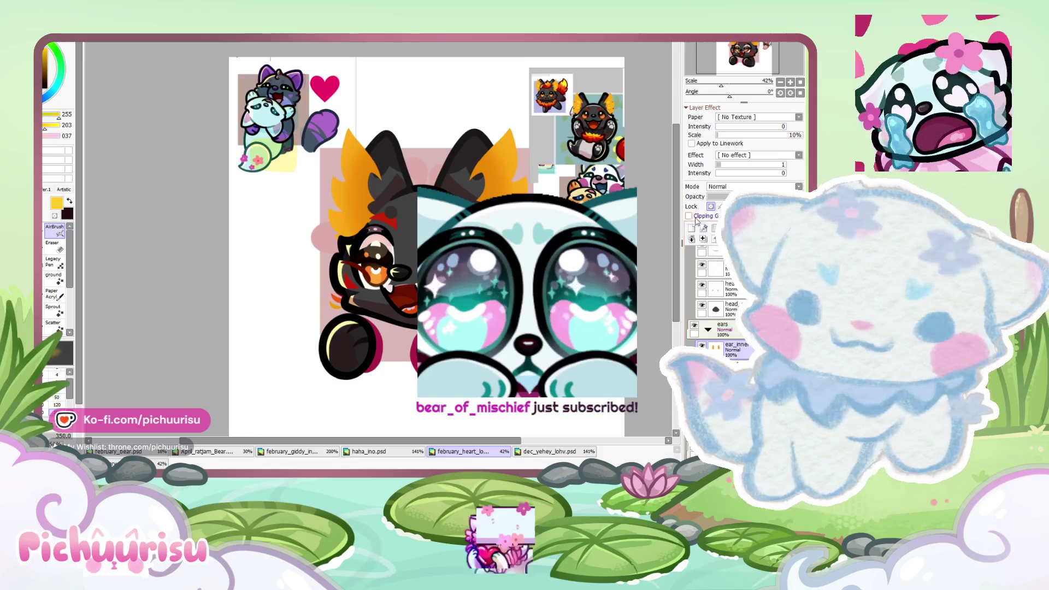
click(691, 228)
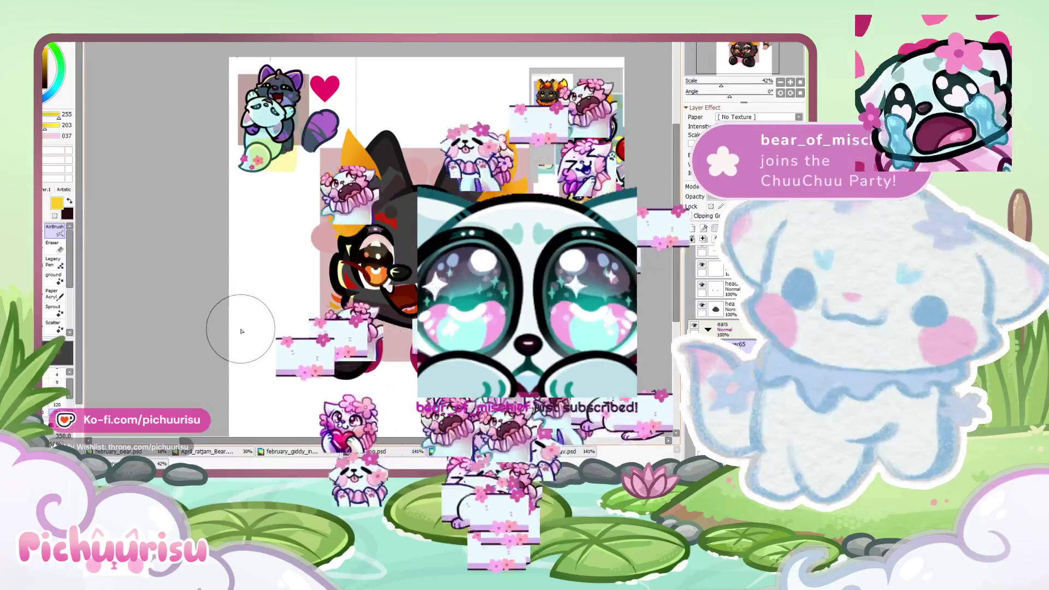
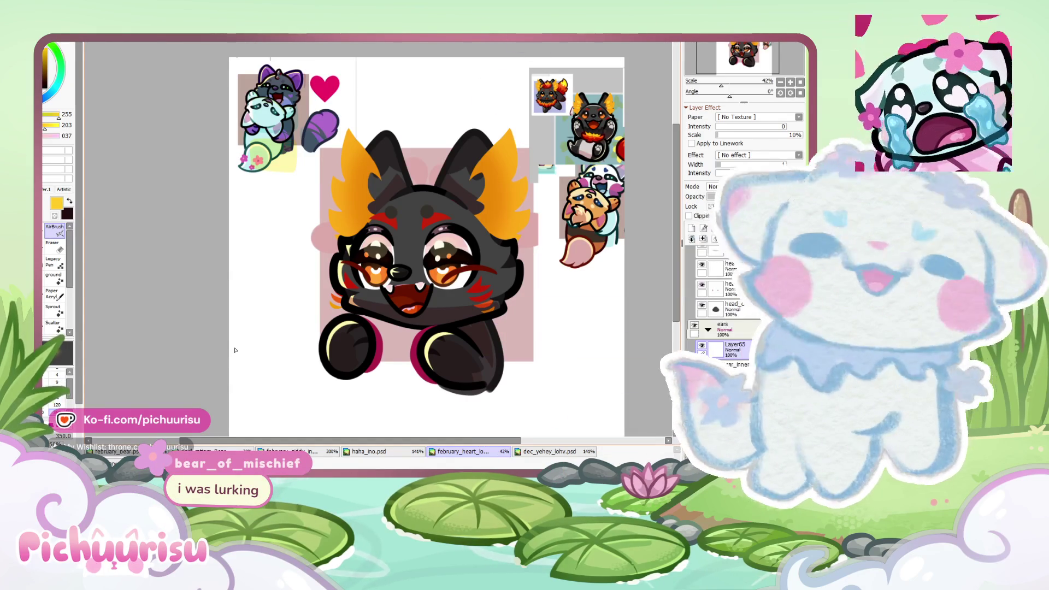
Step: With a smaller brush, paint yellow squiggle and blob highlights on the right orange ear tuft
key(n)
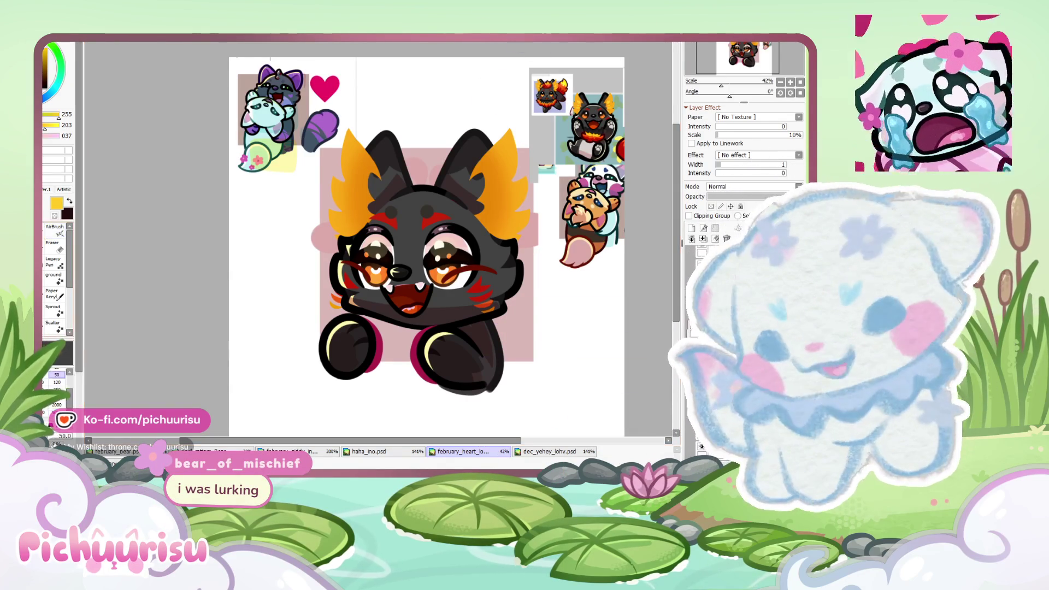
scroll(484, 168, up, 6)
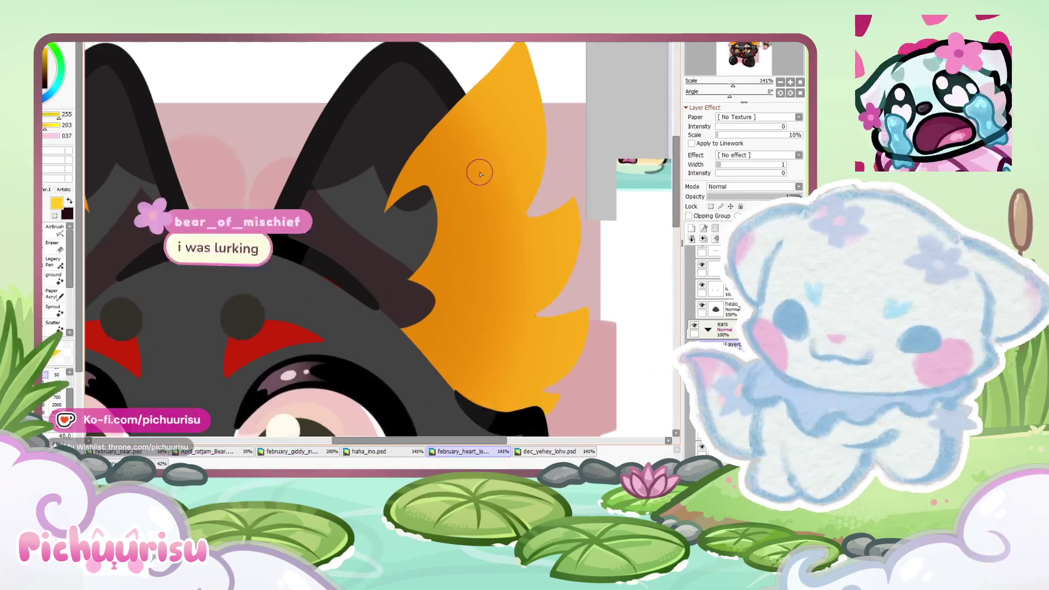
drag(451, 185, 505, 190)
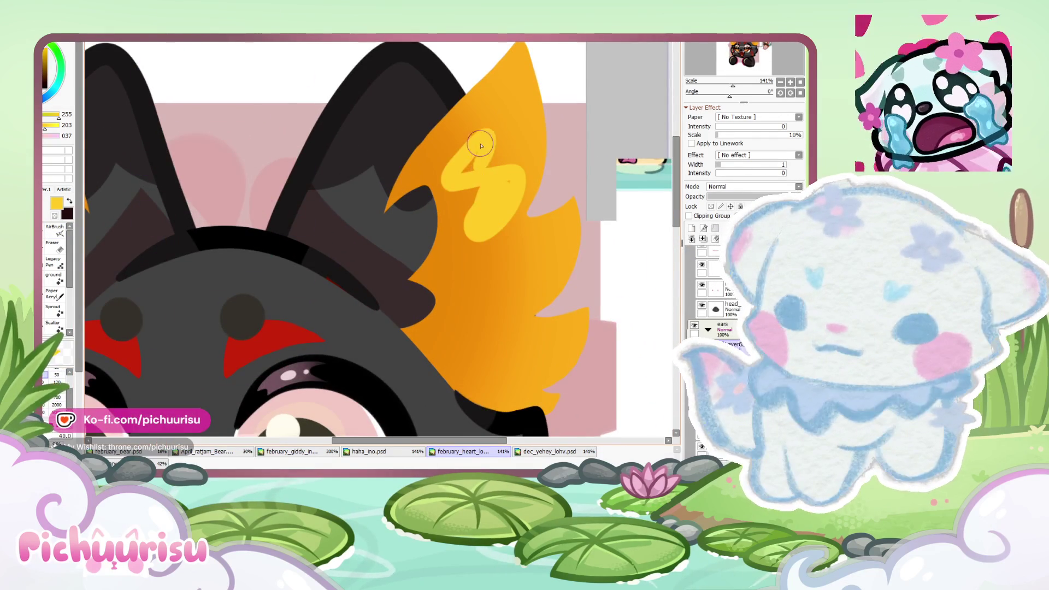
drag(480, 145, 475, 205)
scroll(513, 284, down, 1)
drag(483, 287, 503, 276)
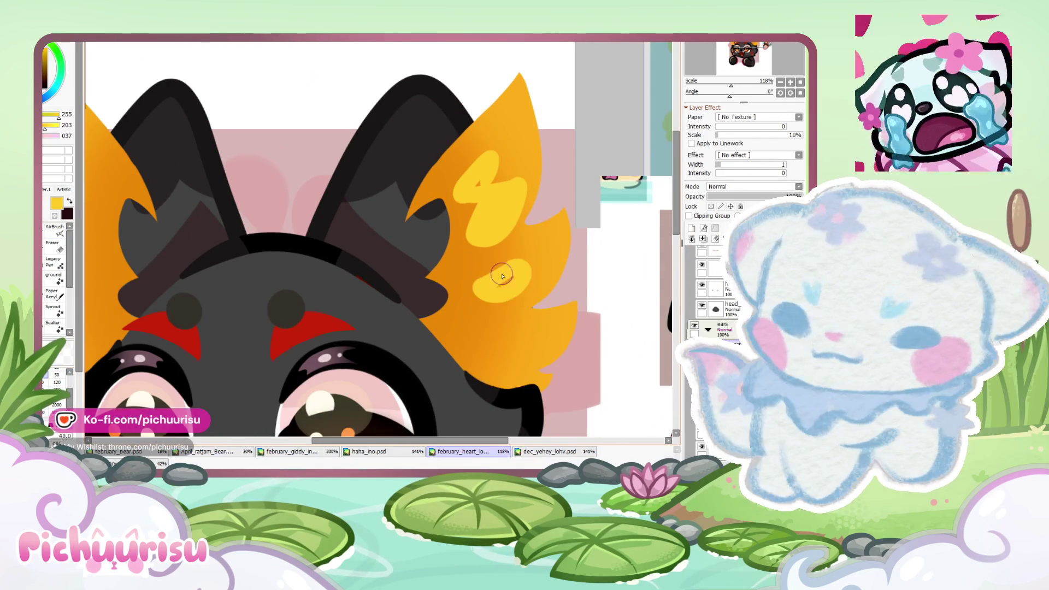
Step: Add a yellow flame mark and a yellow blob to the left ear tuft
scroll(354, 187, down, 7)
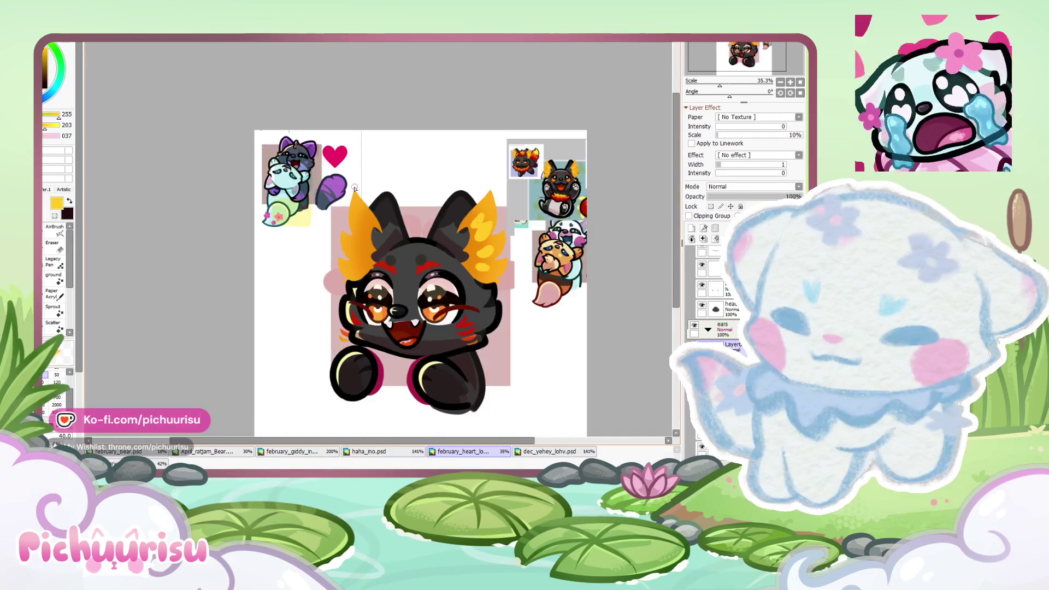
scroll(363, 212, up, 7)
drag(371, 241, 370, 232)
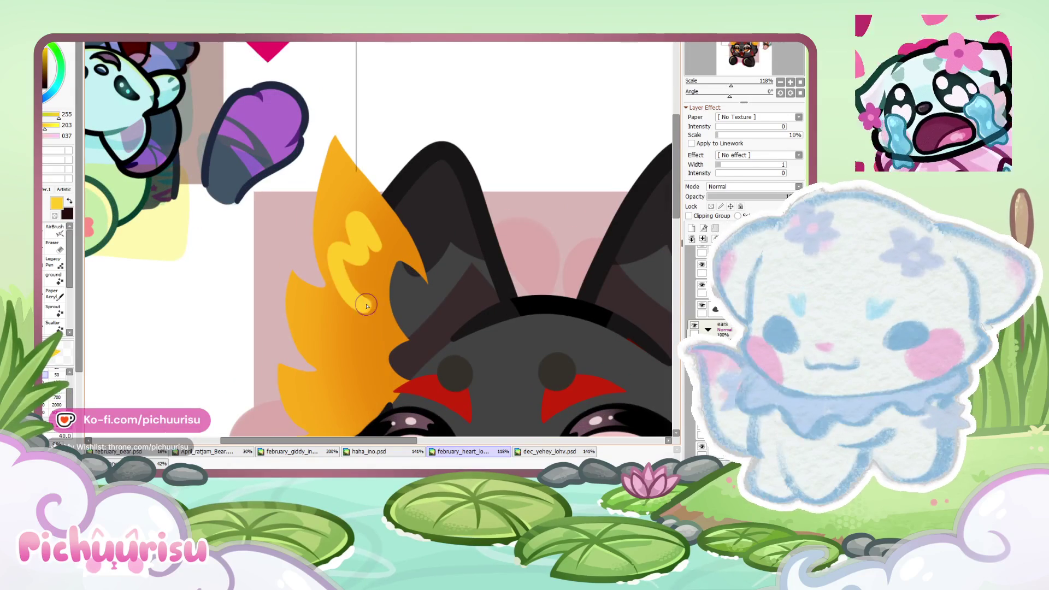
scroll(369, 232, down, 2)
scroll(349, 298, up, 1)
drag(327, 273, 356, 292)
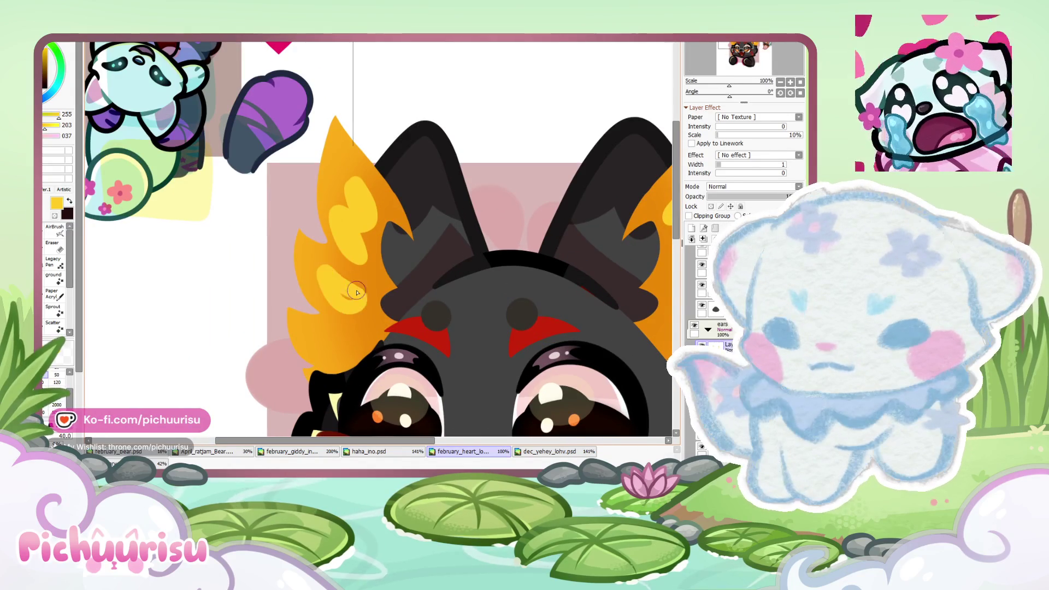
scroll(345, 257, down, 6)
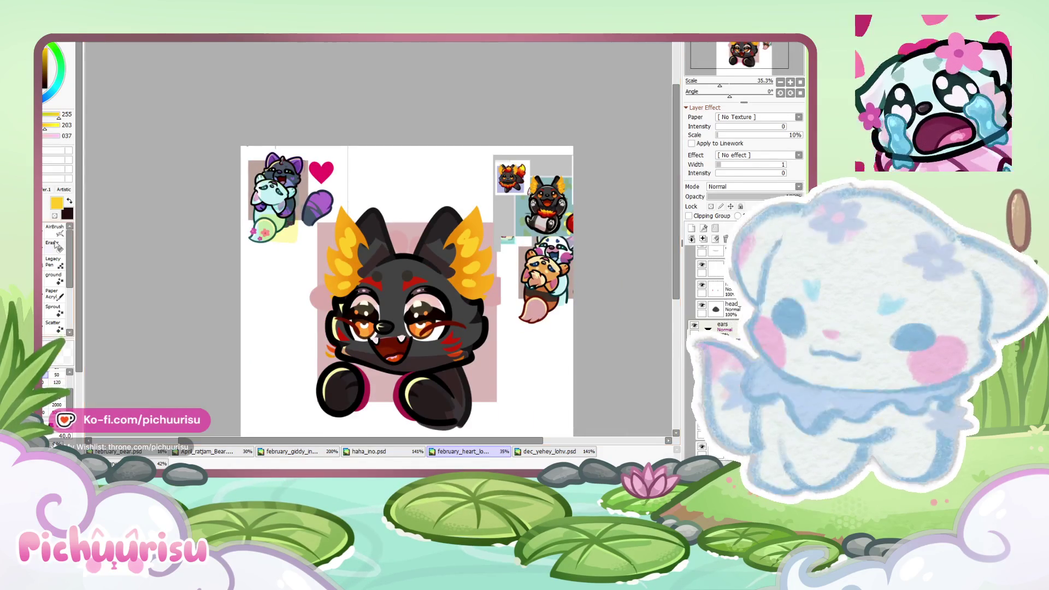
scroll(345, 295, up, 8)
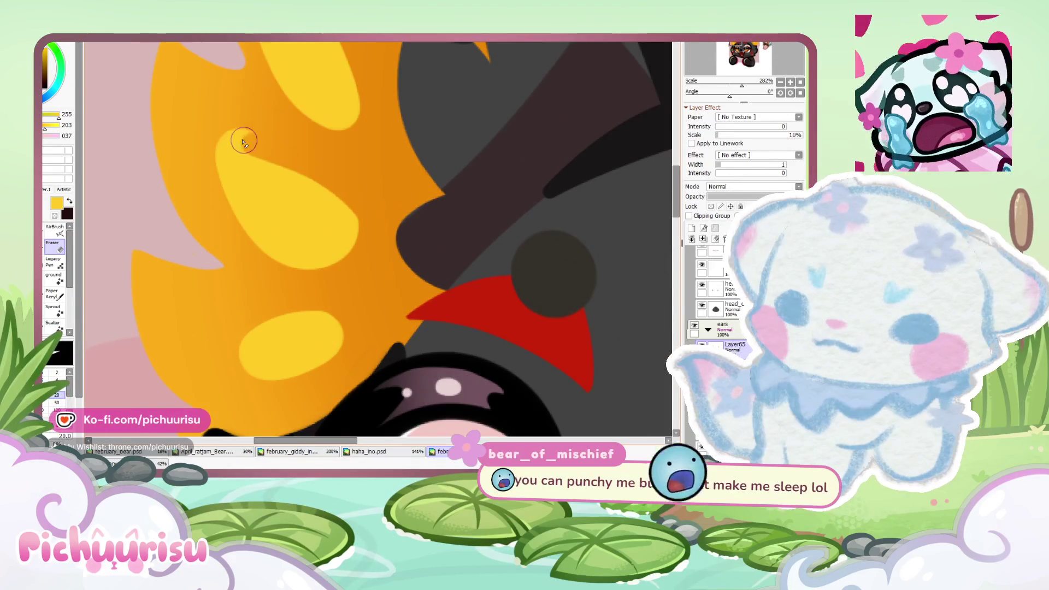
Step: Erase the yellow spot into a thinner crescent, trimming its upper-left and left edges back to orange
scroll(230, 136, up, 1)
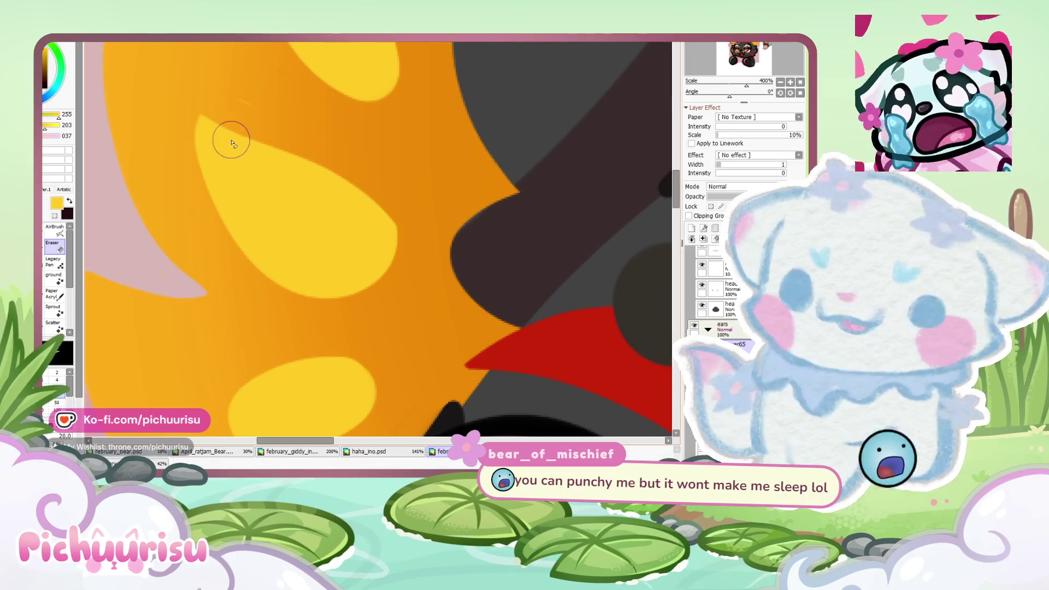
scroll(210, 121, up, 1)
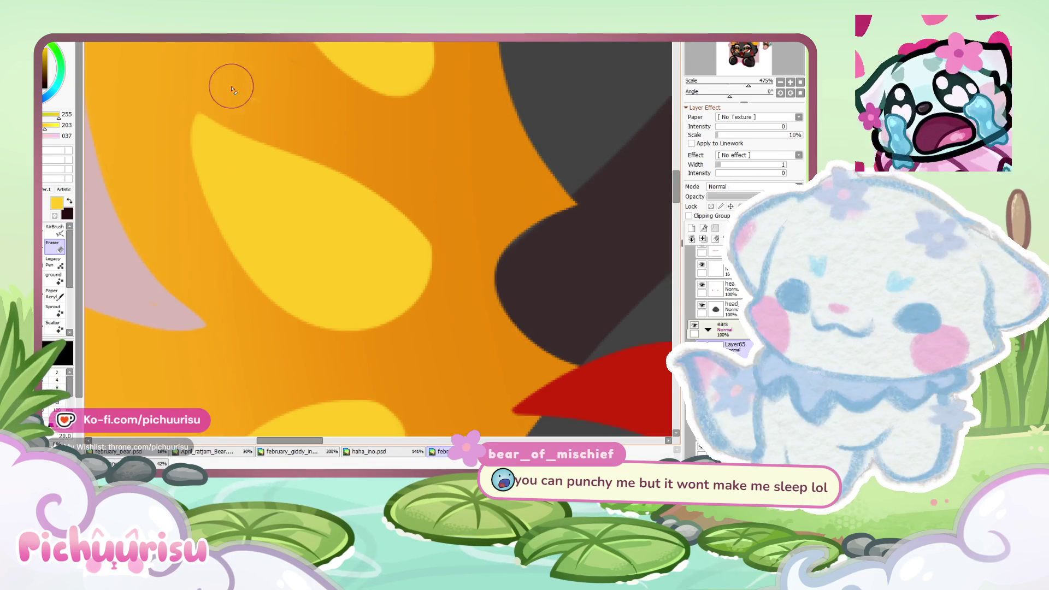
scroll(256, 164, down, 2)
scroll(270, 279, up, 1)
drag(270, 279, 280, 285)
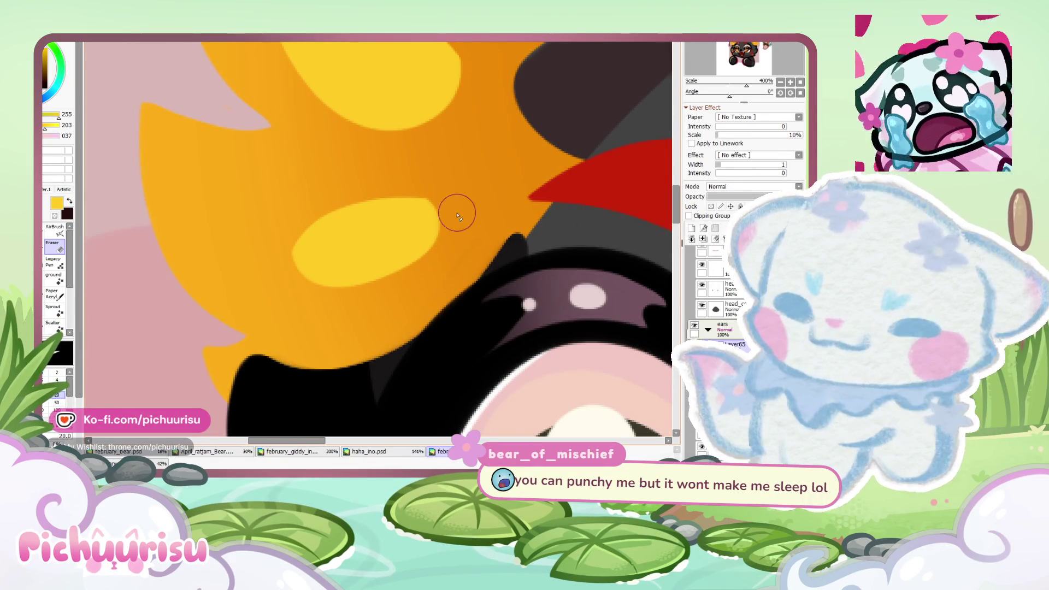
scroll(417, 171, down, 2)
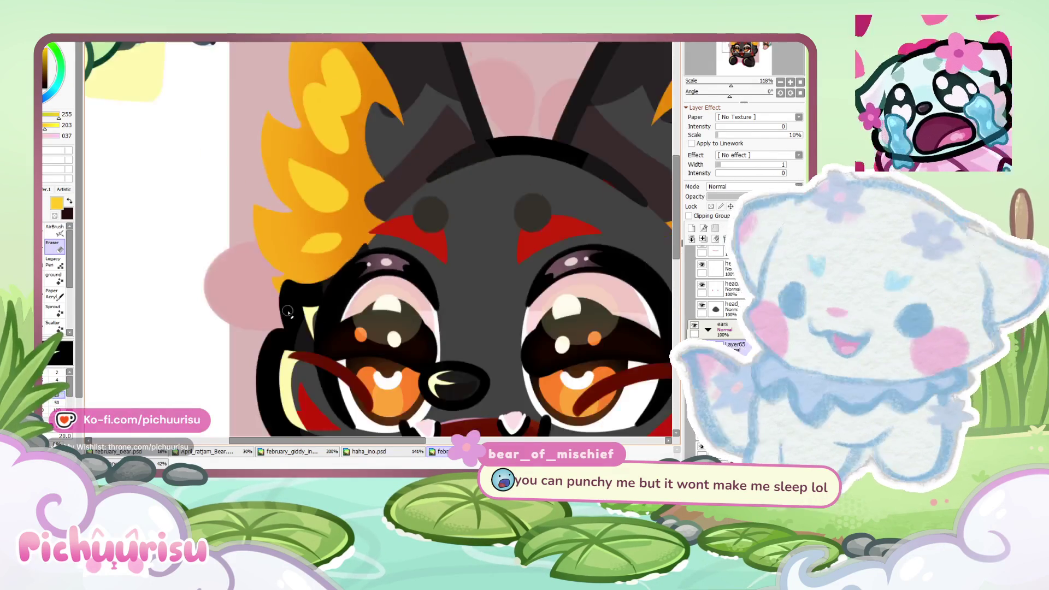
scroll(349, 219, down, 2)
scroll(295, 218, up, 3)
drag(295, 218, 292, 210)
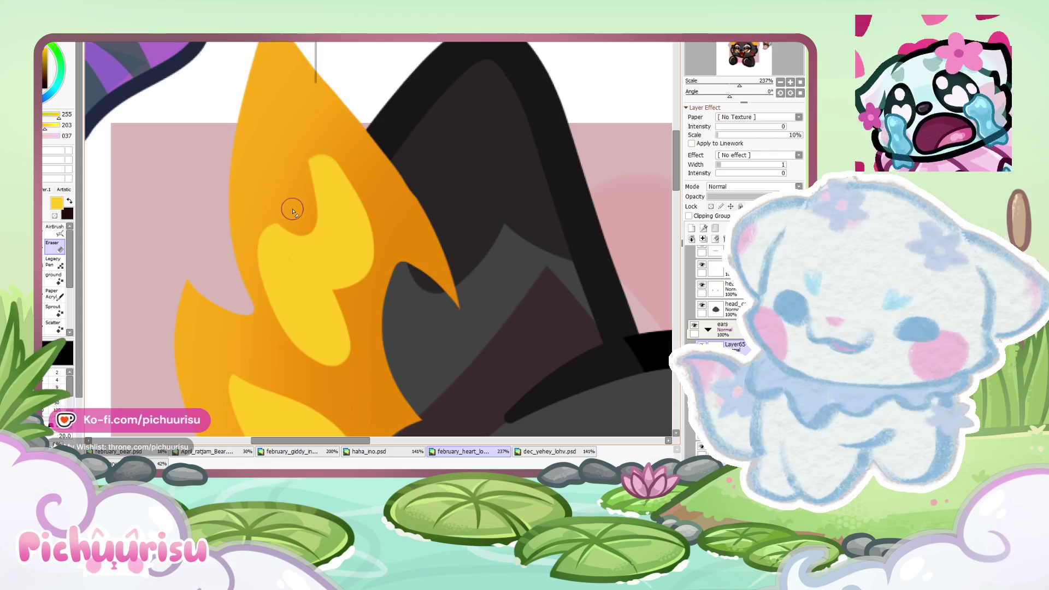
scroll(284, 163, down, 2)
scroll(275, 175, up, 1)
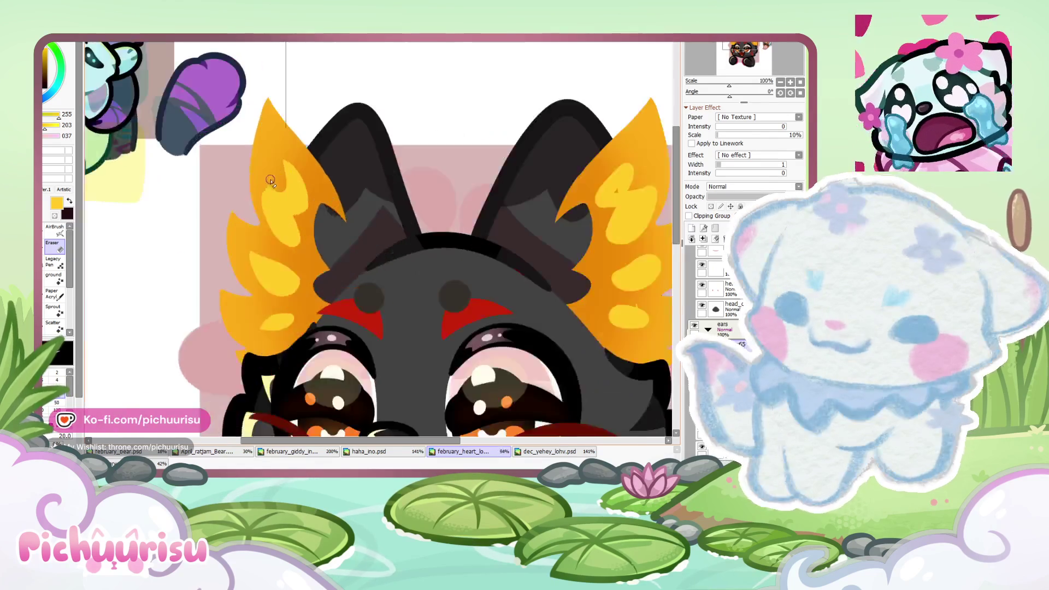
scroll(273, 181, up, 1)
drag(272, 180, 326, 316)
scroll(265, 202, up, 1)
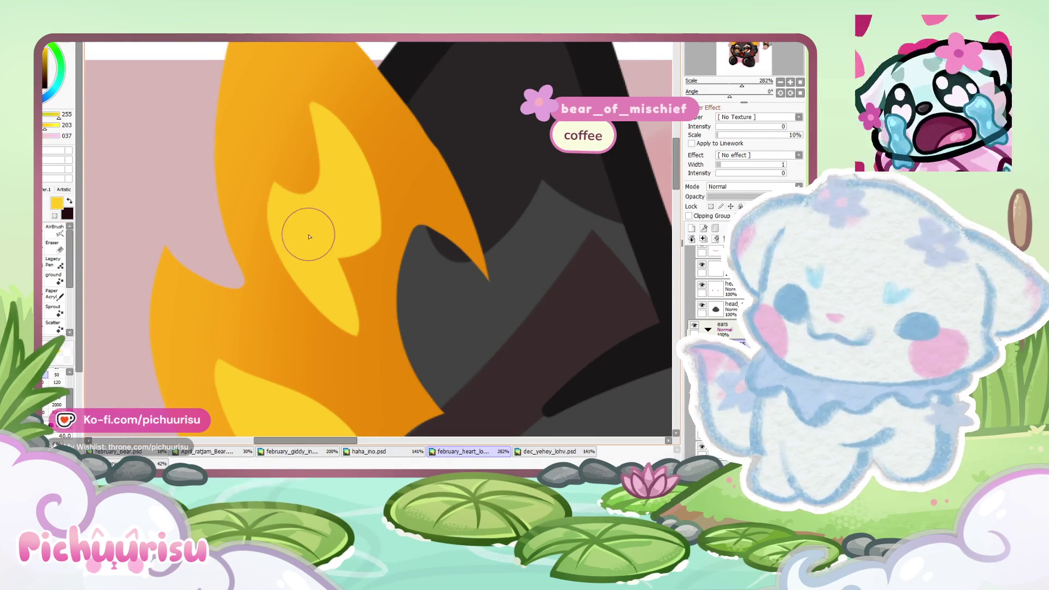
scroll(351, 250, down, 5)
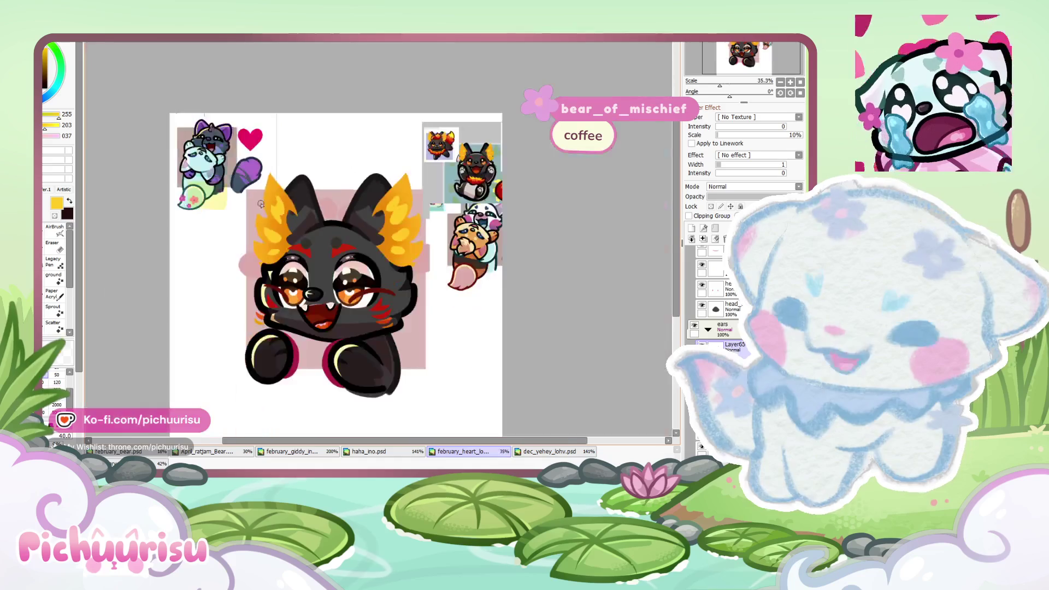
scroll(382, 240, up, 3)
scroll(387, 236, up, 2)
Step: Extend the yellow upward, then erase its right and lower edges, carve a notch, and shorten its bottom
drag(387, 236, 329, 251)
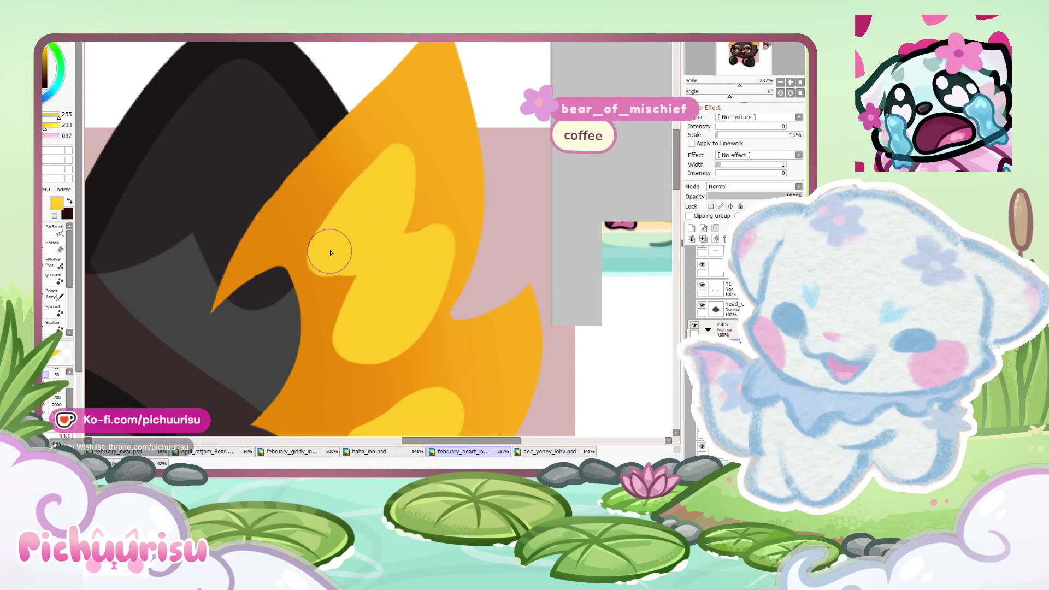
key(e)
mouse_move(401, 131)
mouse_down()
mouse_move(403, 214)
mouse_move(424, 197)
mouse_up()
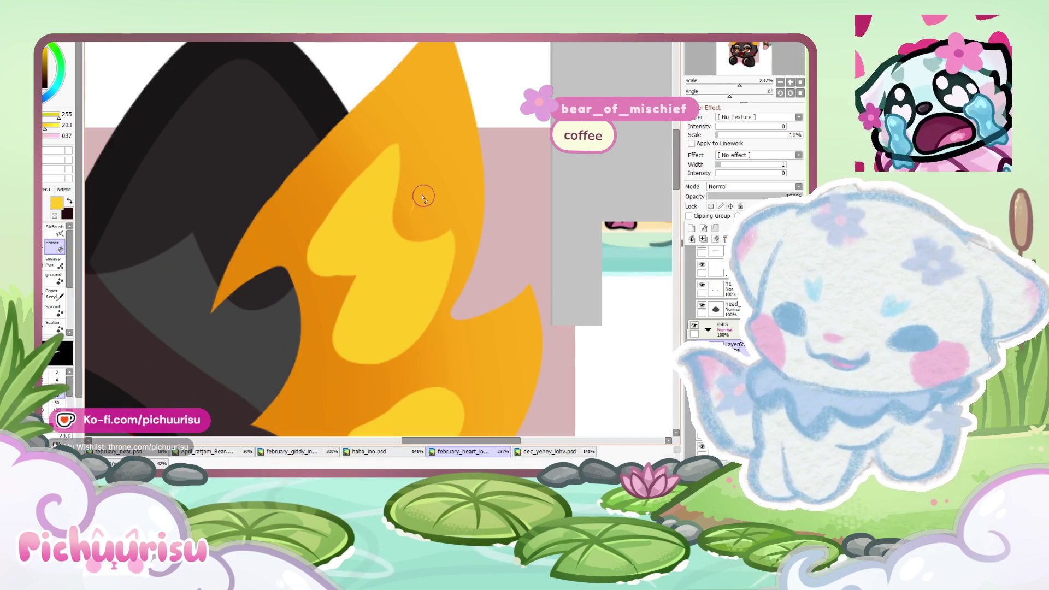
mouse_move(457, 245)
mouse_down()
mouse_move(406, 344)
mouse_move(328, 369)
mouse_up()
scroll(314, 251, up, 2)
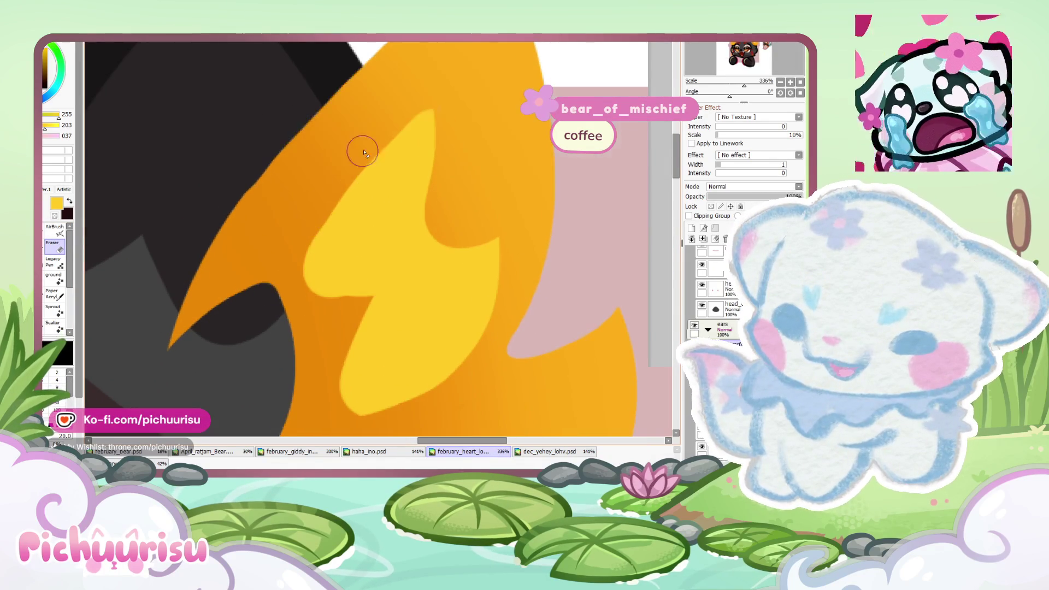
drag(316, 234, 363, 318)
scroll(356, 300, down, 2)
scroll(342, 342, down, 2)
scroll(320, 276, up, 5)
drag(319, 275, 372, 270)
drag(533, 300, 324, 372)
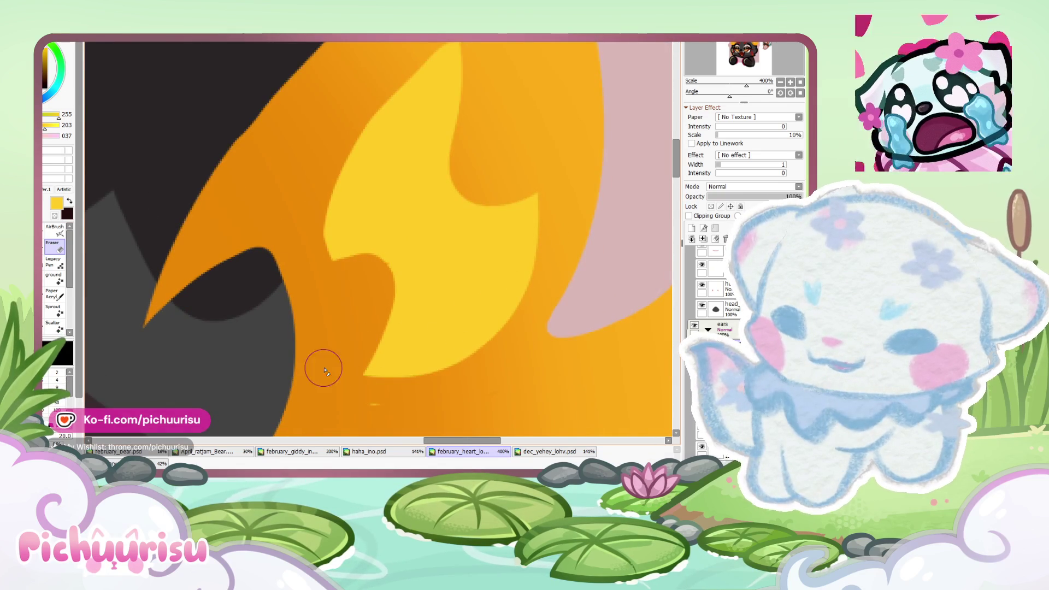
Step: Enlarge the yellow spot toward the upper right, then erase its edges clean
scroll(324, 372, down, 2)
scroll(328, 327, down, 2)
scroll(340, 262, up, 3)
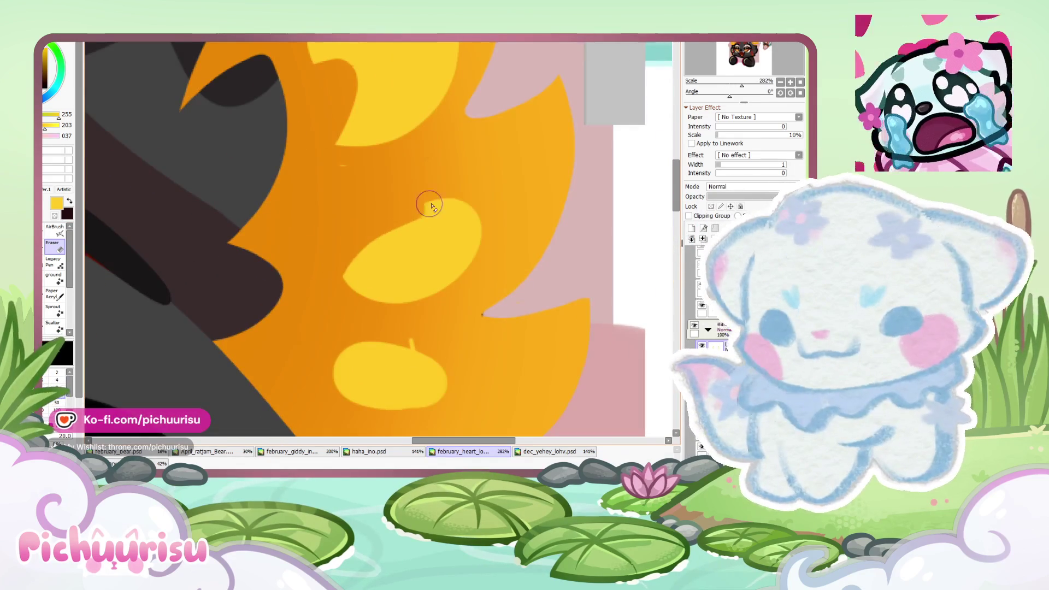
scroll(482, 218, up, 2)
scroll(298, 385, up, 1)
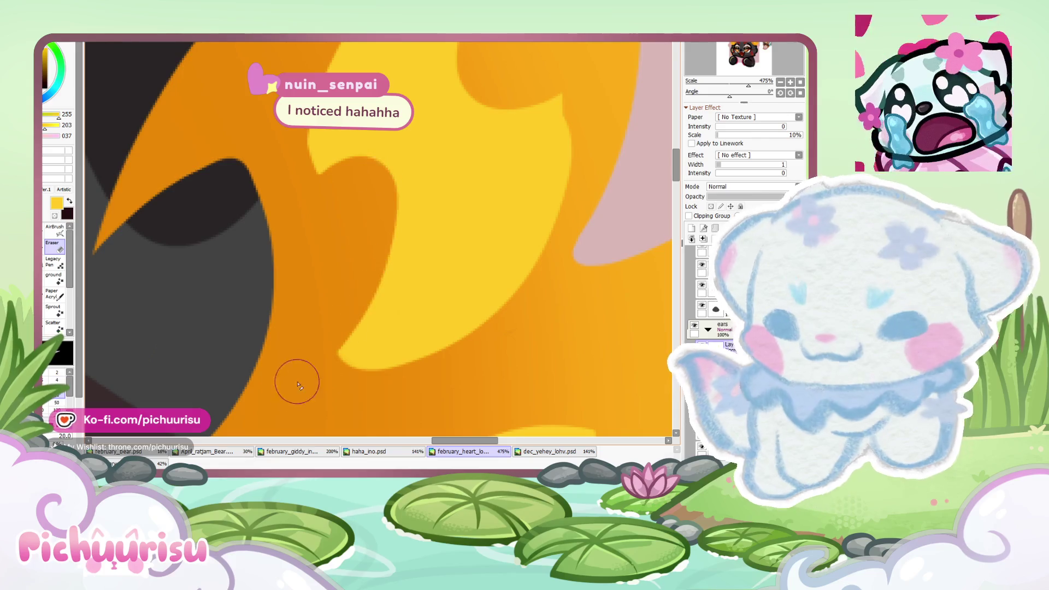
scroll(339, 357, down, 5)
scroll(168, 141, down, 1)
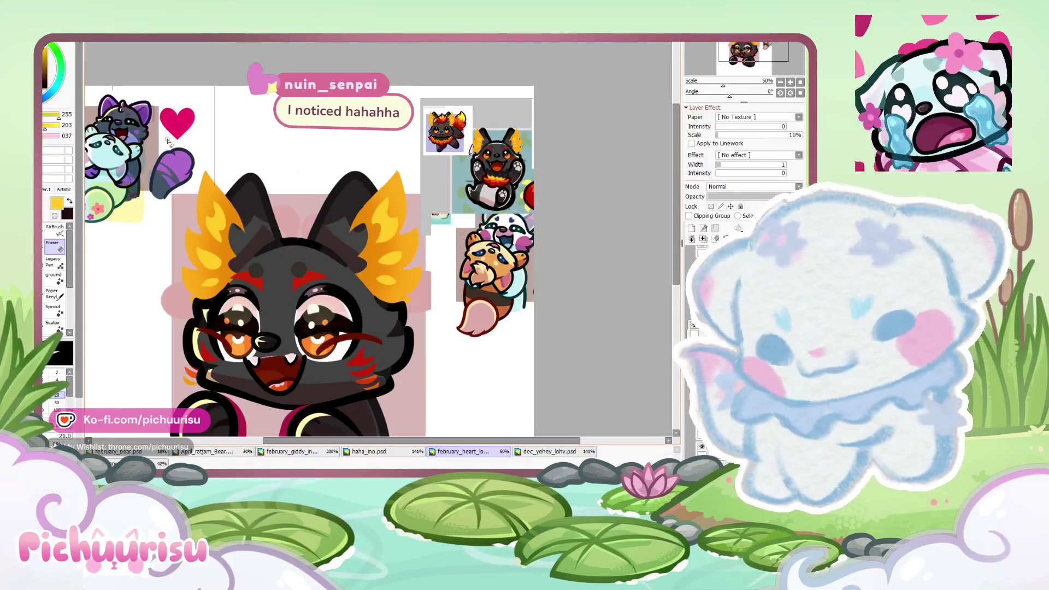
scroll(220, 209, up, 5)
scroll(276, 305, up, 4)
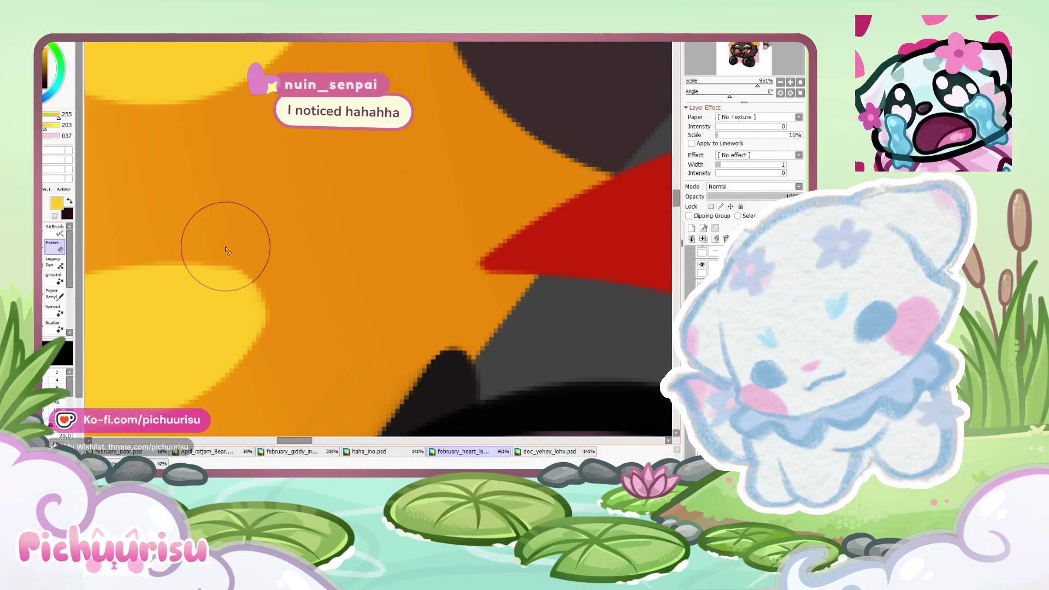
scroll(172, 218, down, 7)
key(b)
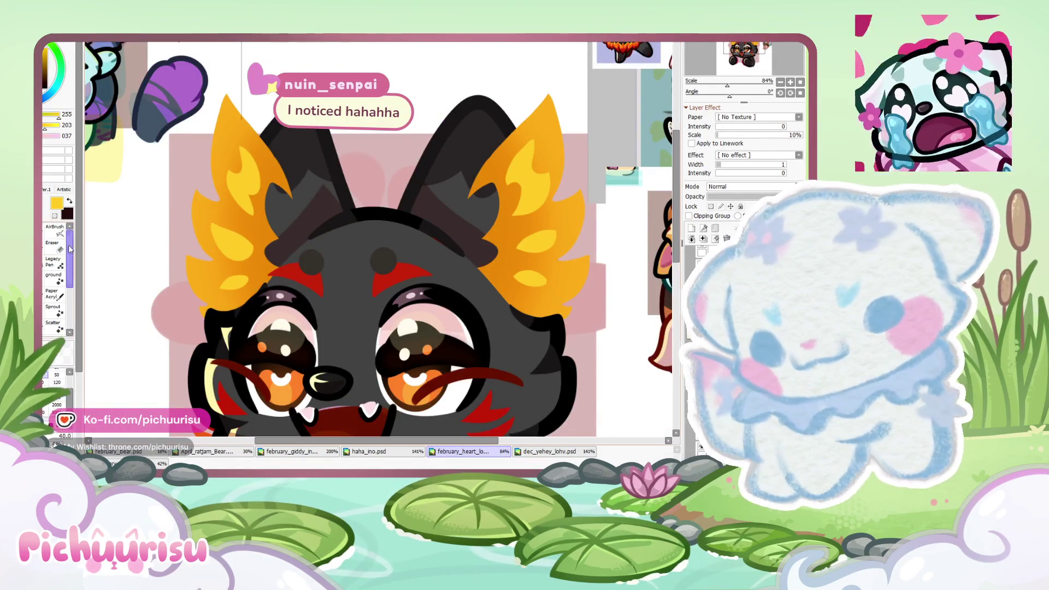
scroll(382, 246, down, 2)
scroll(510, 264, up, 5)
drag(413, 237, 543, 243)
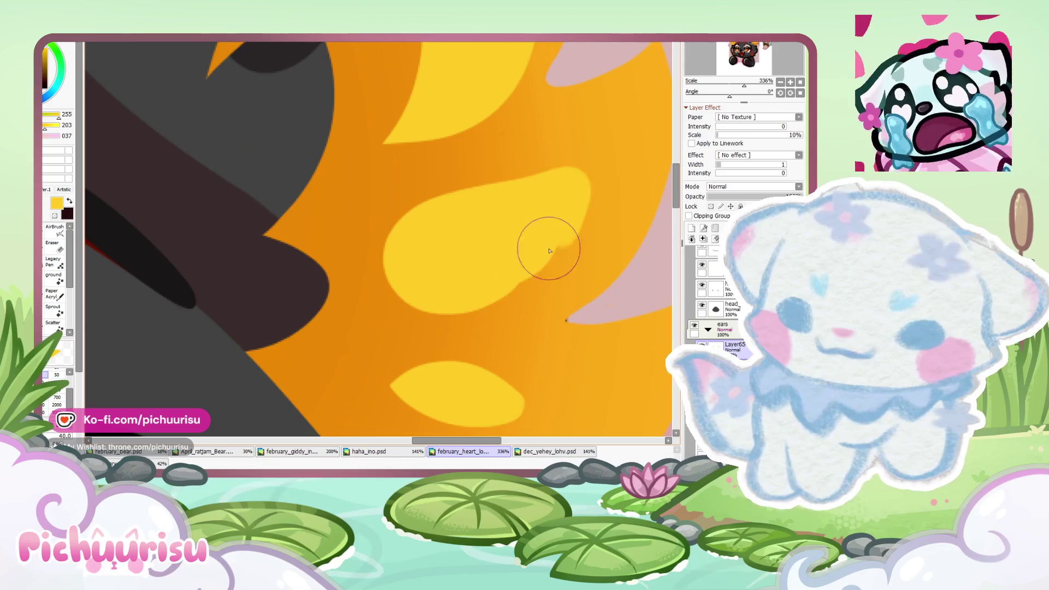
key(e)
mouse_move(351, 257)
mouse_down()
mouse_move(562, 300)
mouse_move(572, 159)
mouse_up()
scroll(446, 217, down, 1)
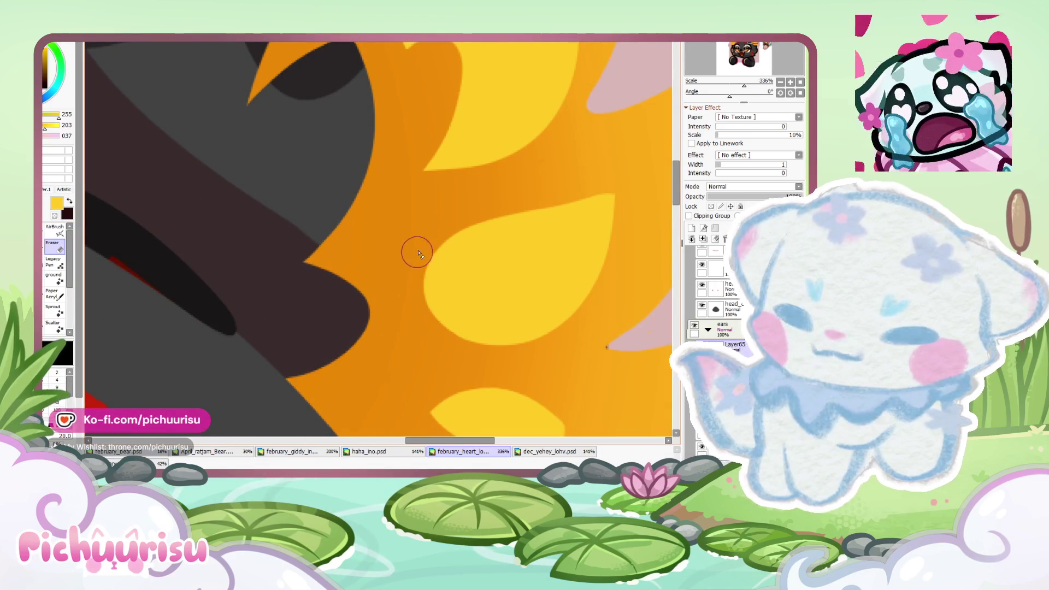
scroll(639, 175, down, 8)
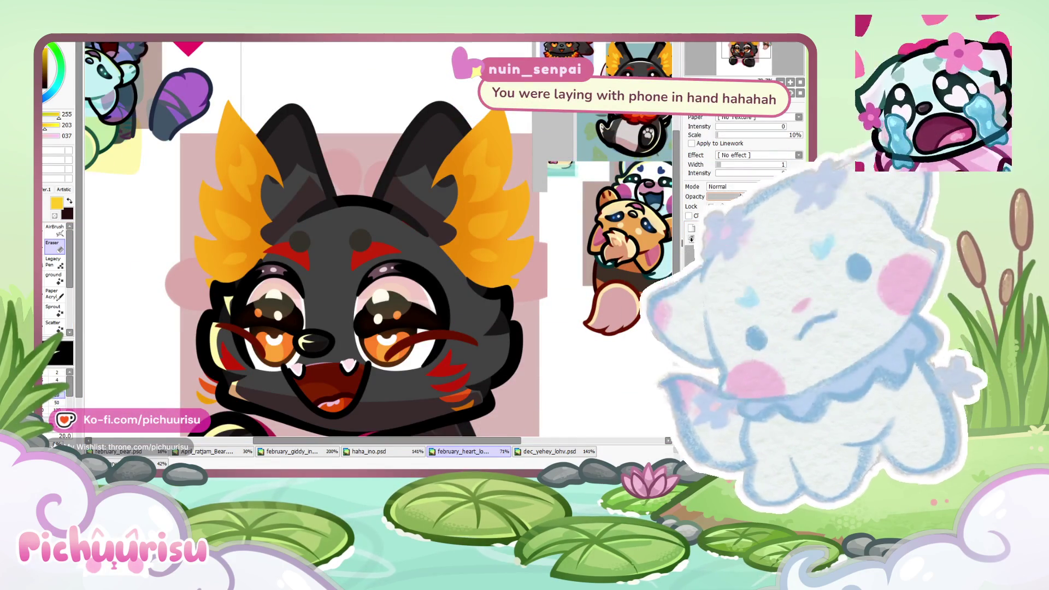
scroll(721, 186, down, 3)
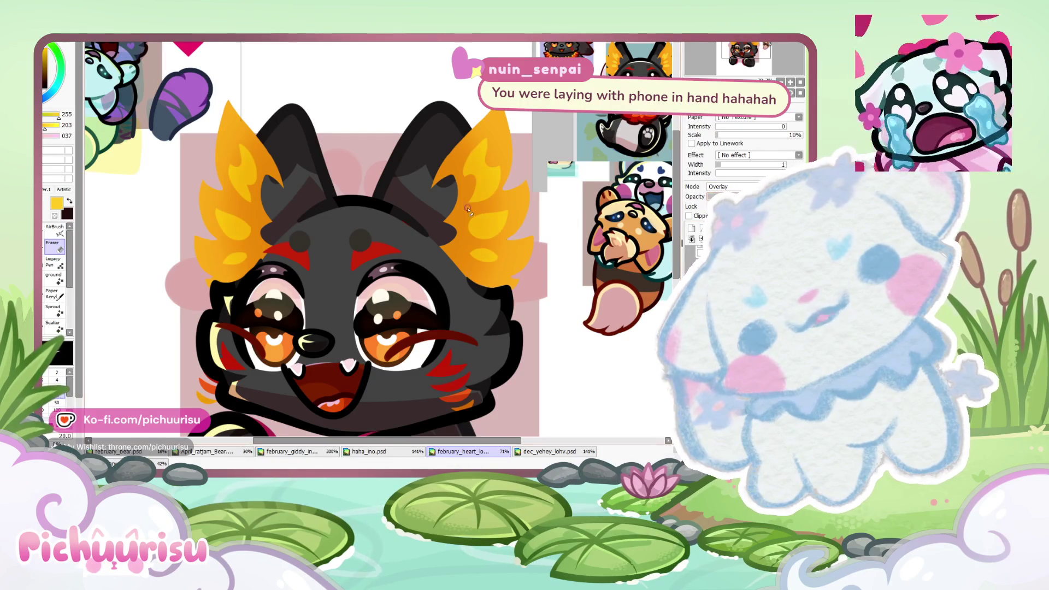
Step: Lasso-select the yellow ear highlight and shift it slightly downward
scroll(468, 209, up, 1)
scroll(475, 213, up, 2)
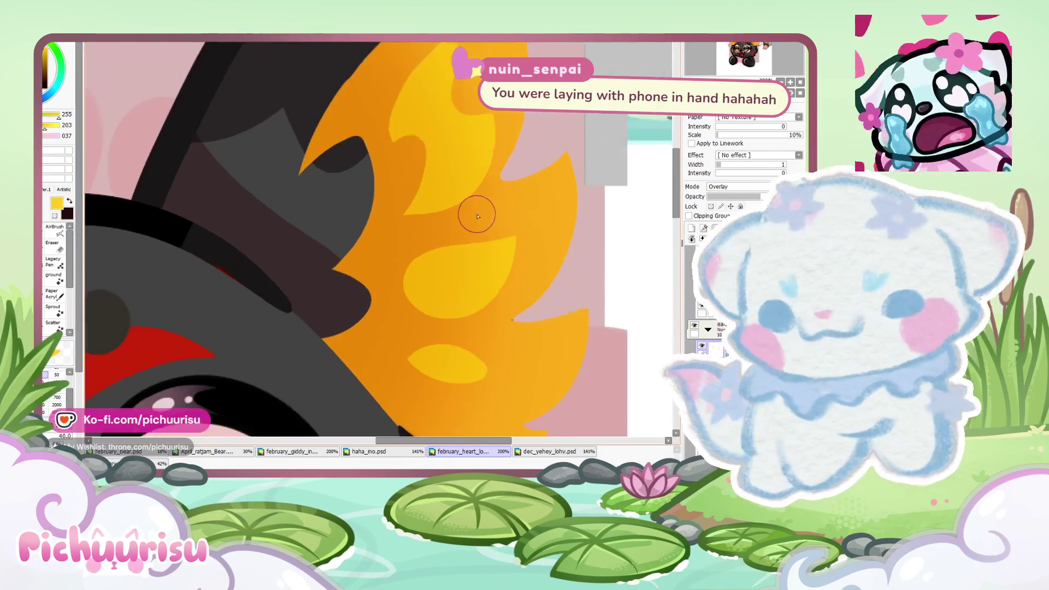
scroll(461, 222, up, 1)
scroll(461, 222, down, 3)
scroll(274, 165, down, 3)
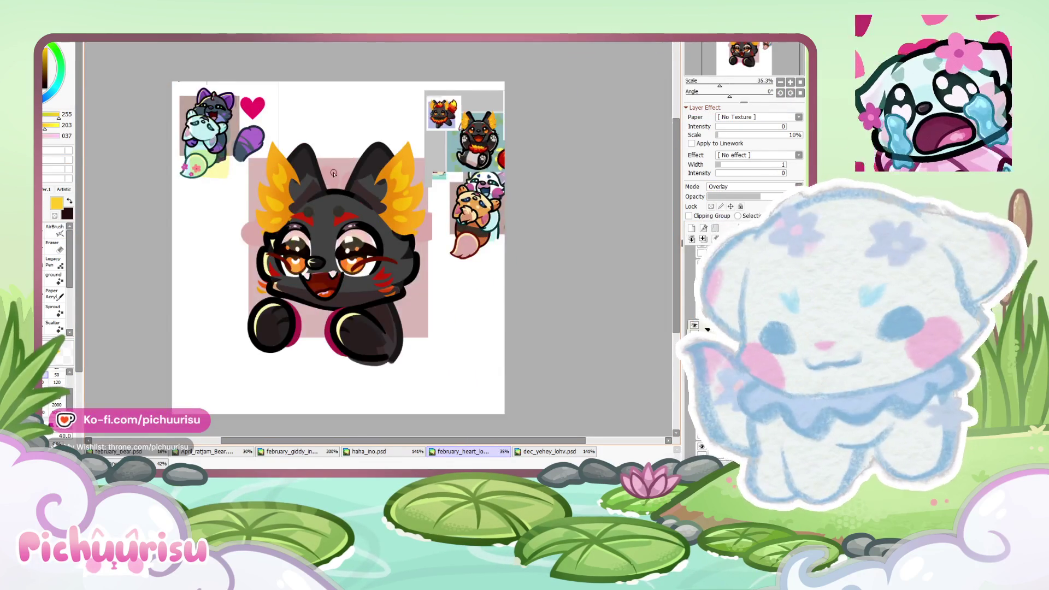
scroll(334, 173, up, 2)
scroll(491, 241, up, 2)
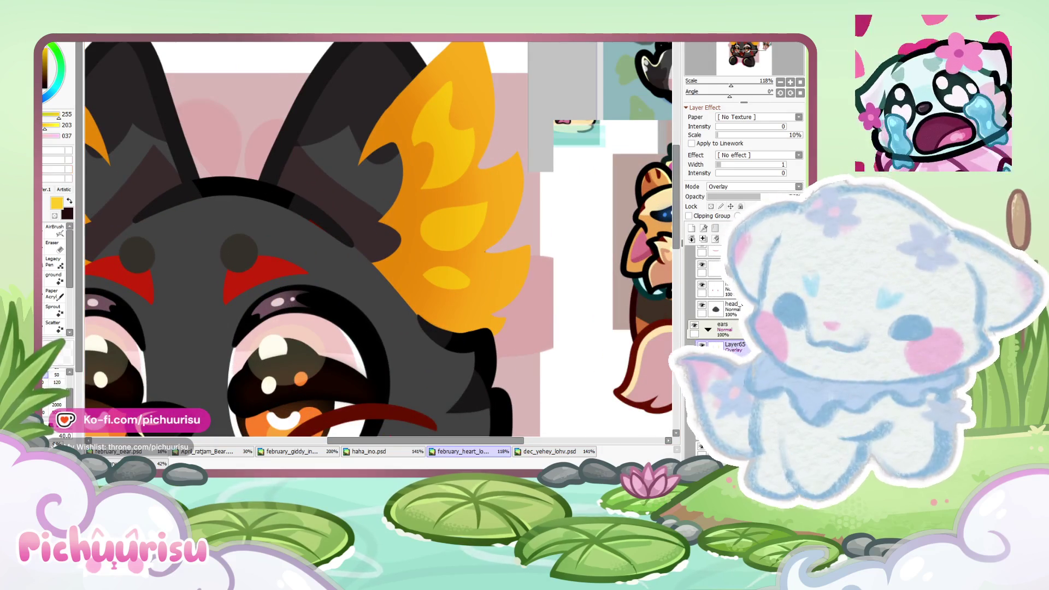
drag(442, 260, 501, 207)
drag(414, 256, 420, 258)
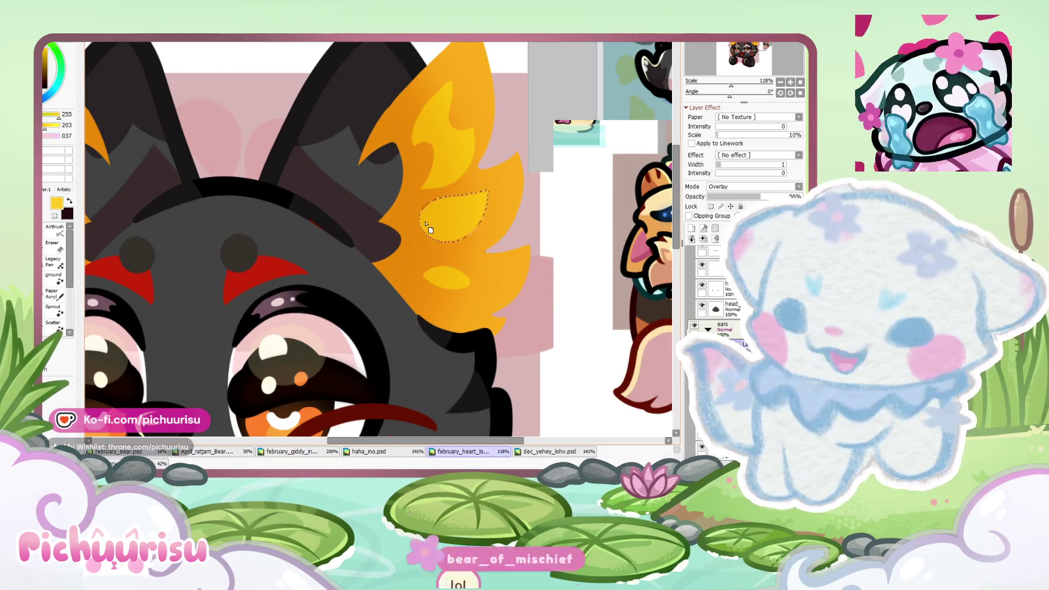
scroll(431, 228, down, 3)
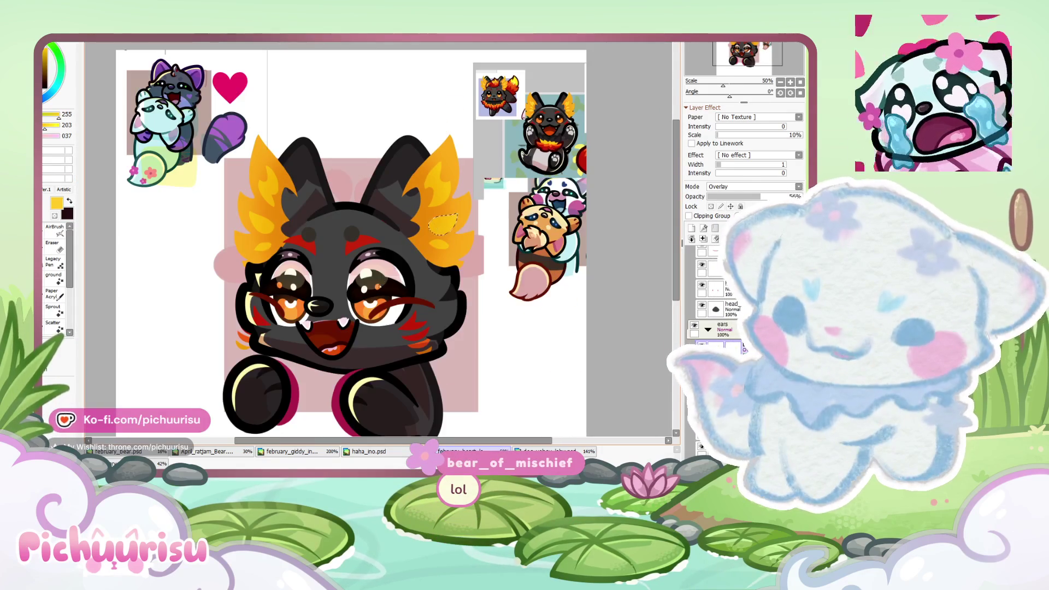
scroll(259, 217, up, 3)
drag(279, 245, 289, 198)
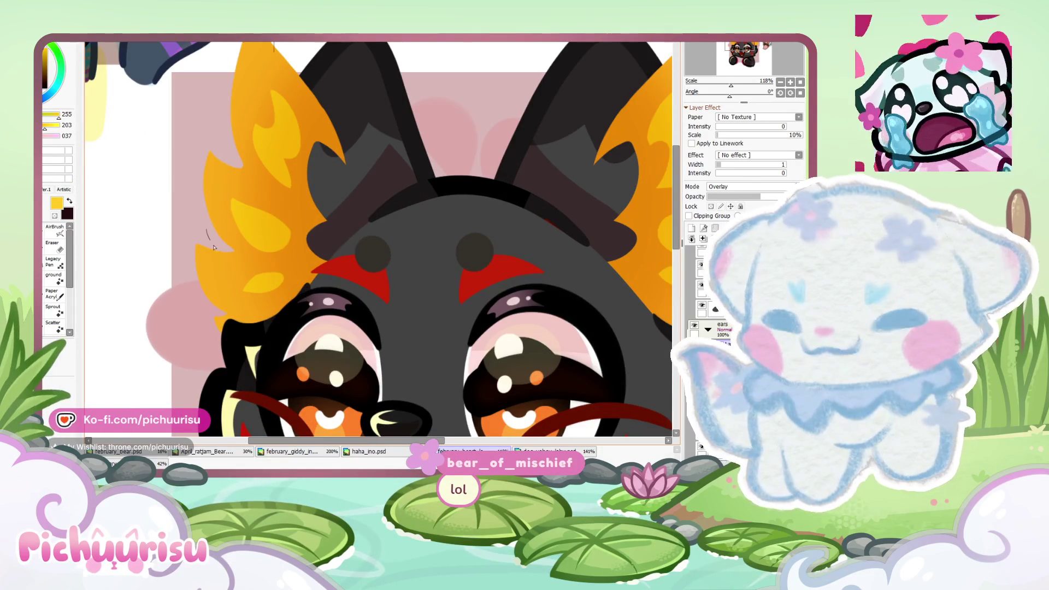
click(236, 237)
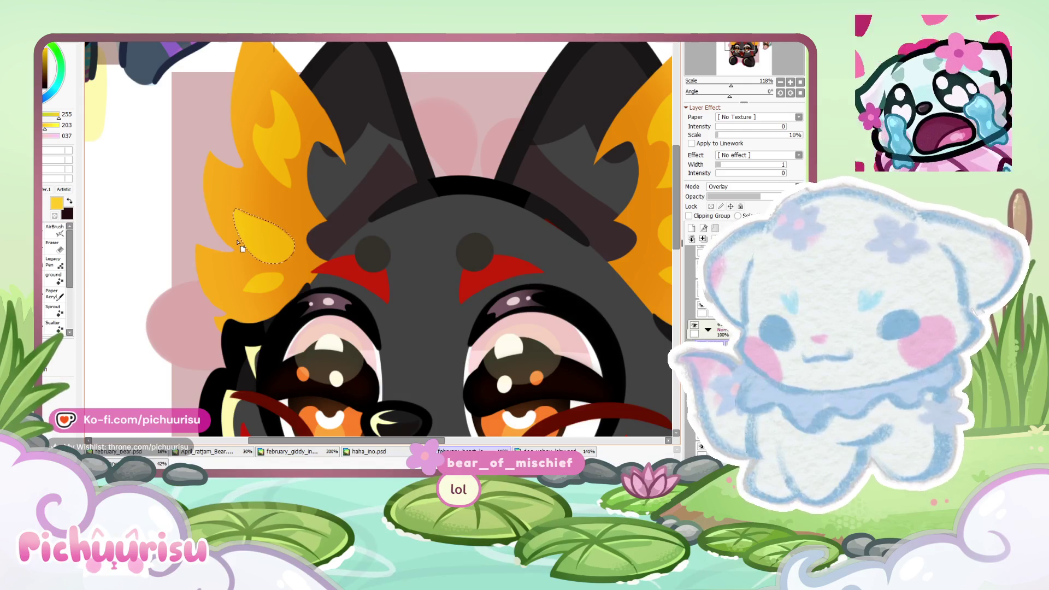
drag(241, 321, 232, 320)
click(255, 301)
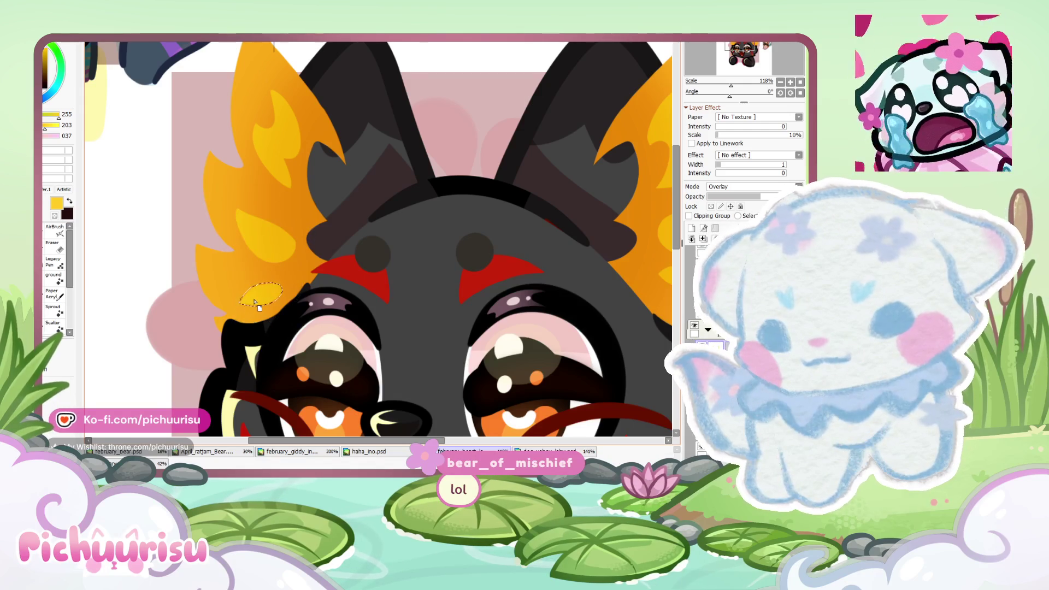
scroll(255, 300, down, 3)
scroll(447, 285, up, 3)
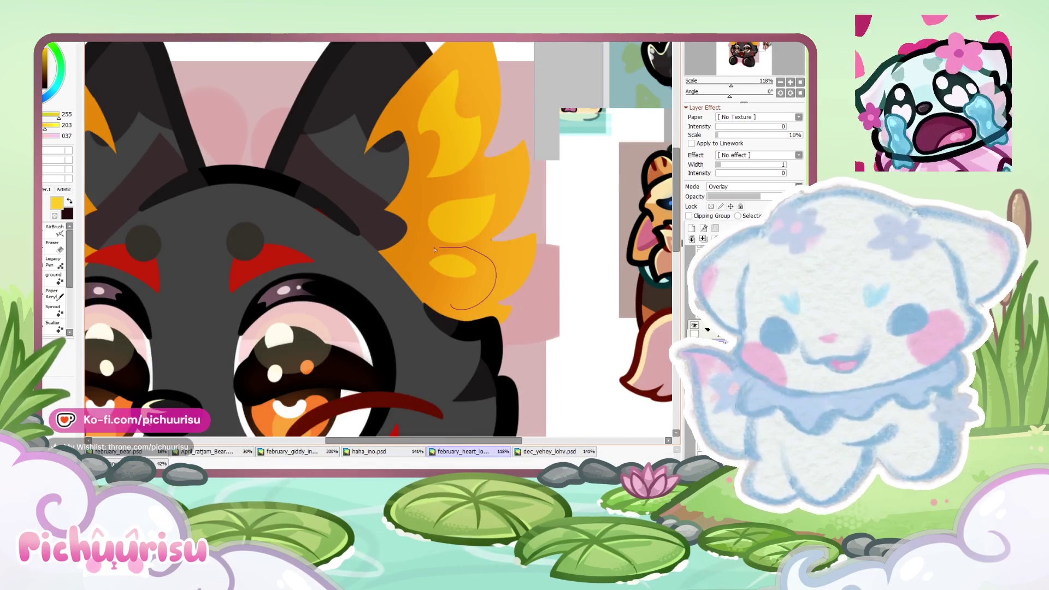
drag(447, 285, 445, 293)
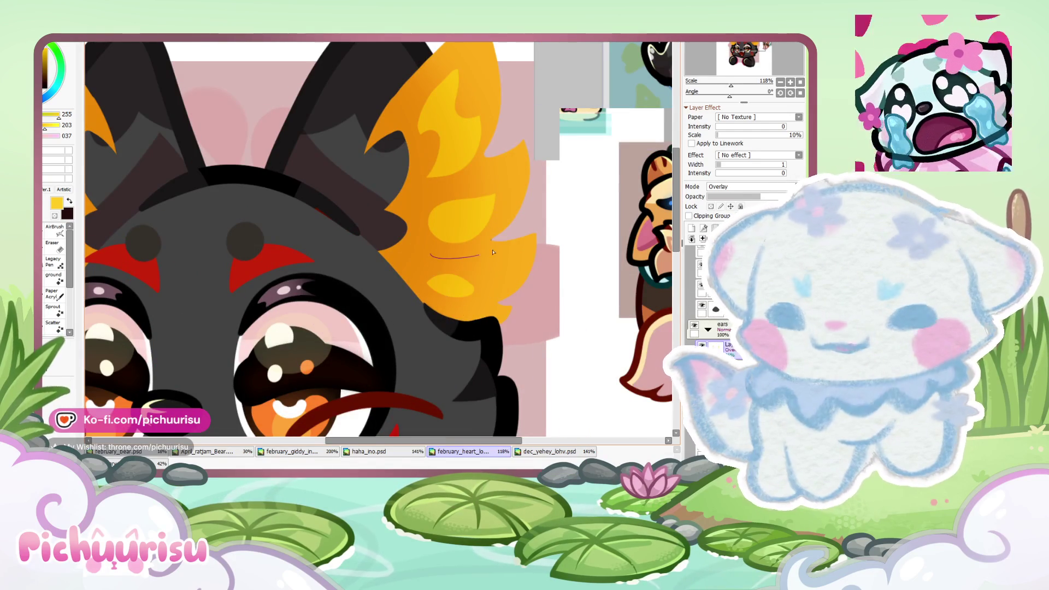
Step: Draw a new yellow teardrop highlight and paint more yellow shapes on the flame ear
drag(492, 252, 440, 253)
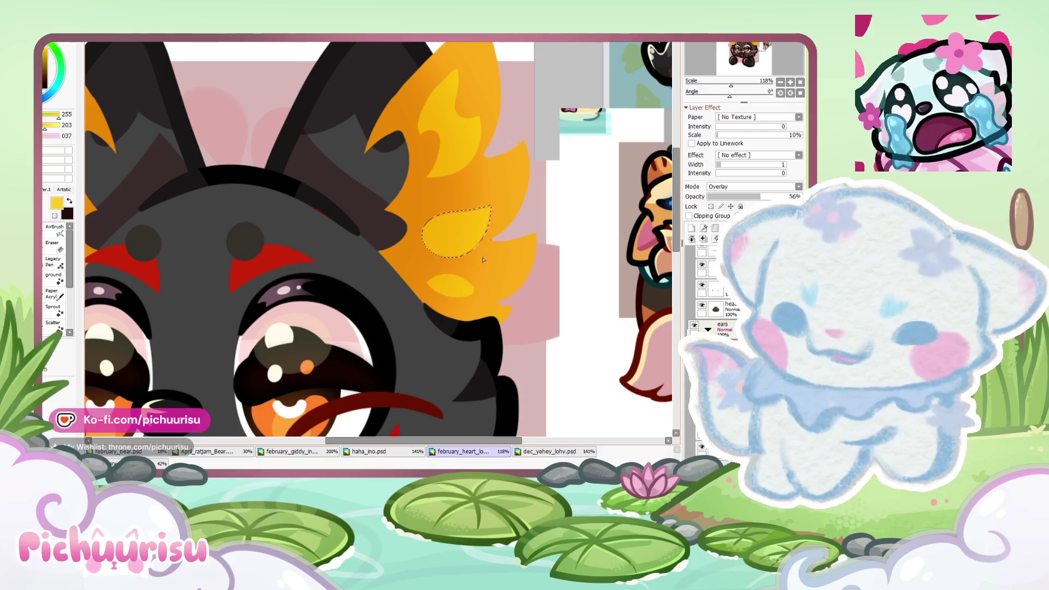
scroll(454, 207, up, 2)
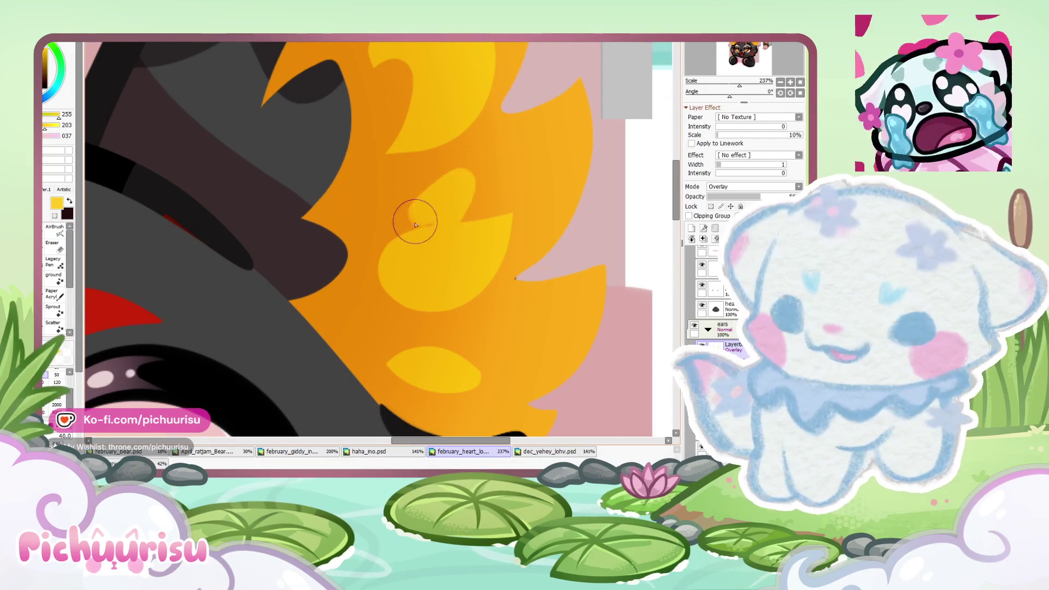
scroll(454, 197, up, 2)
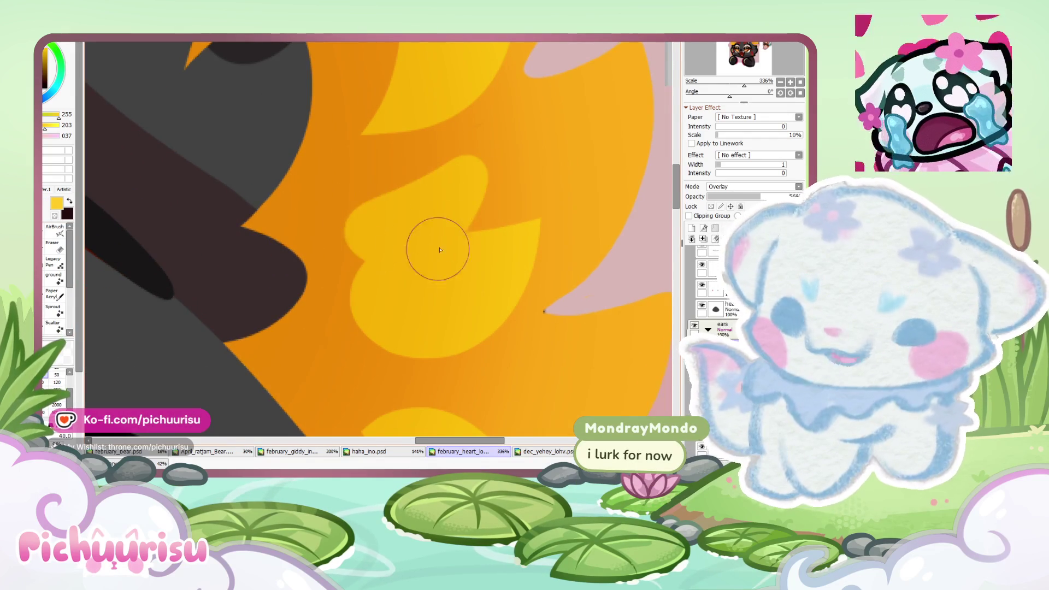
click(54, 244)
scroll(317, 239, down, 3)
scroll(347, 236, up, 2)
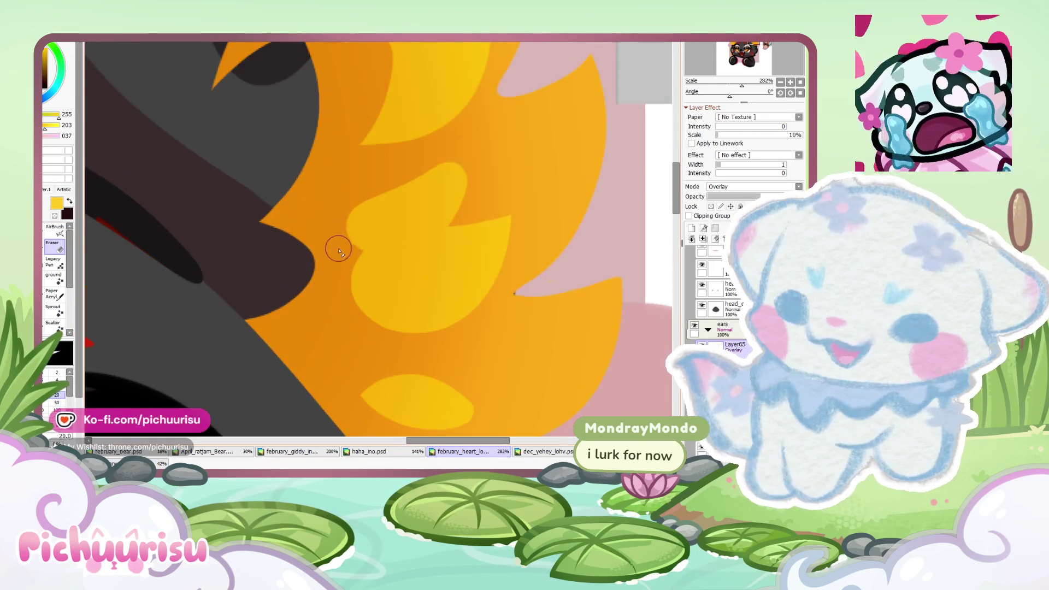
scroll(382, 235, down, 5)
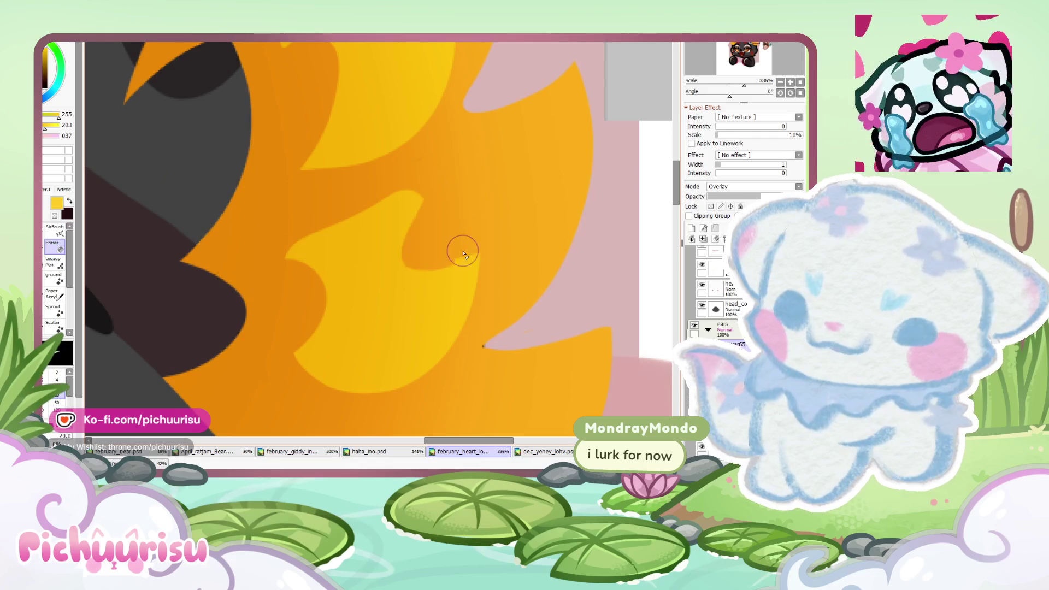
scroll(416, 229, down, 4)
scroll(370, 210, down, 2)
scroll(273, 218, up, 3)
scroll(276, 226, up, 1)
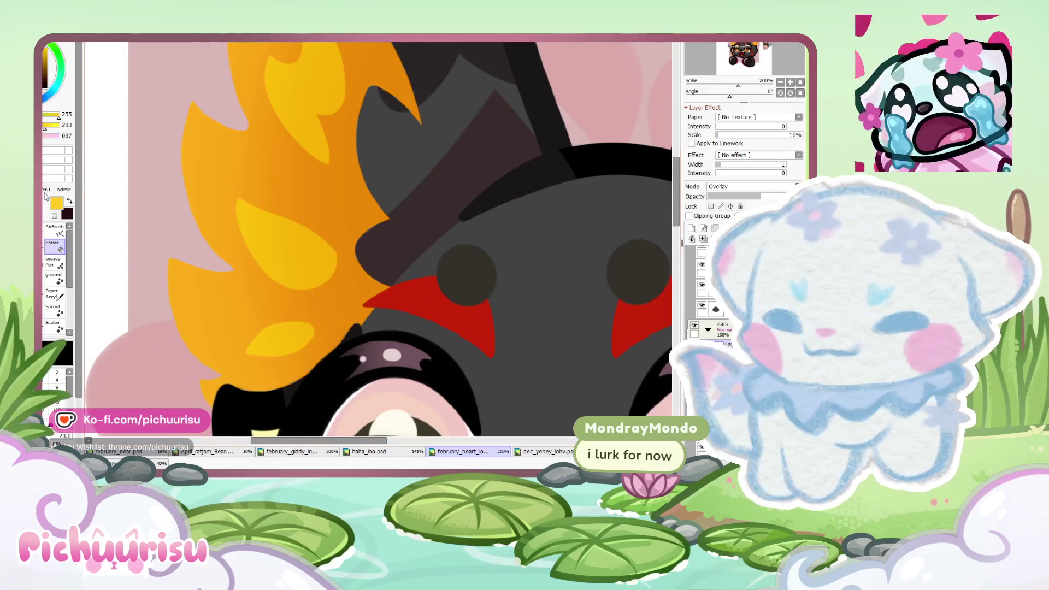
key(n)
mouse_move(275, 225)
mouse_down()
mouse_move(281, 180)
mouse_move(305, 222)
mouse_up()
Step: Erase part of the yellow highlight and trim its lower part back to orange
key(e)
scroll(270, 168, up, 1)
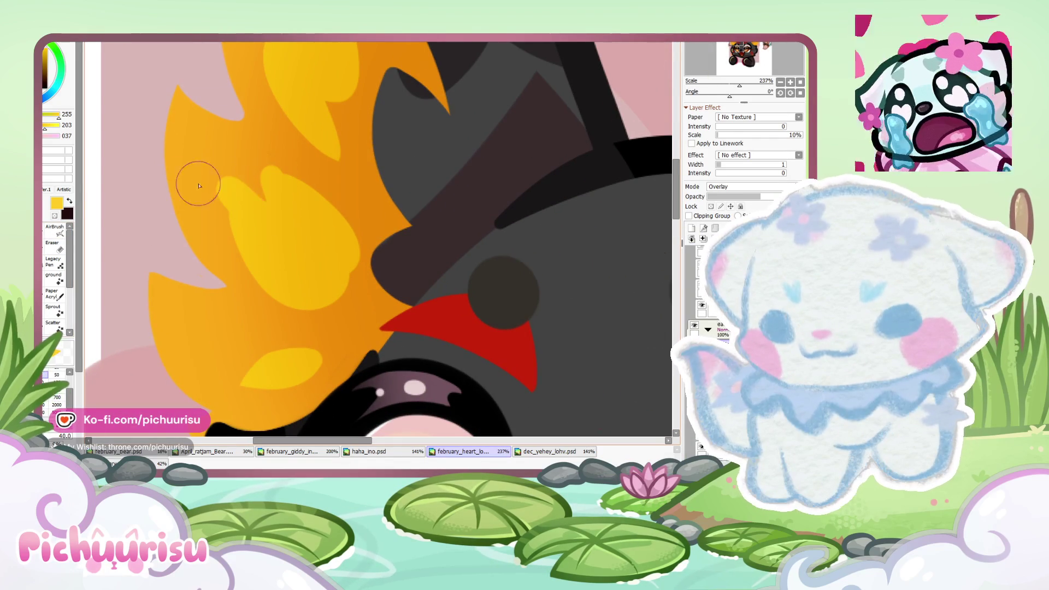
click(62, 246)
mouse_move(229, 197)
mouse_down()
mouse_move(273, 178)
mouse_move(258, 196)
mouse_up()
scroll(353, 227, up, 1)
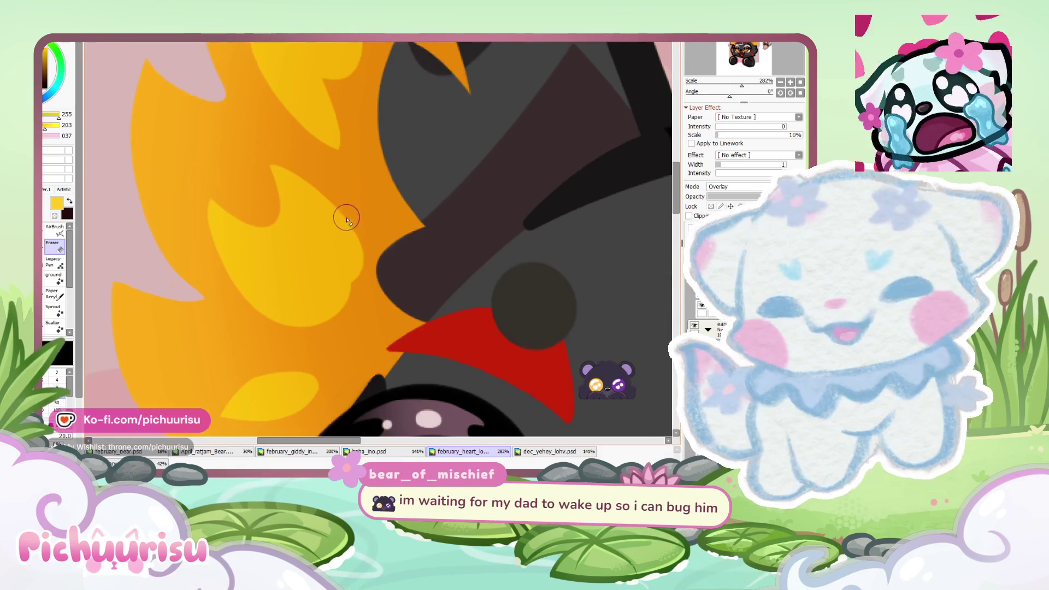
drag(356, 248, 363, 281)
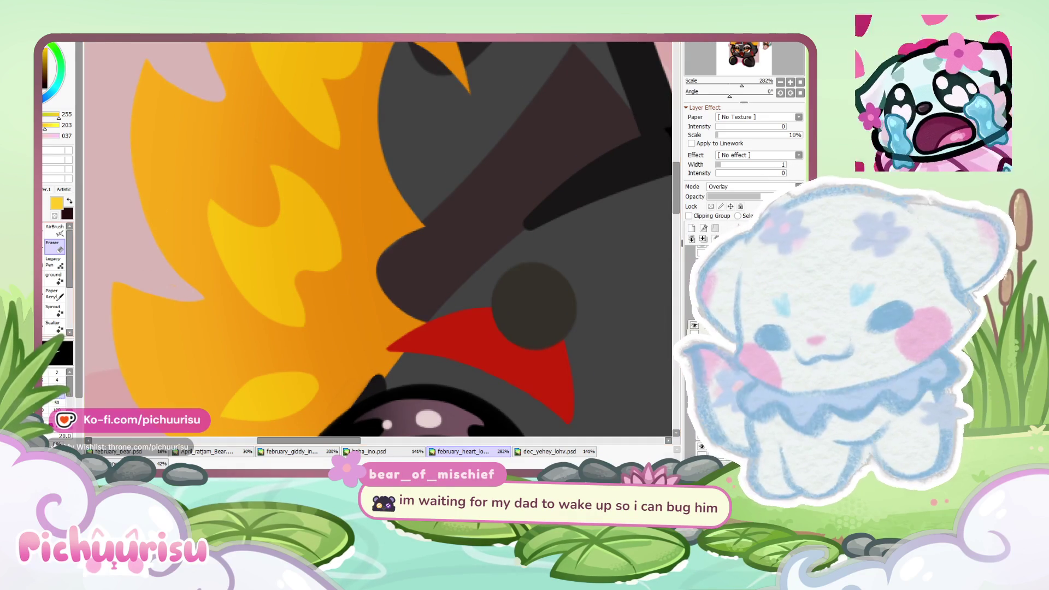
key(b)
scroll(299, 257, up, 2)
scroll(299, 257, up, 1)
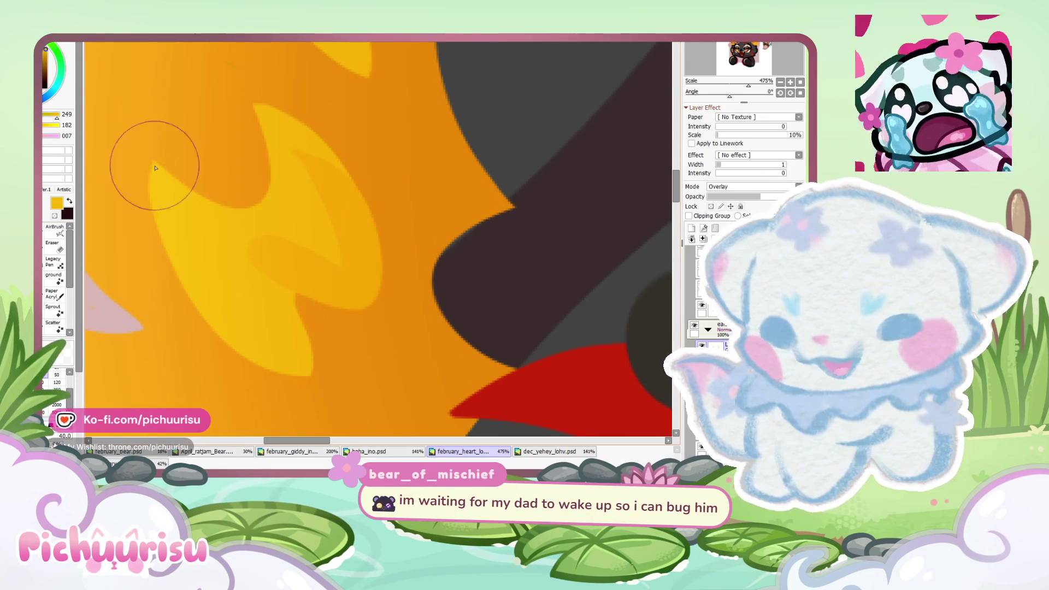
Step: Raise the highlight layer to full opacity and erase the yellow shape's right edge
click(727, 198)
alt+click(307, 171)
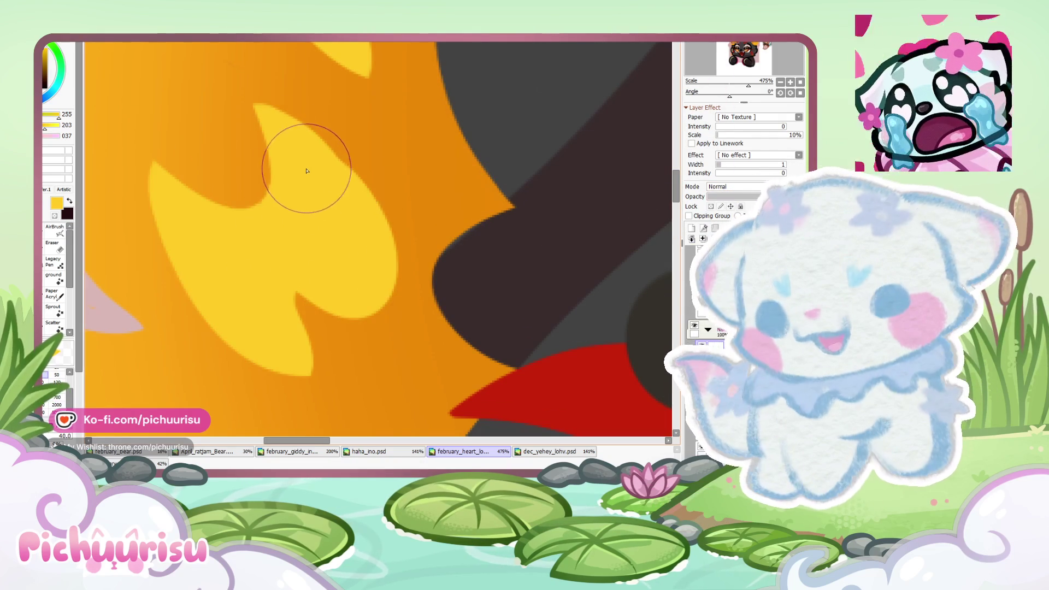
key(e)
drag(322, 121, 375, 350)
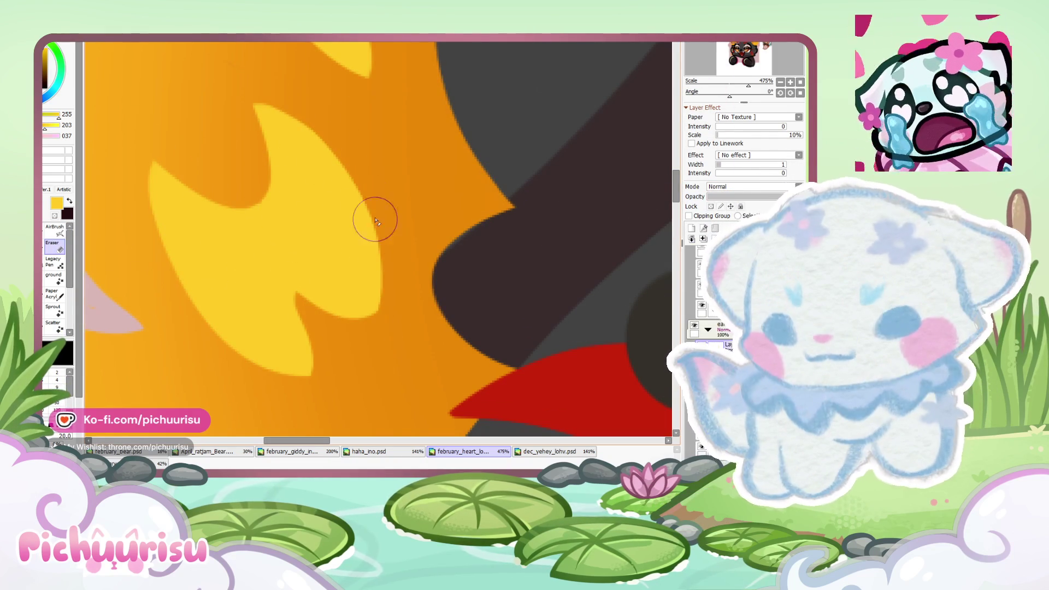
scroll(374, 221, down, 5)
scroll(278, 187, up, 4)
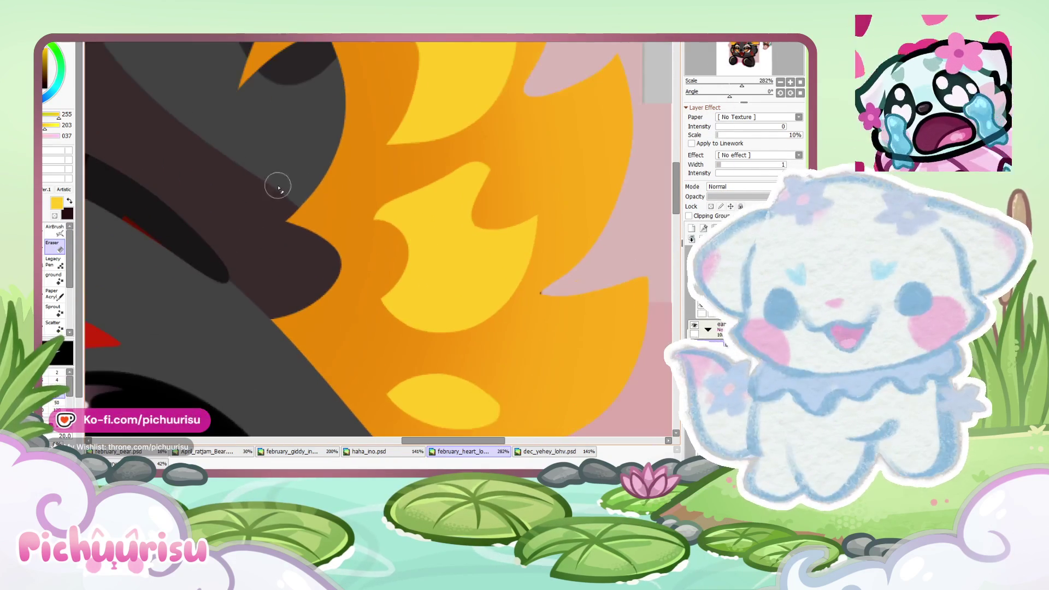
Step: Extend the yellow flame shape toward the lower left with the brush
key(b)
scroll(399, 189, up, 2)
mouse_move(407, 203)
mouse_down()
mouse_move(445, 171)
mouse_move(468, 169)
mouse_move(433, 240)
mouse_up()
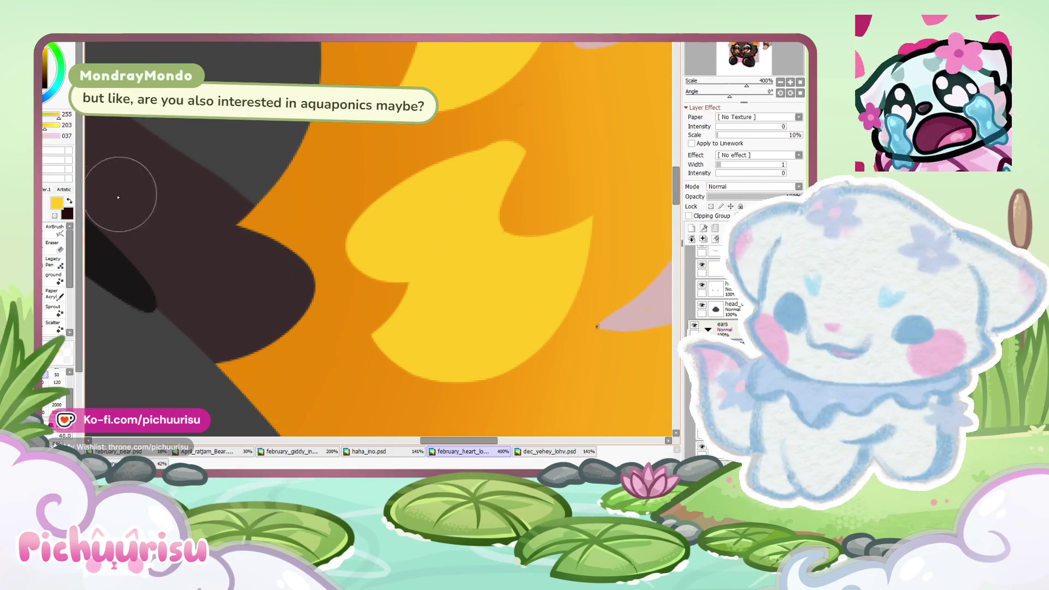
key(e)
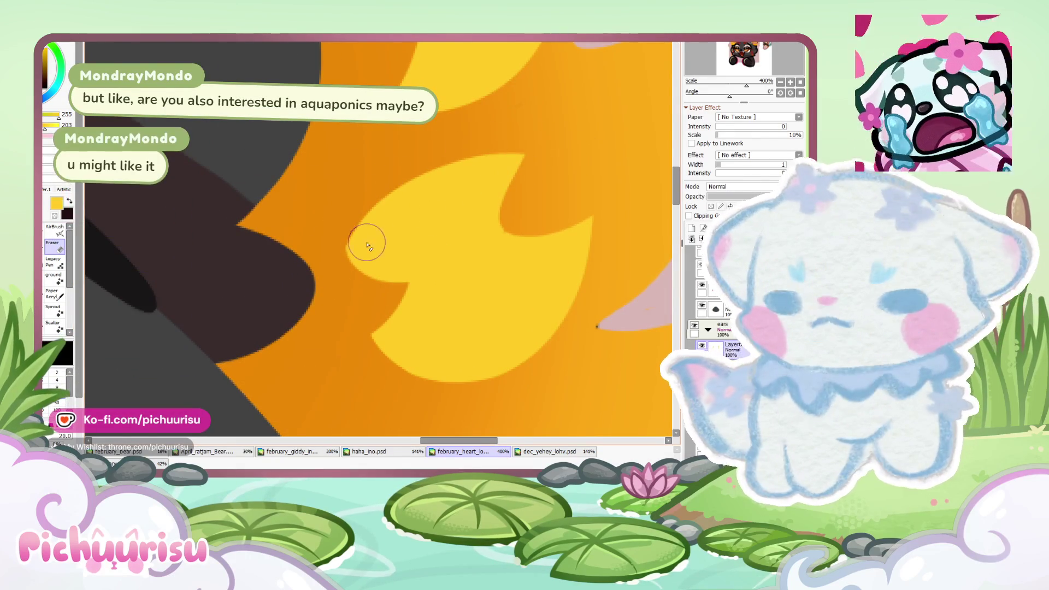
scroll(361, 243, down, 4)
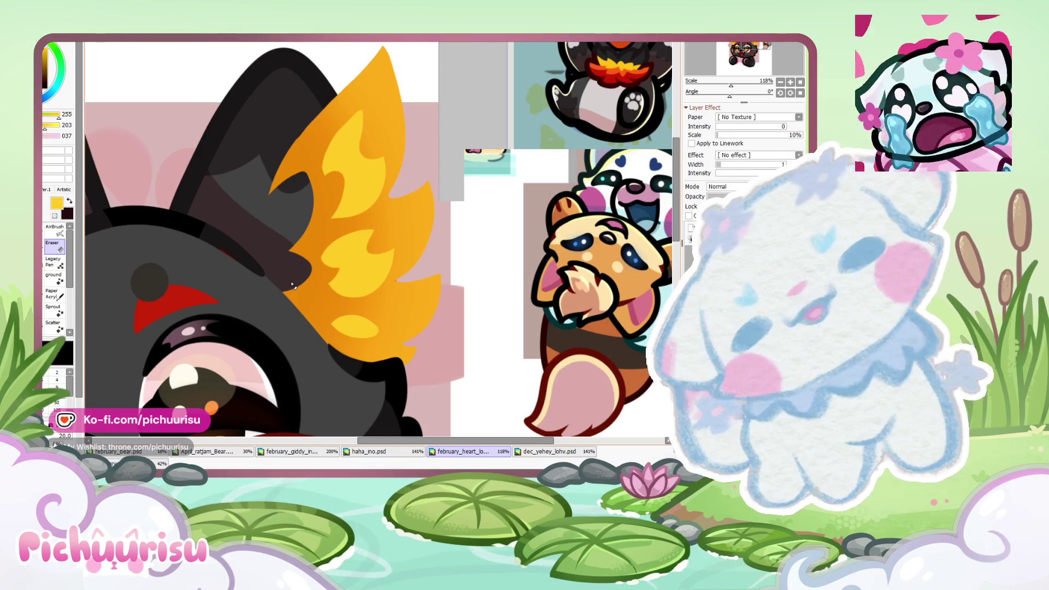
scroll(353, 252, up, 3)
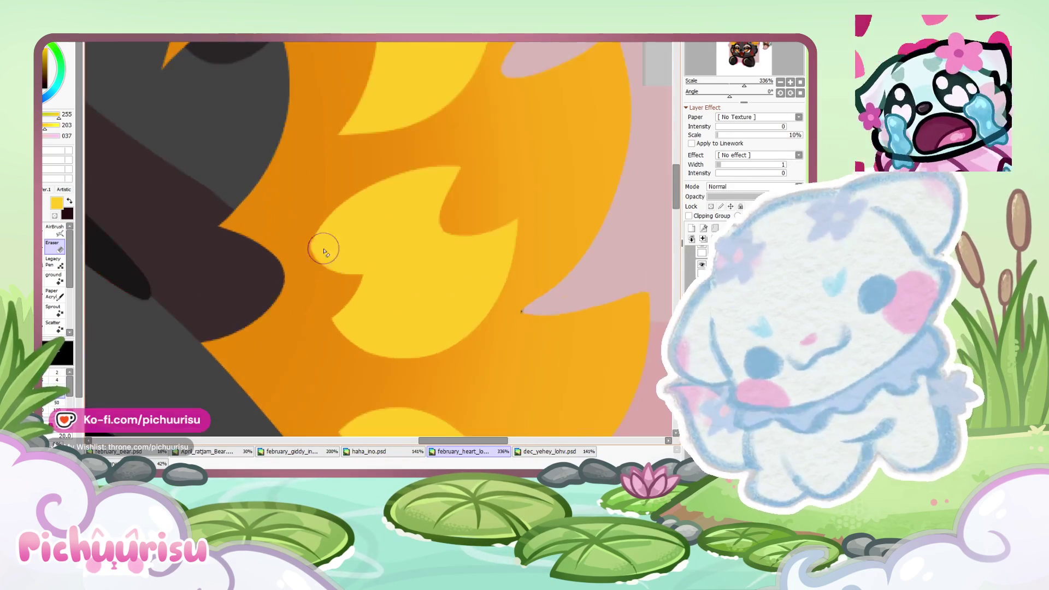
scroll(326, 245, up, 1)
scroll(369, 201, down, 5)
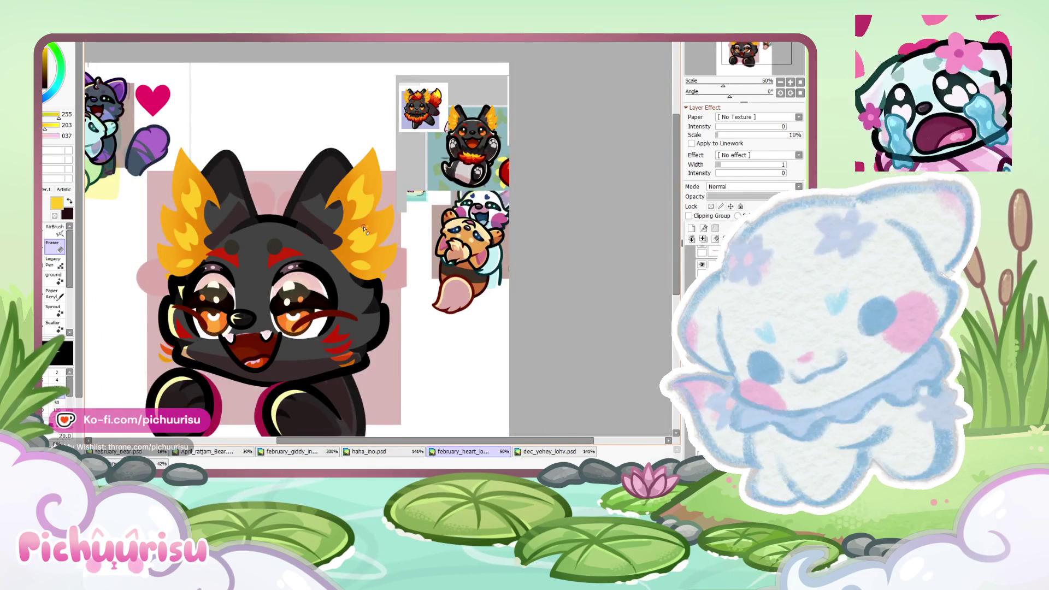
scroll(364, 228, up, 1)
scroll(368, 234, down, 1)
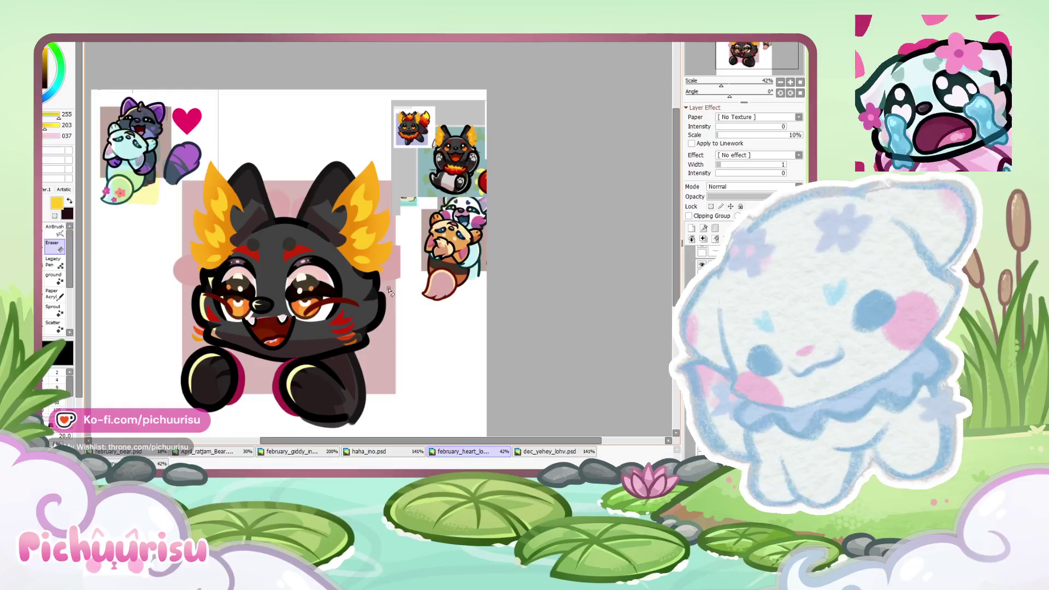
scroll(390, 291, up, 4)
scroll(390, 290, up, 4)
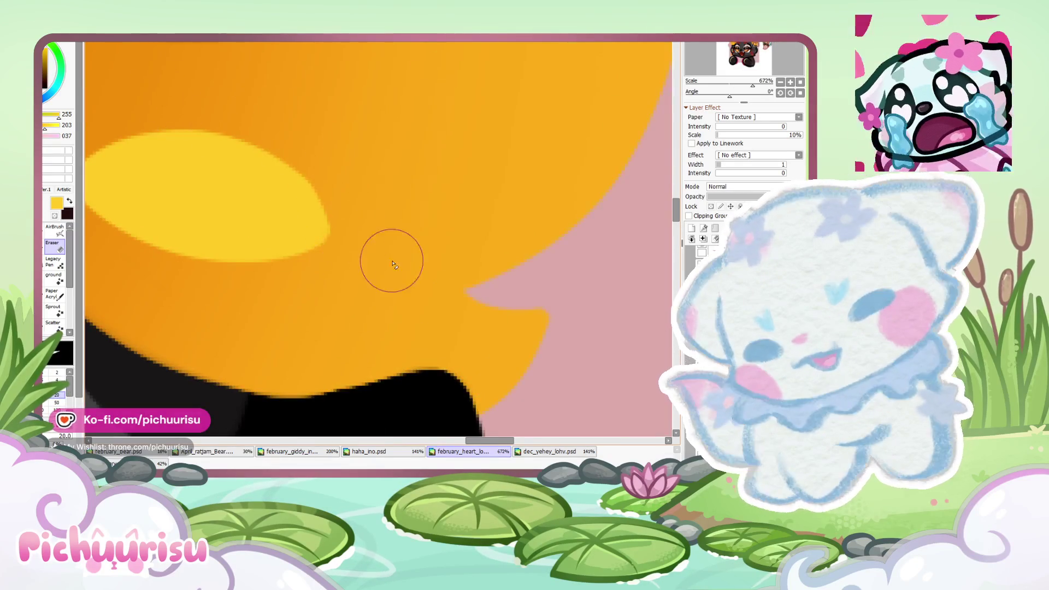
scroll(392, 265, down, 8)
scroll(219, 252, up, 4)
scroll(246, 263, up, 3)
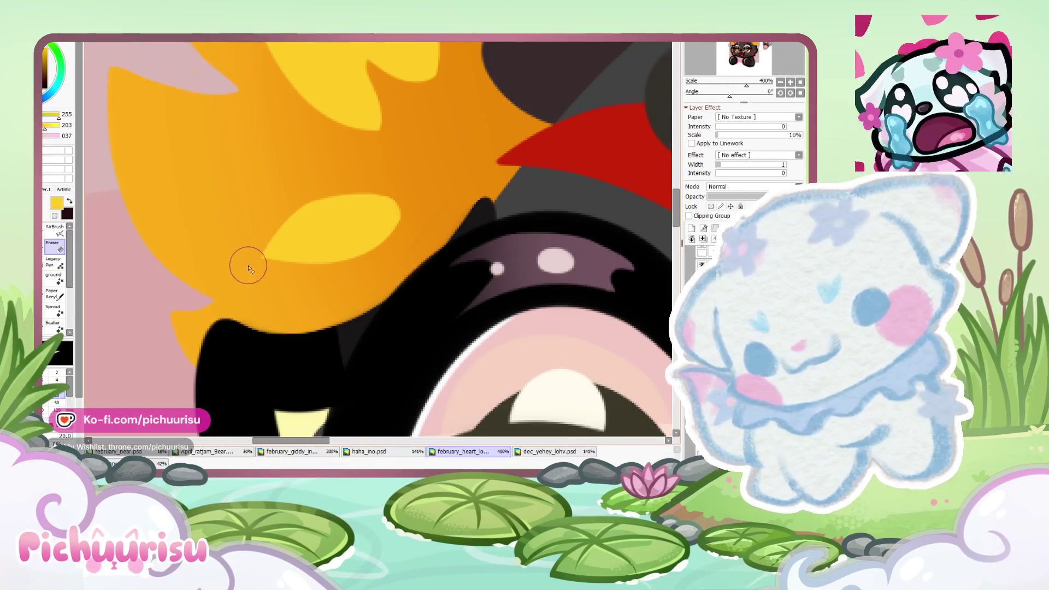
scroll(246, 262, down, 6)
scroll(241, 257, down, 1)
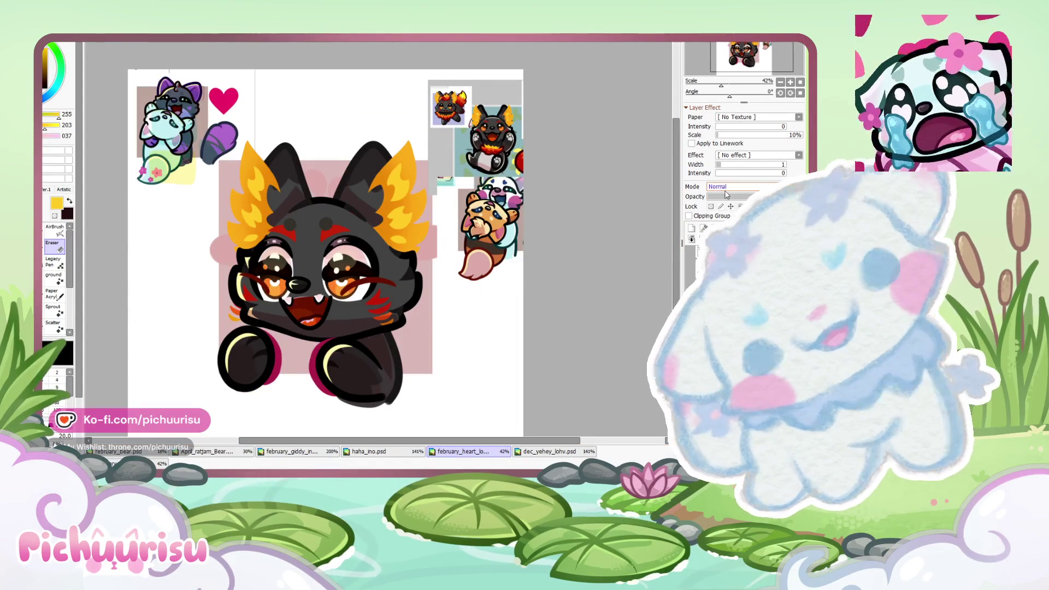
scroll(743, 186, down, 5)
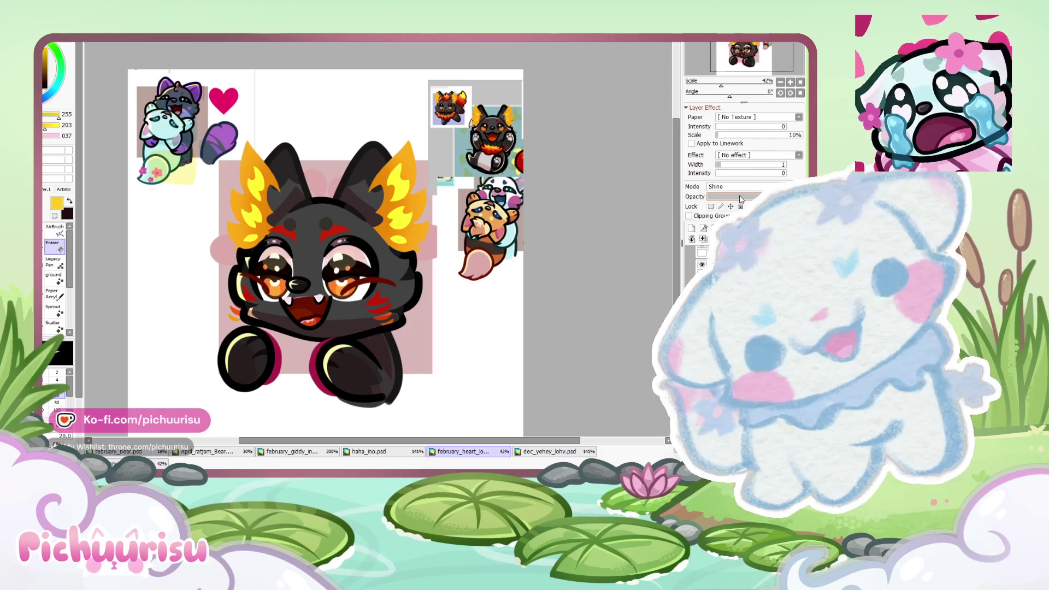
drag(739, 197, 730, 195)
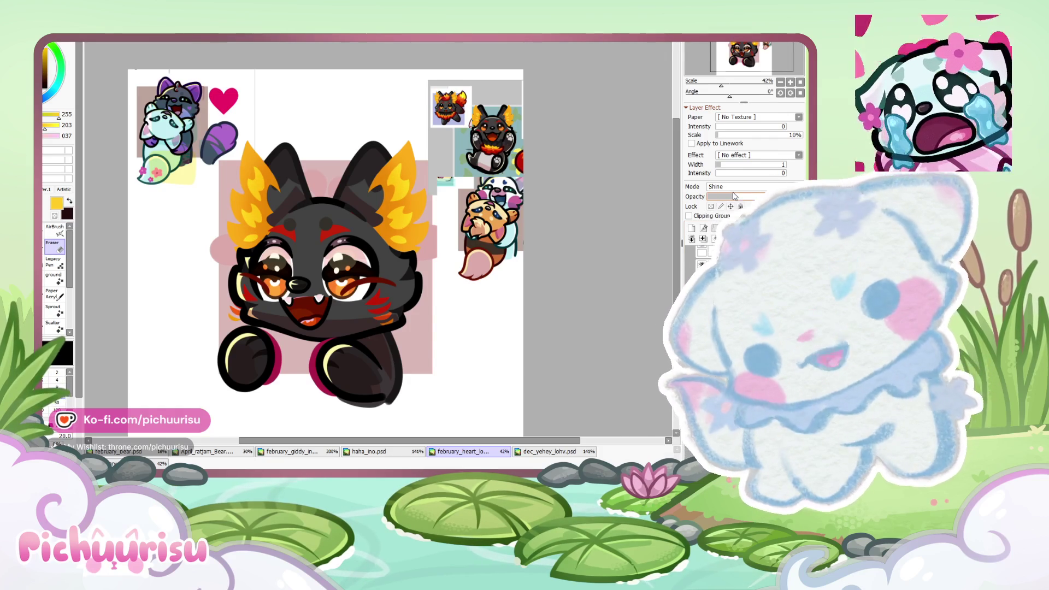
drag(734, 196, 724, 195)
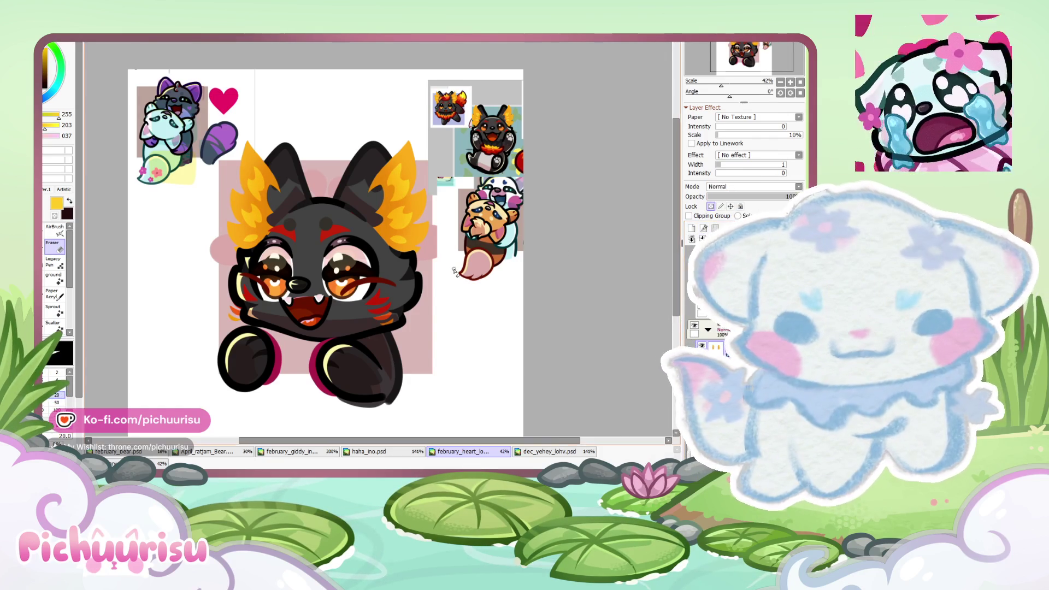
drag(454, 272, 339, 252)
scroll(385, 236, down, 1)
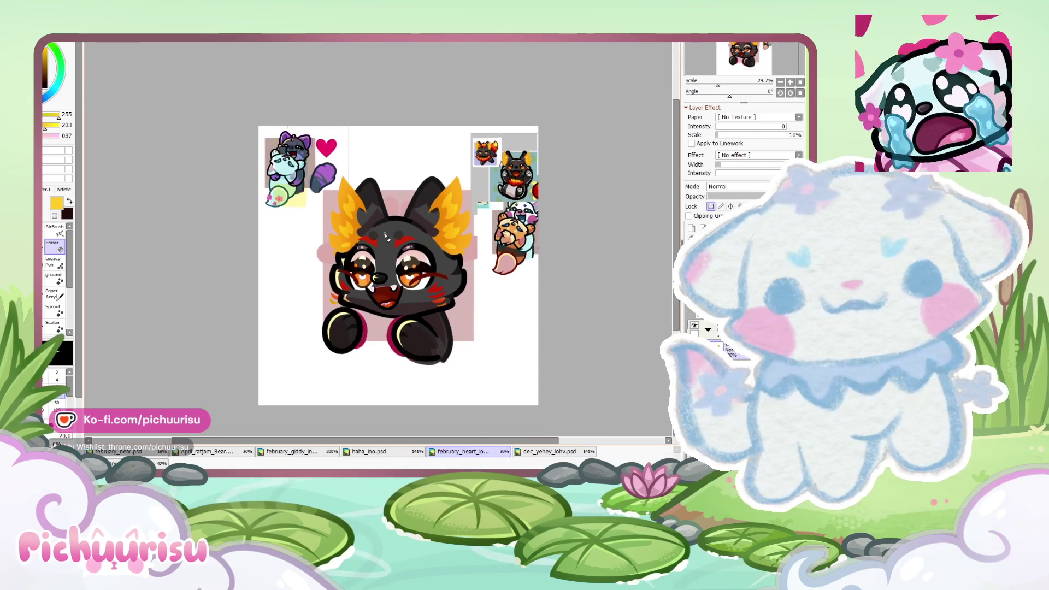
Step: Switch to the brush and zoom in and out to frame the fox's head for the red tuft
scroll(418, 257, up, 1)
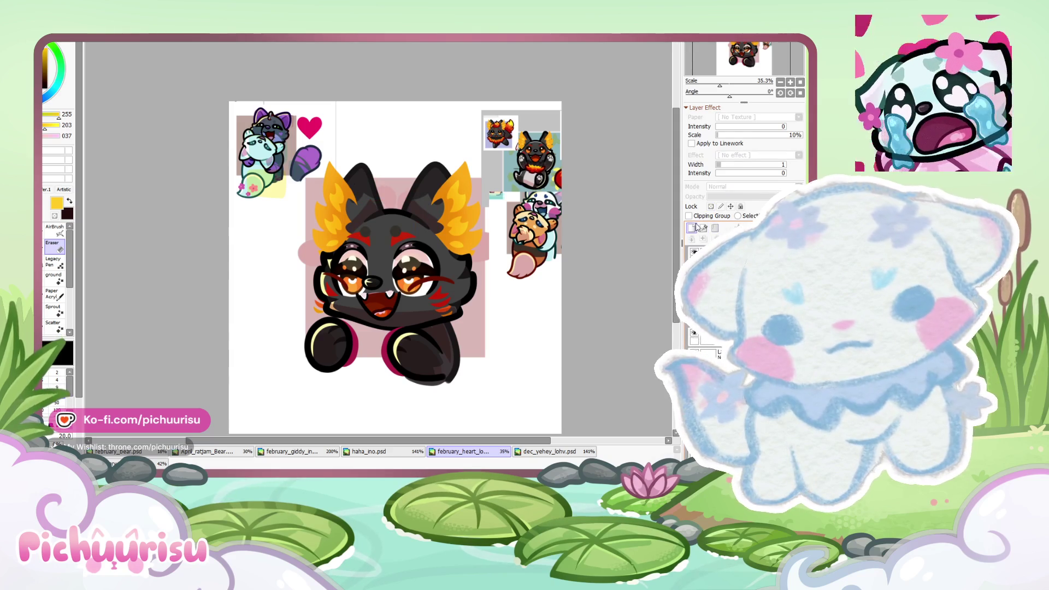
scroll(565, 174, up, 3)
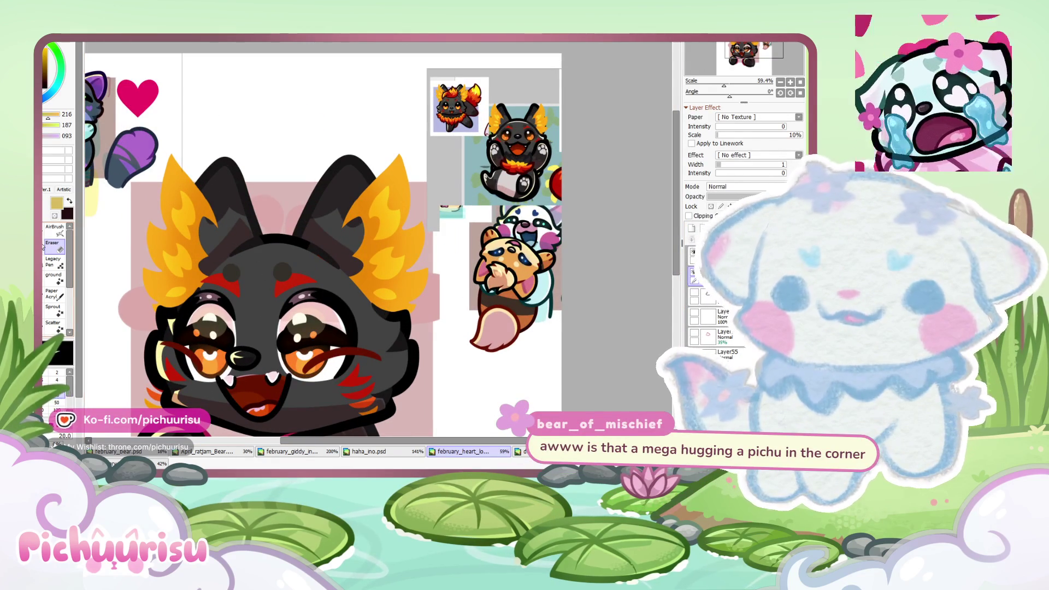
scroll(488, 236, down, 3)
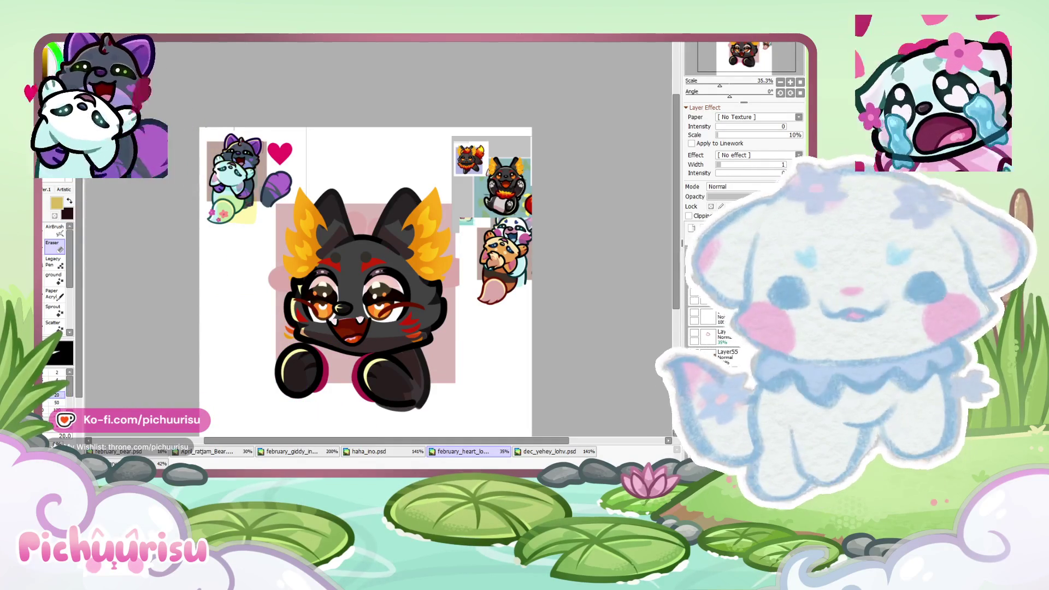
key(ctrl+plus)
key(ctrl+plus)
key(ctrl+plus)
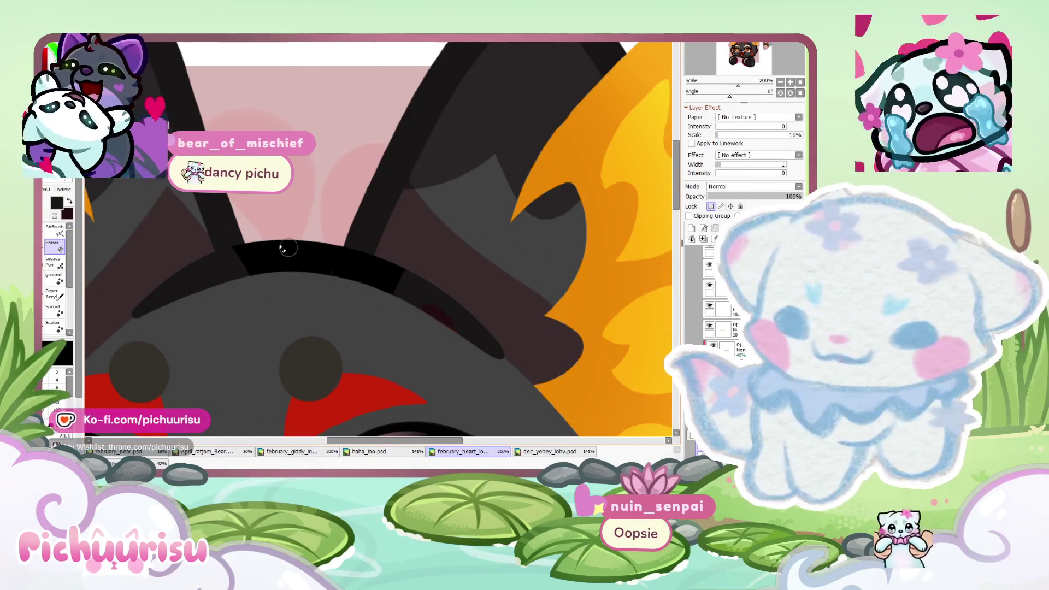
key(n)
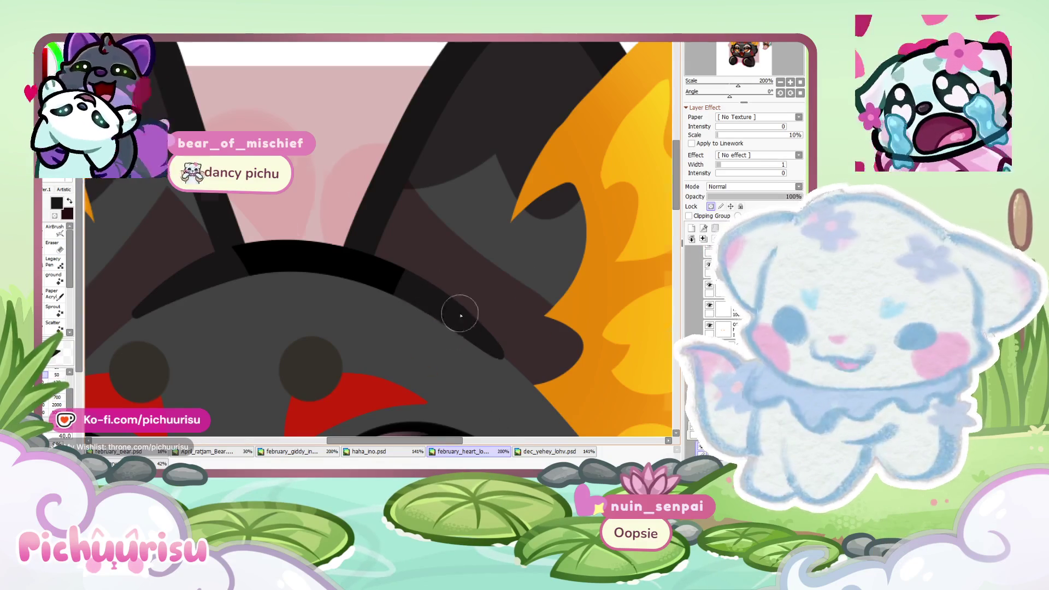
key(ctrl+minus)
key(ctrl+minus)
key(ctrl+minus)
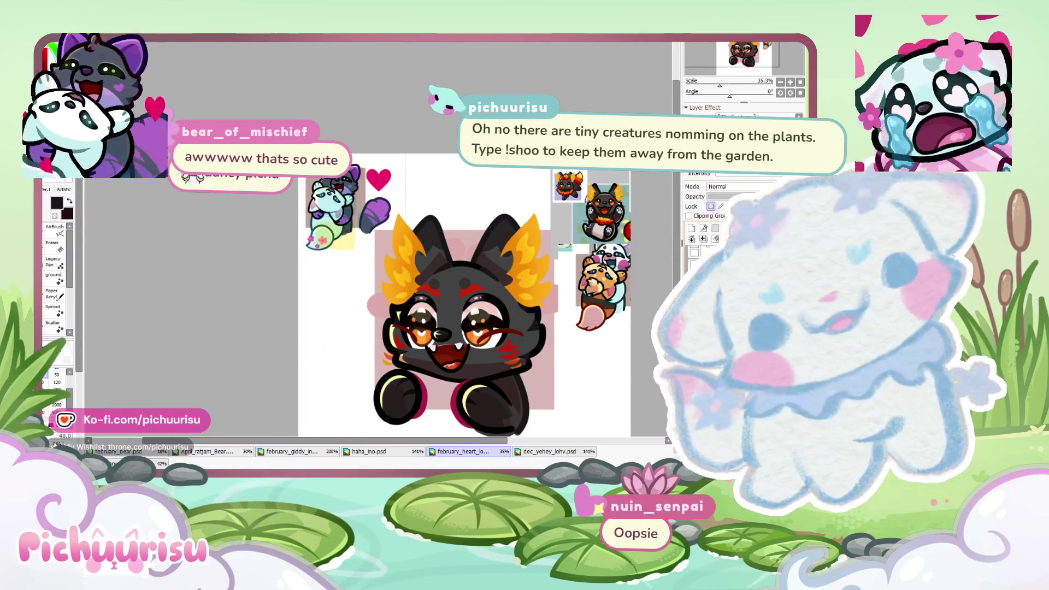
scroll(508, 226, up, 2)
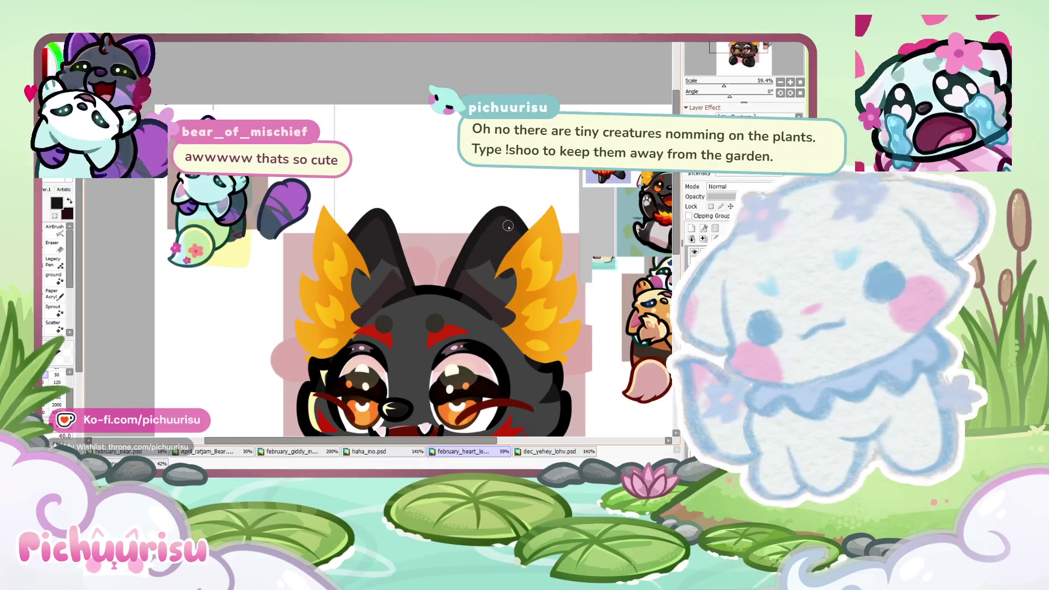
scroll(385, 254, up, 1)
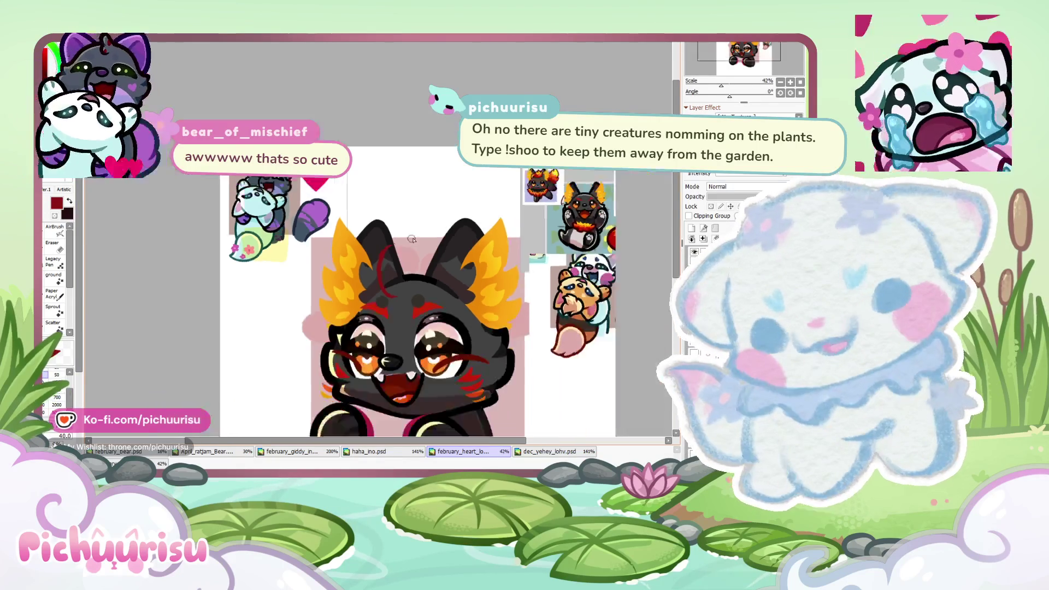
Step: Sketch a looping red tuft on the head and squash it with Ctrl+T to fit between the ears
mouse_move(392, 261)
mouse_down()
mouse_move(462, 241)
mouse_move(332, 317)
mouse_up()
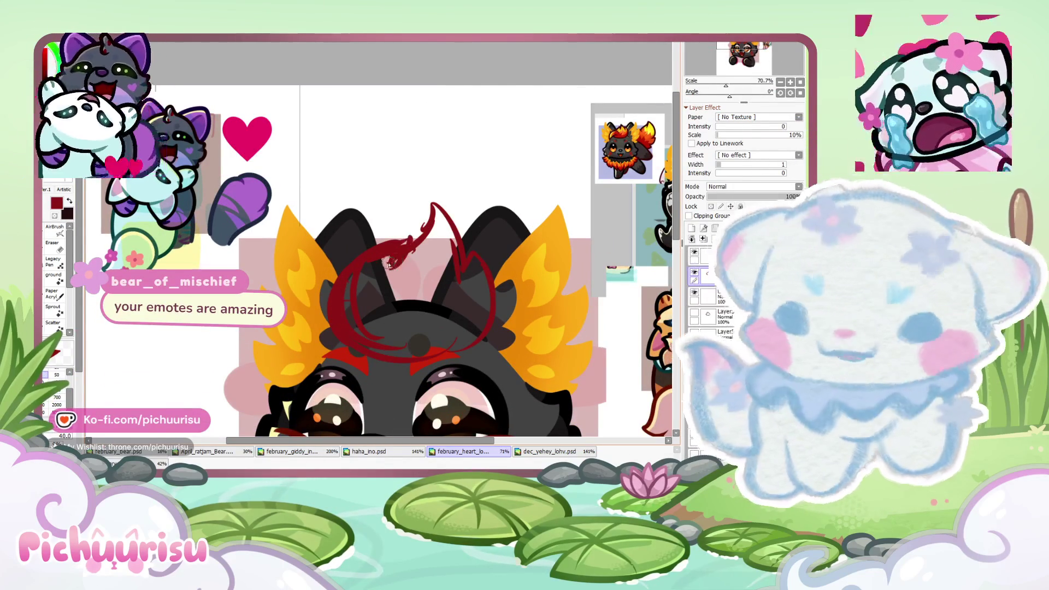
drag(490, 309, 323, 273)
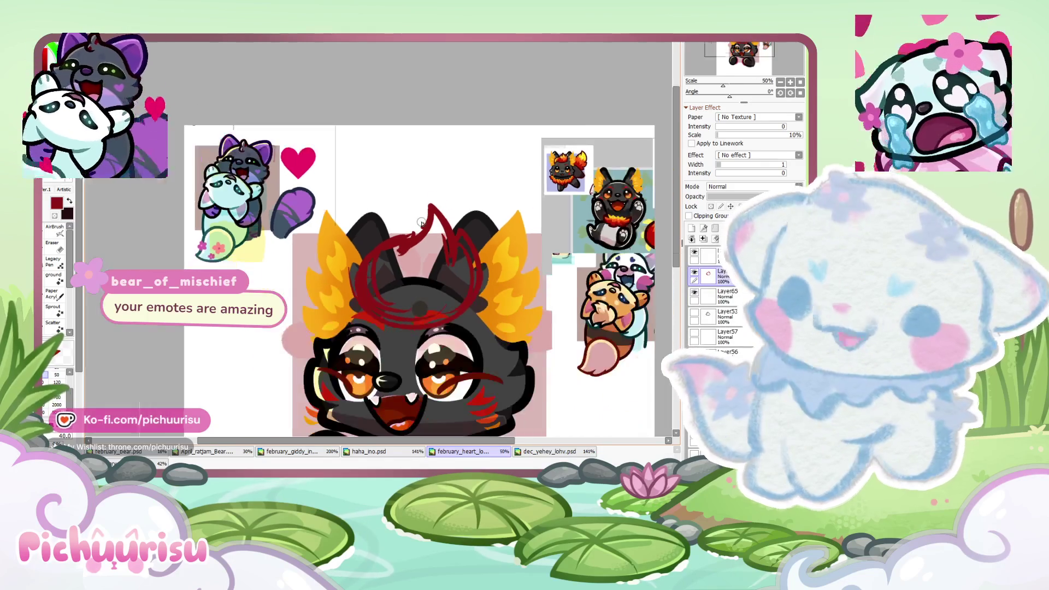
key(ctrl+t)
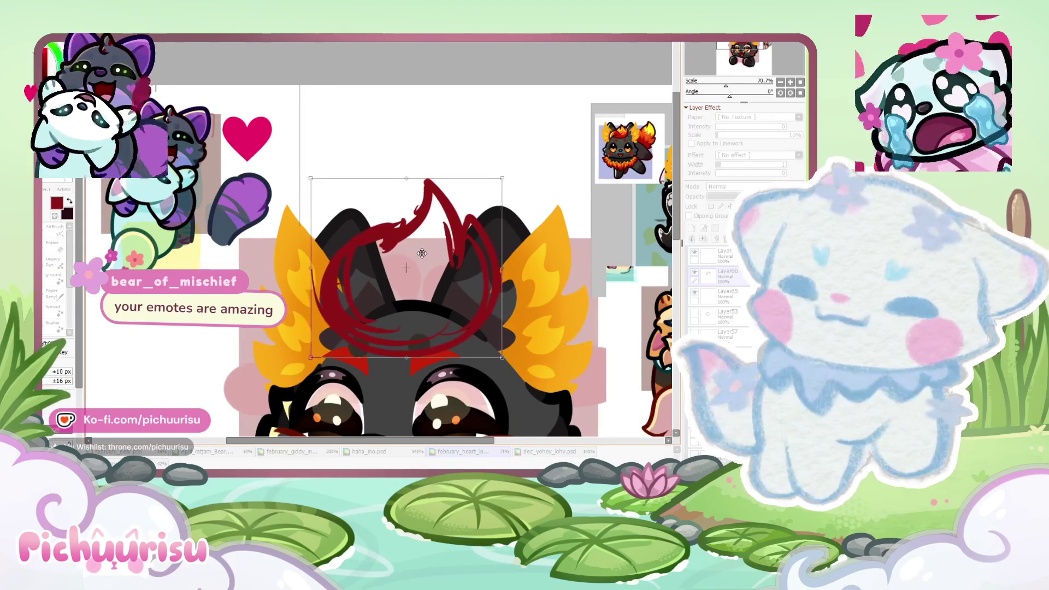
scroll(432, 265, down, 1)
drag(485, 281, 484, 272)
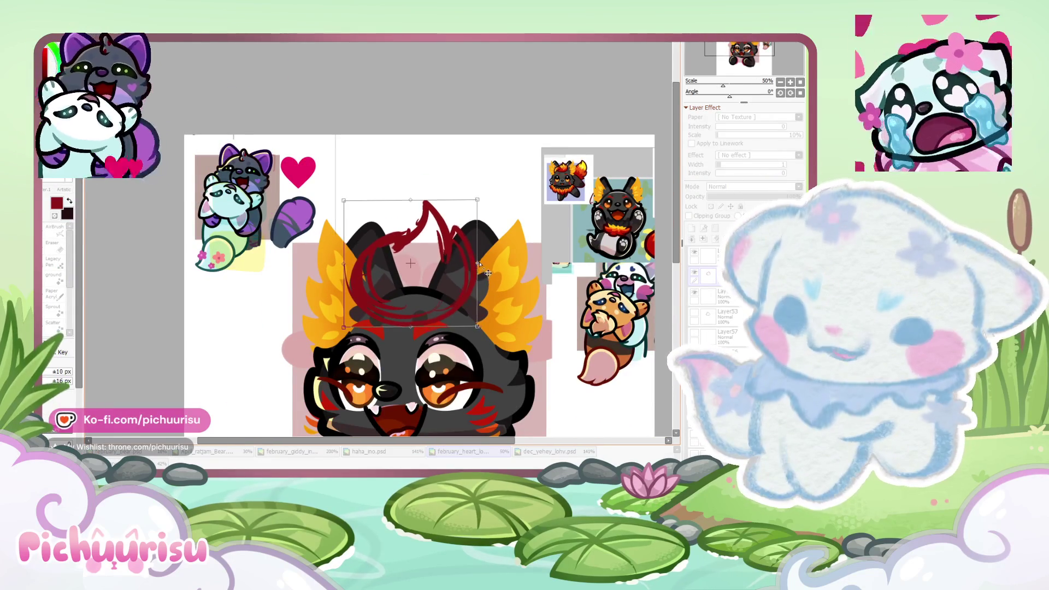
drag(427, 333, 424, 324)
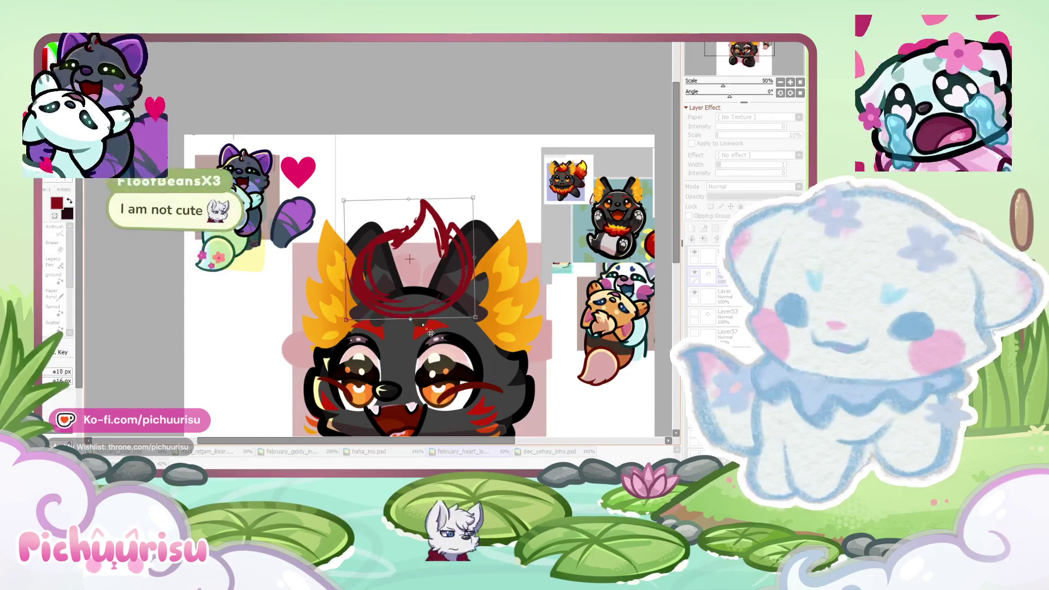
drag(343, 262, 348, 261)
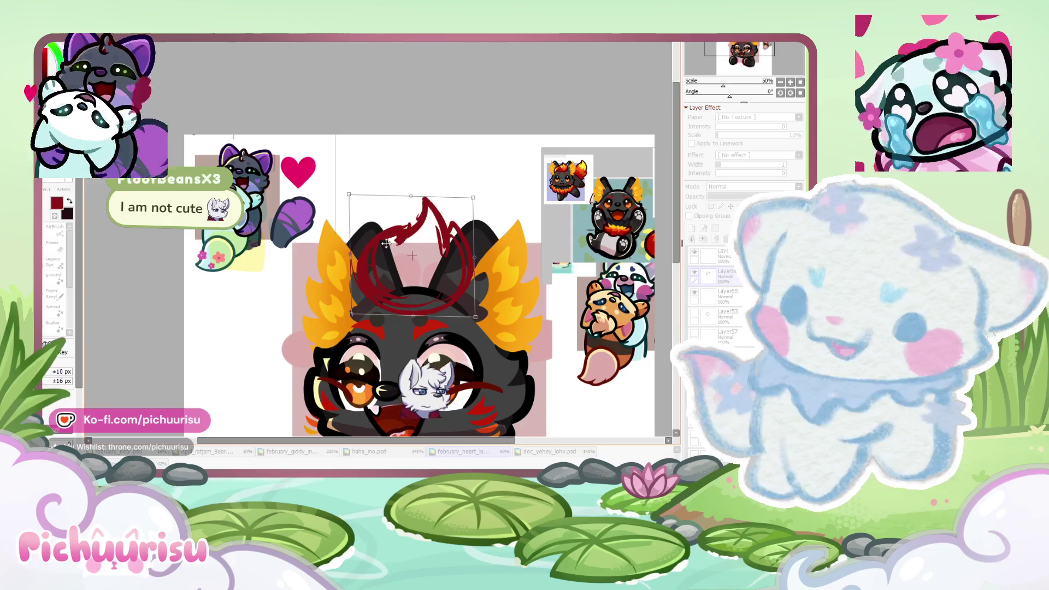
scroll(382, 256, down, 1)
key(Return)
scroll(404, 249, up, 1)
Step: Transform the red sketch again to nudge it into place on the head
key(ctrl+t)
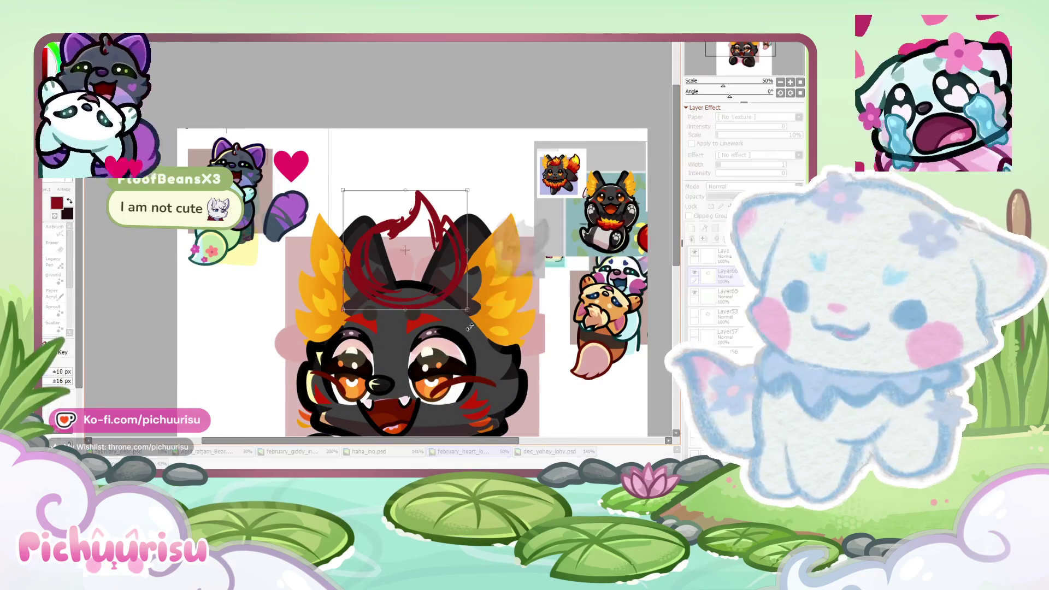
drag(379, 238, 371, 241)
key(Return)
scroll(561, 313, down, 2)
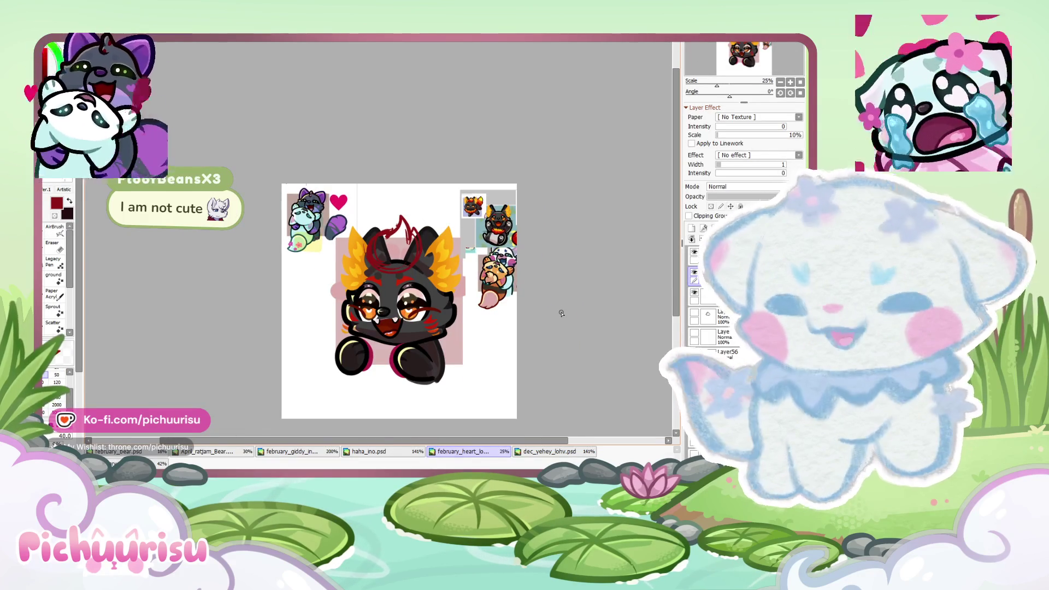
scroll(500, 315, up, 3)
scroll(227, 305, up, 2)
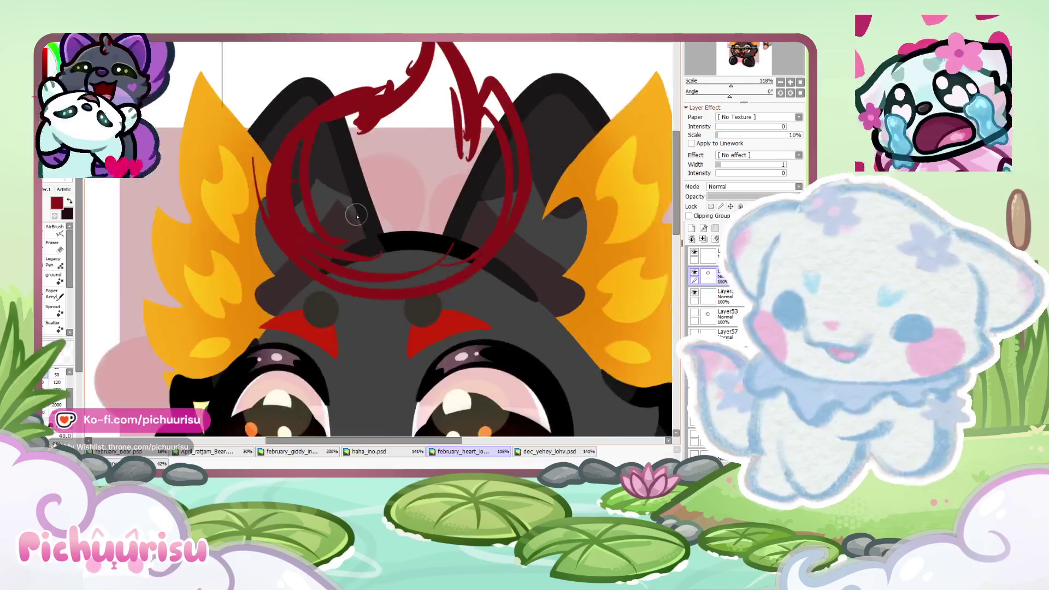
Step: Add a red sketch stroke over the fox's left ear
drag(217, 243, 222, 289)
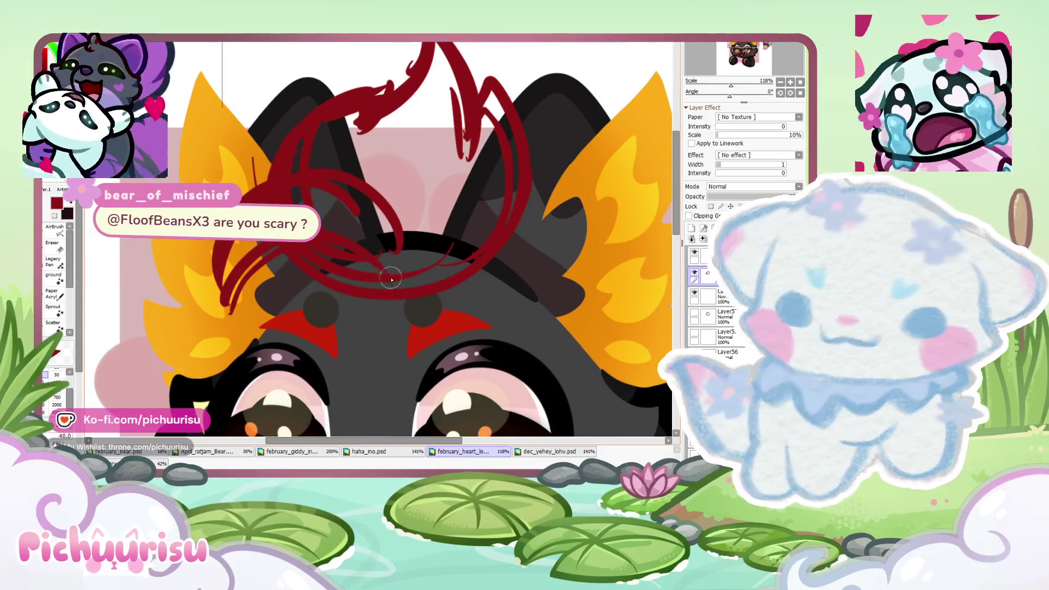
scroll(300, 247, down, 6)
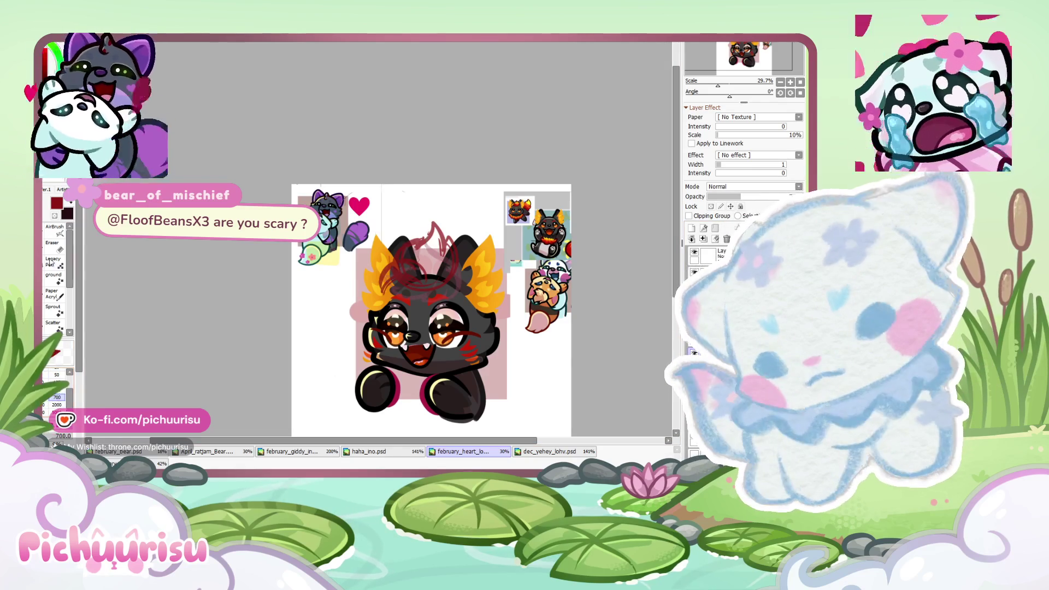
click(53, 245)
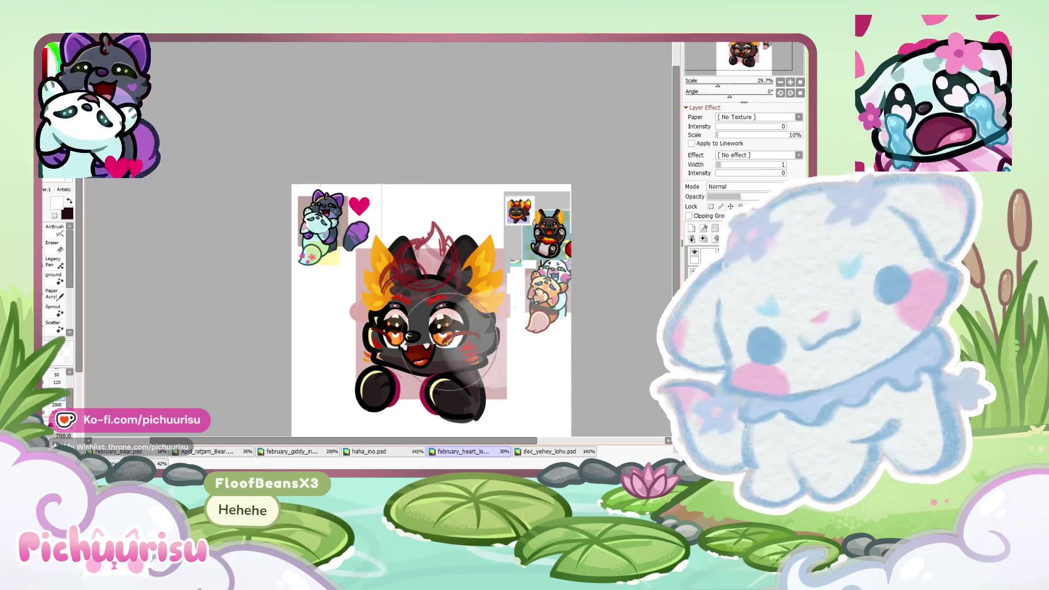
Step: Fade the fox artwork to grey and lower the red tuft sketch's opacity
key(ctrl+z)
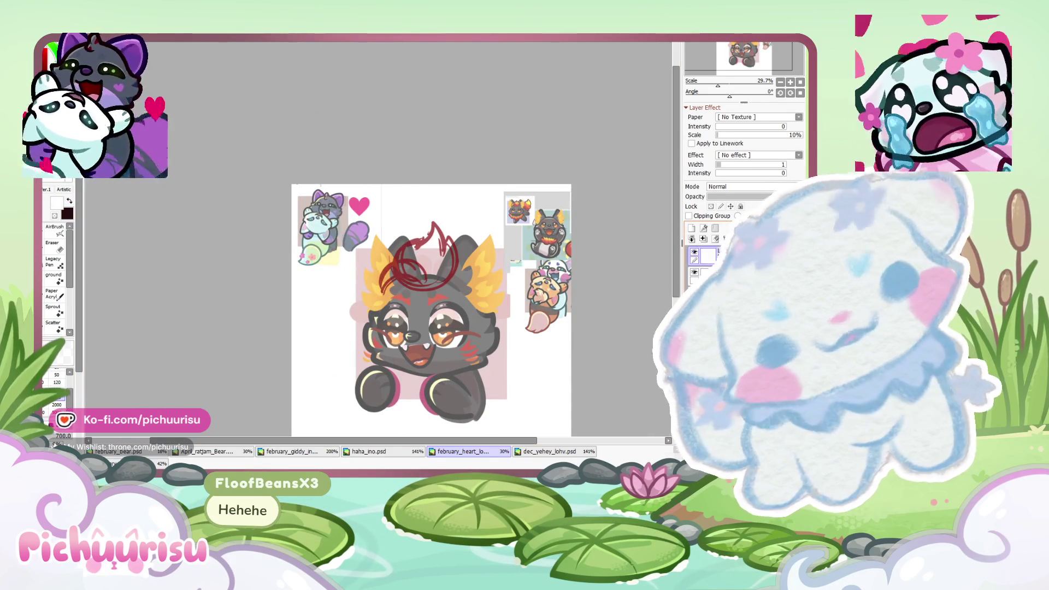
drag(728, 200, 756, 195)
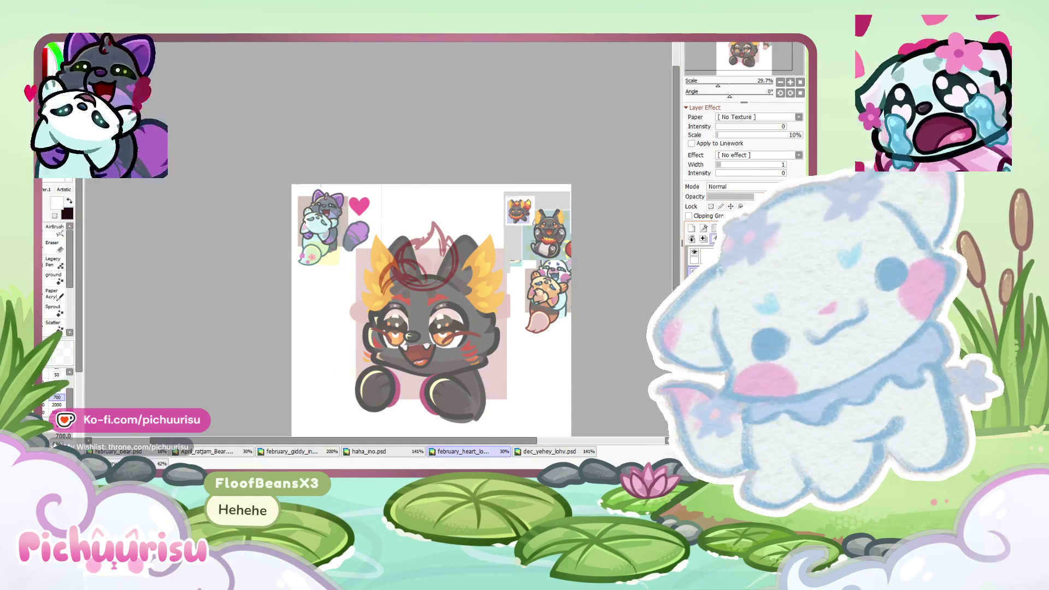
scroll(500, 271, up, 3)
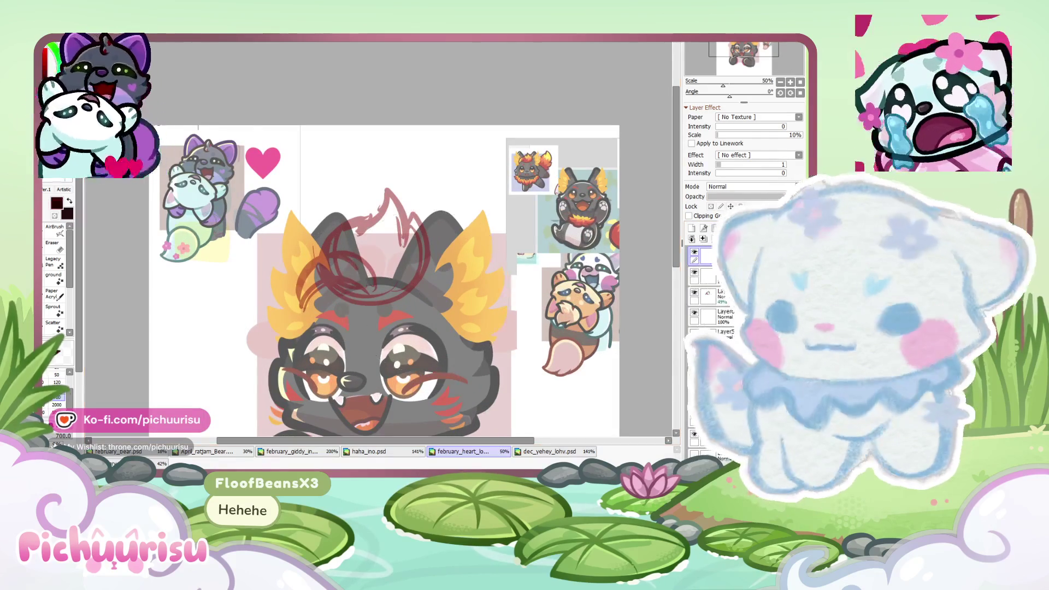
scroll(378, 233, up, 3)
Step: Ink a thick black inner arc on the fox's forehead
mouse_move(415, 320)
mouse_down()
mouse_move(199, 396)
mouse_move(402, 333)
mouse_up()
scroll(273, 246, down, 3)
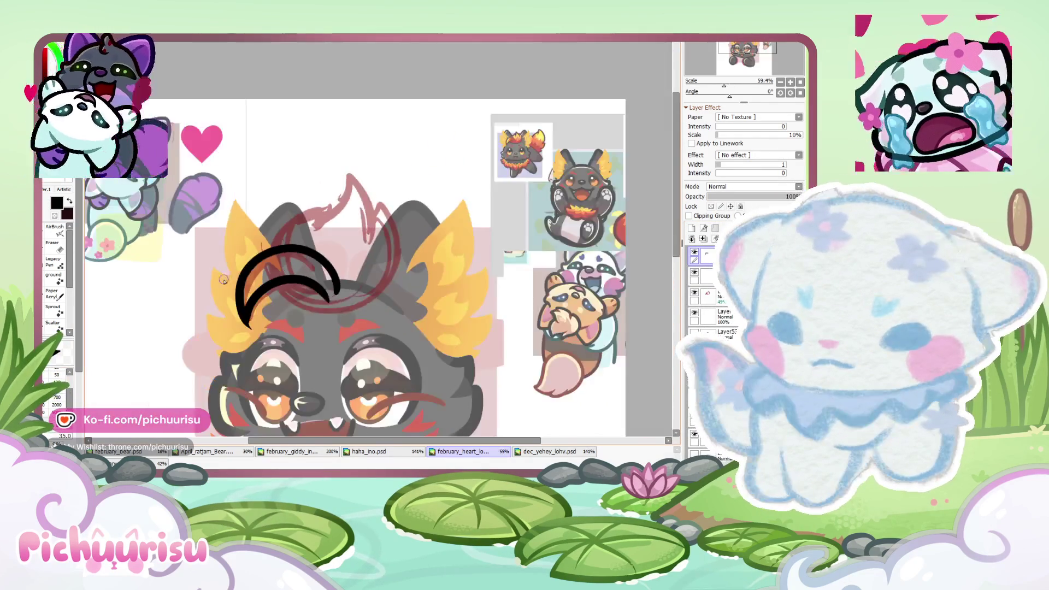
scroll(271, 231, up, 5)
drag(271, 230, 222, 401)
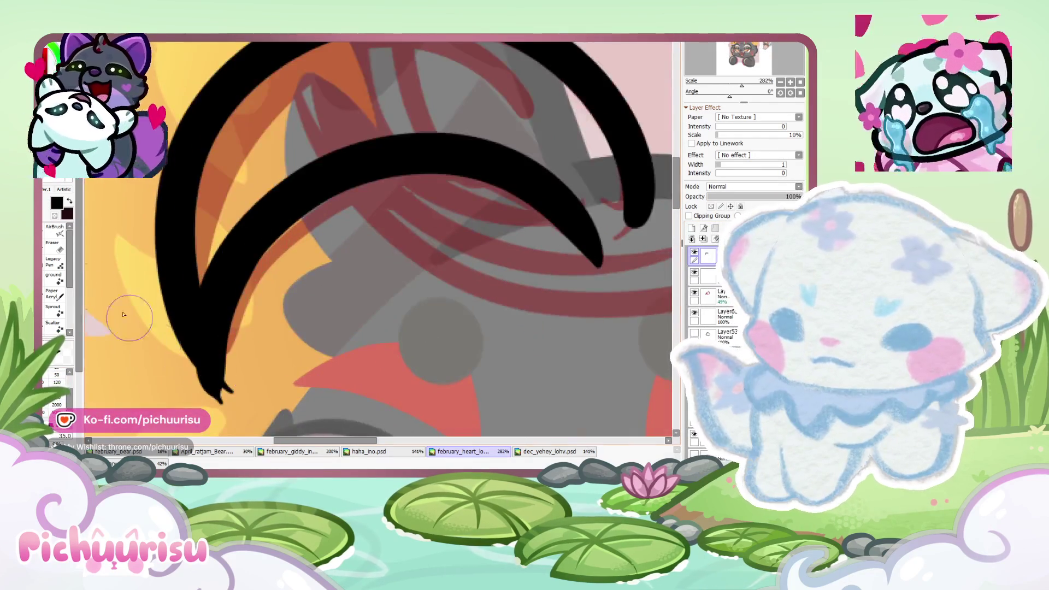
Step: Erase the arcs' edges and tips so they taper into thin, sharp points
click(58, 247)
mouse_move(267, 270)
mouse_down()
mouse_move(230, 355)
mouse_move(183, 380)
mouse_up()
scroll(208, 393, up, 2)
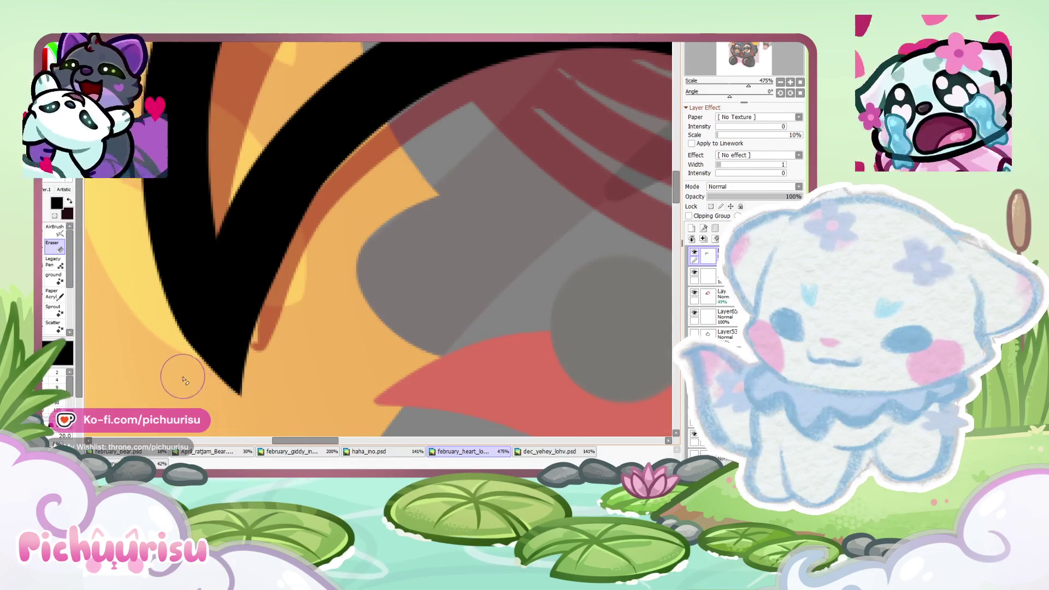
scroll(183, 380, down, 3)
scroll(291, 180, up, 2)
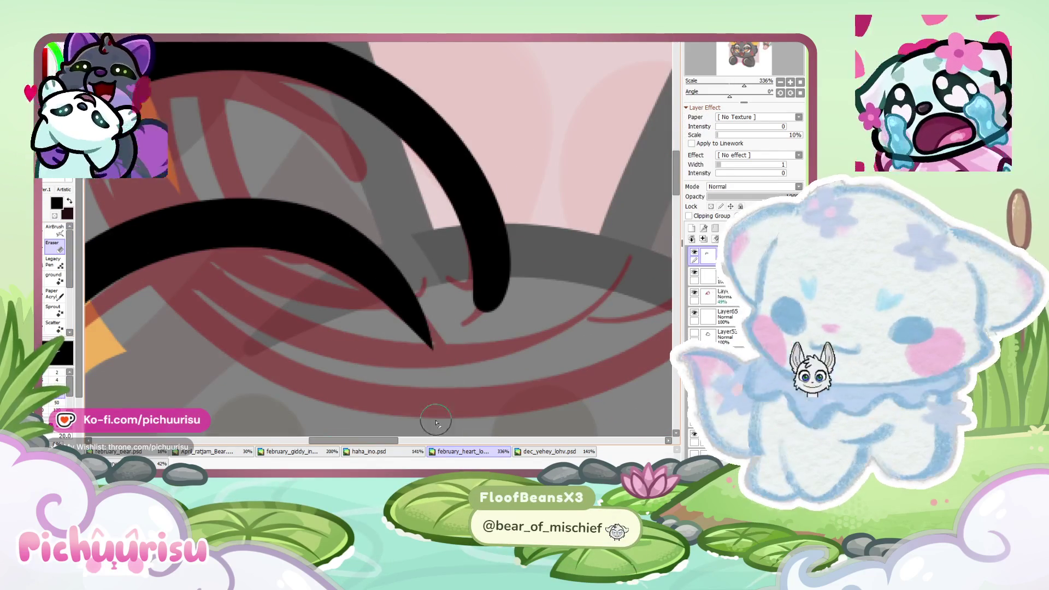
drag(448, 131, 491, 306)
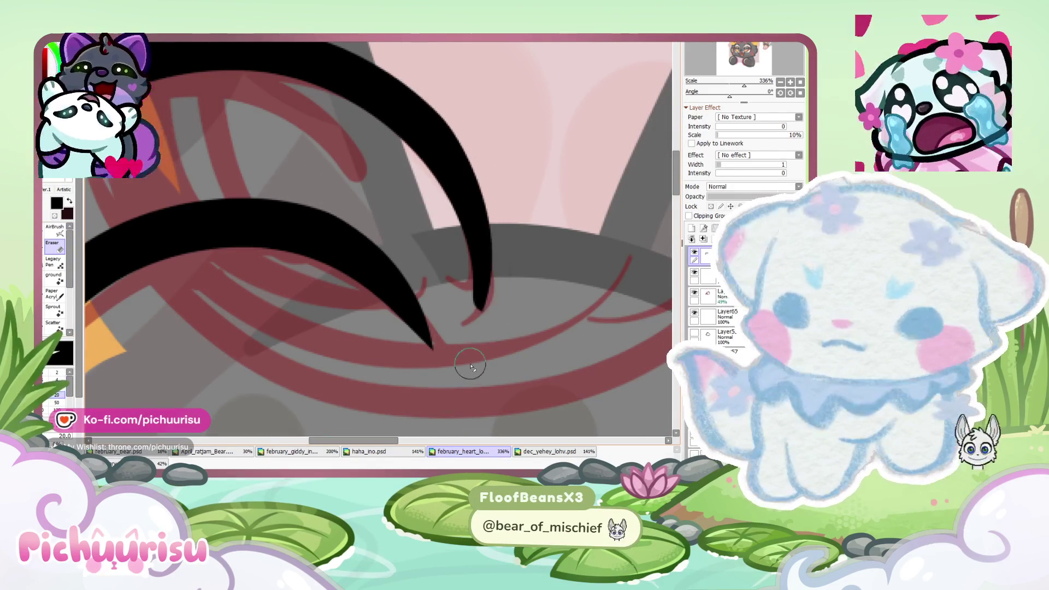
scroll(356, 262, down, 5)
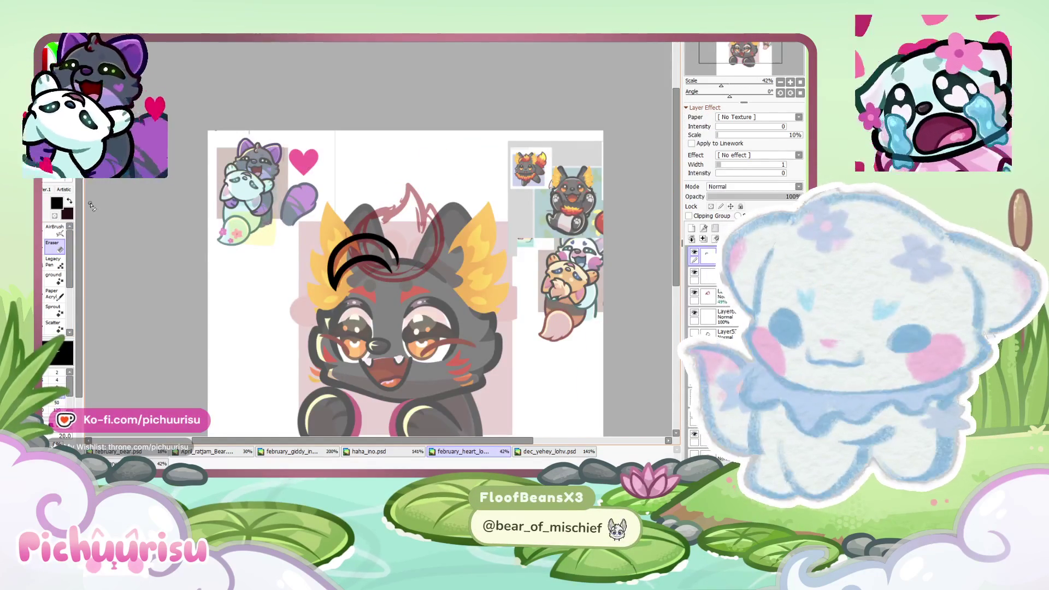
scroll(344, 246, up, 2)
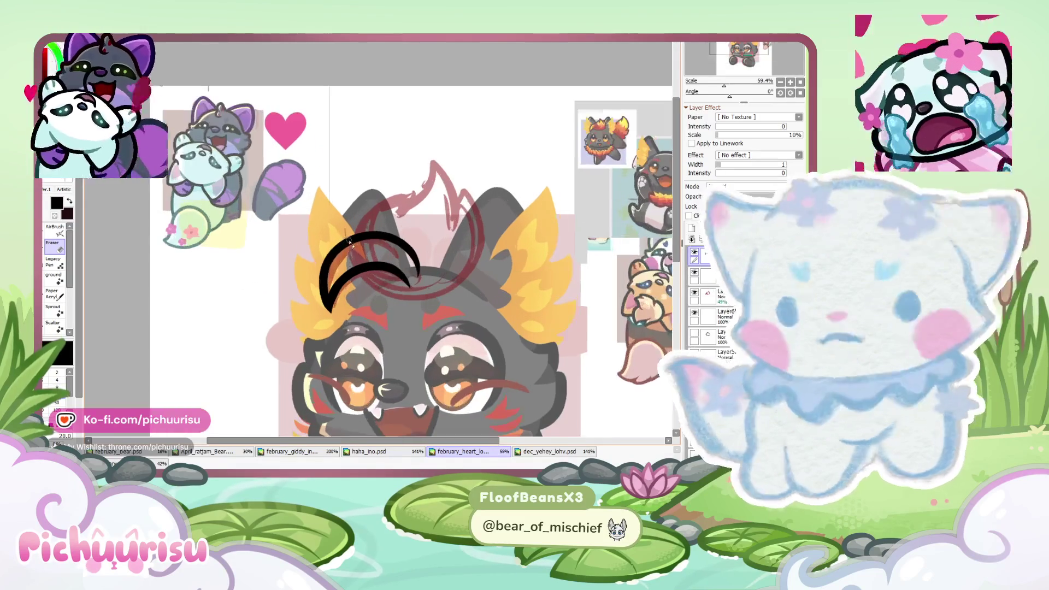
Step: Transform the black forehead arcs, skewing them up and to the right
scroll(365, 237, up, 2)
key(n)
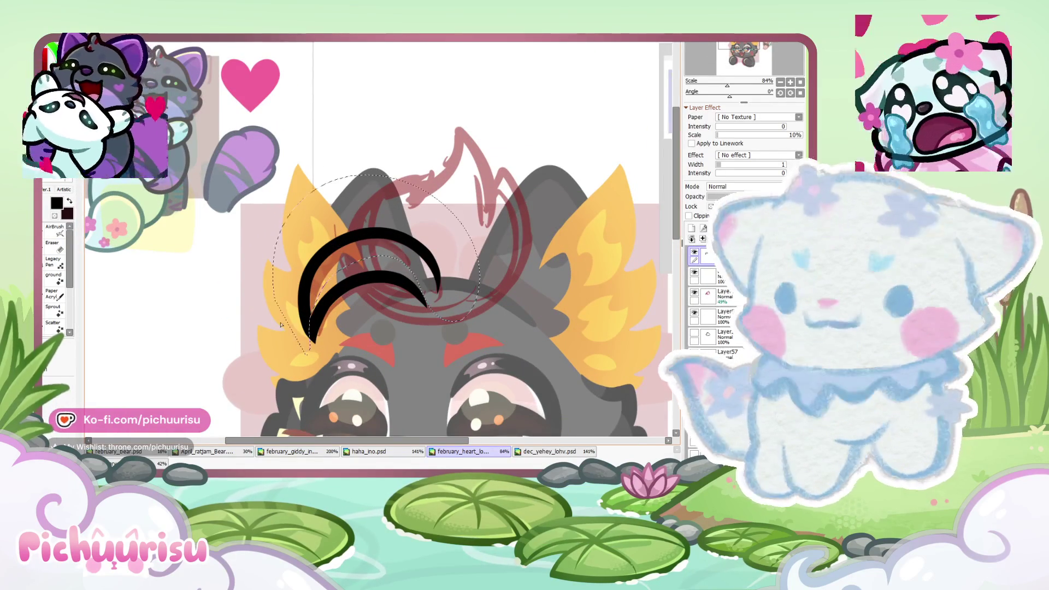
key(ctrl+t)
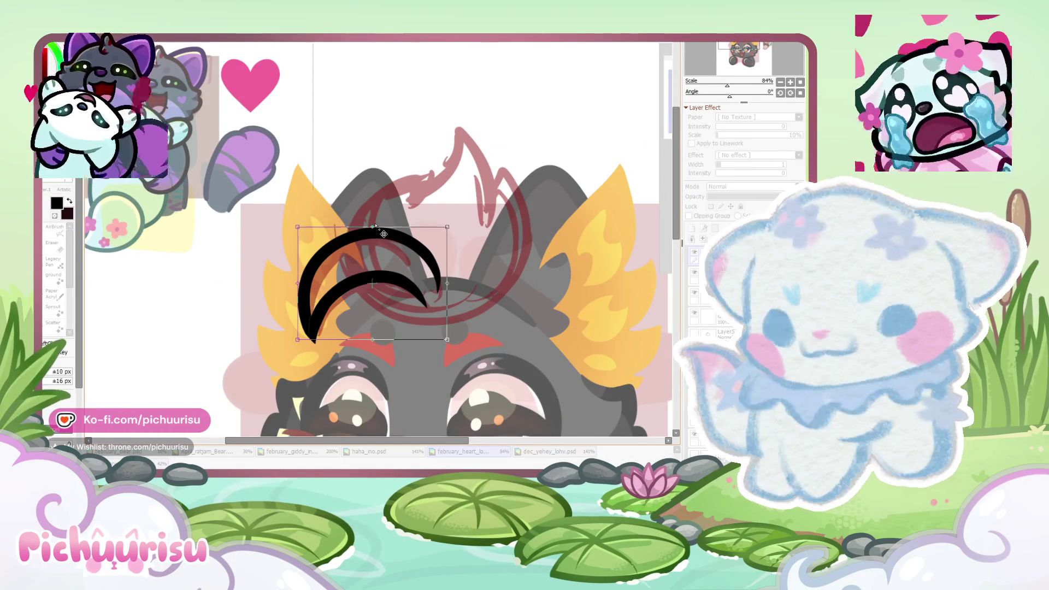
drag(384, 233, 388, 227)
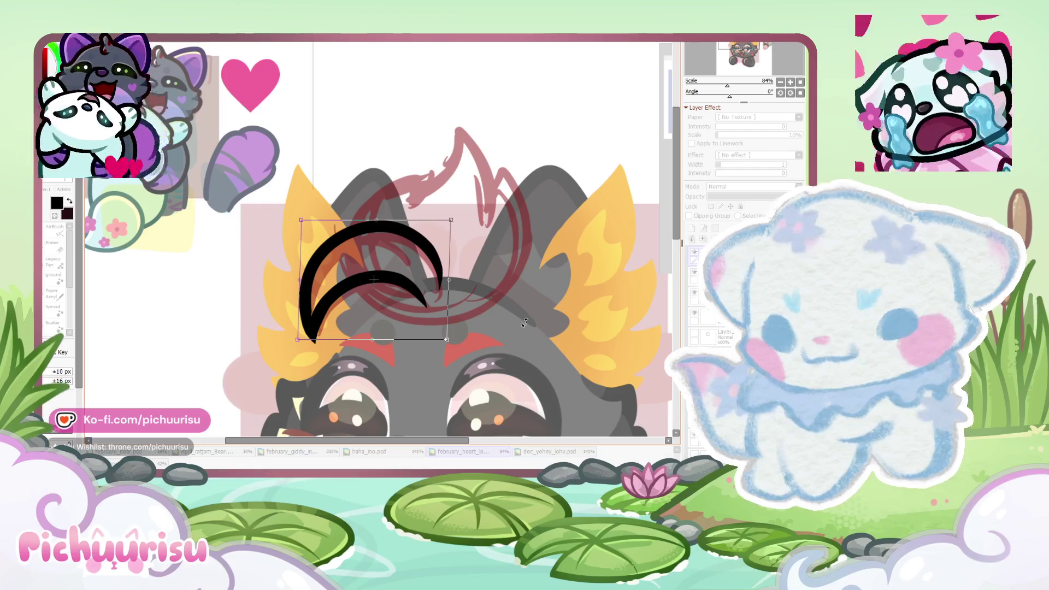
key(Return)
scroll(321, 282, up, 2)
scroll(321, 283, up, 2)
scroll(321, 283, up, 2)
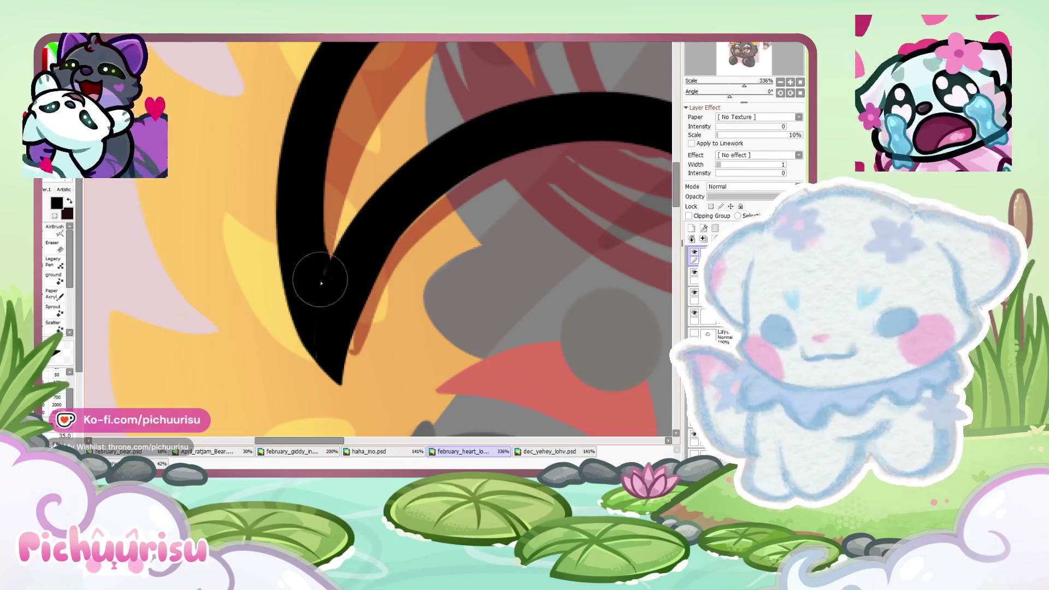
Step: Clean the V tip: erase the stray black point and lighten its right edge
click(59, 250)
scroll(329, 257, up, 3)
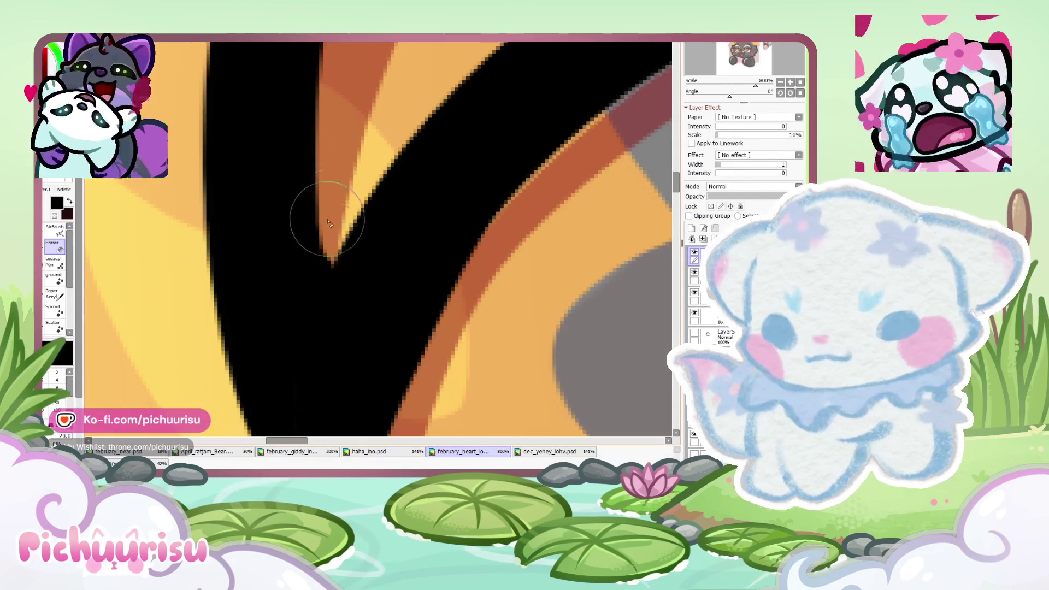
scroll(330, 263, down, 2)
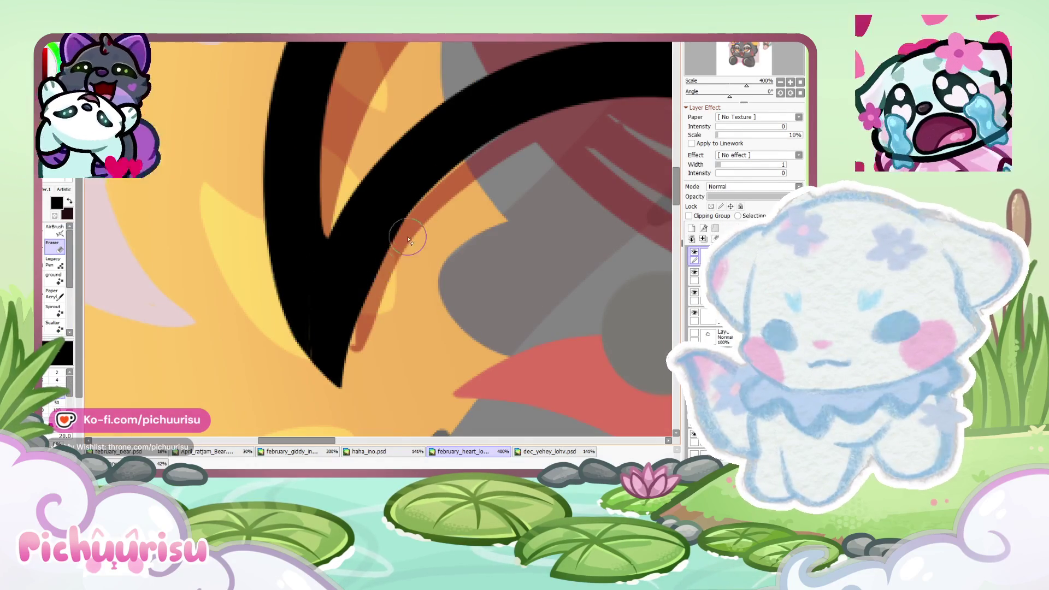
scroll(351, 370, up, 1)
scroll(269, 327, up, 1)
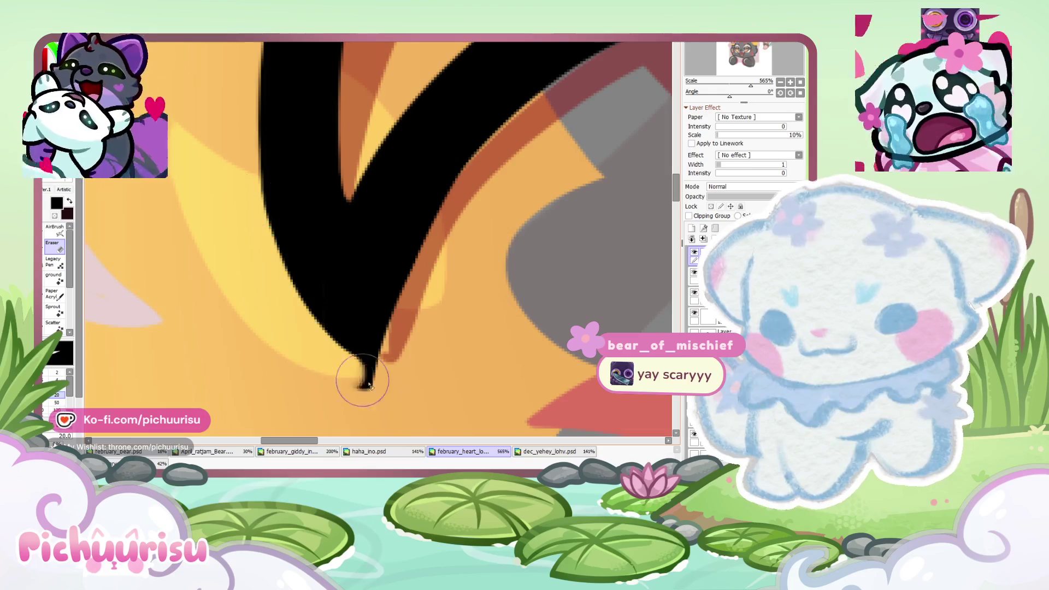
drag(369, 385, 313, 370)
drag(471, 191, 393, 397)
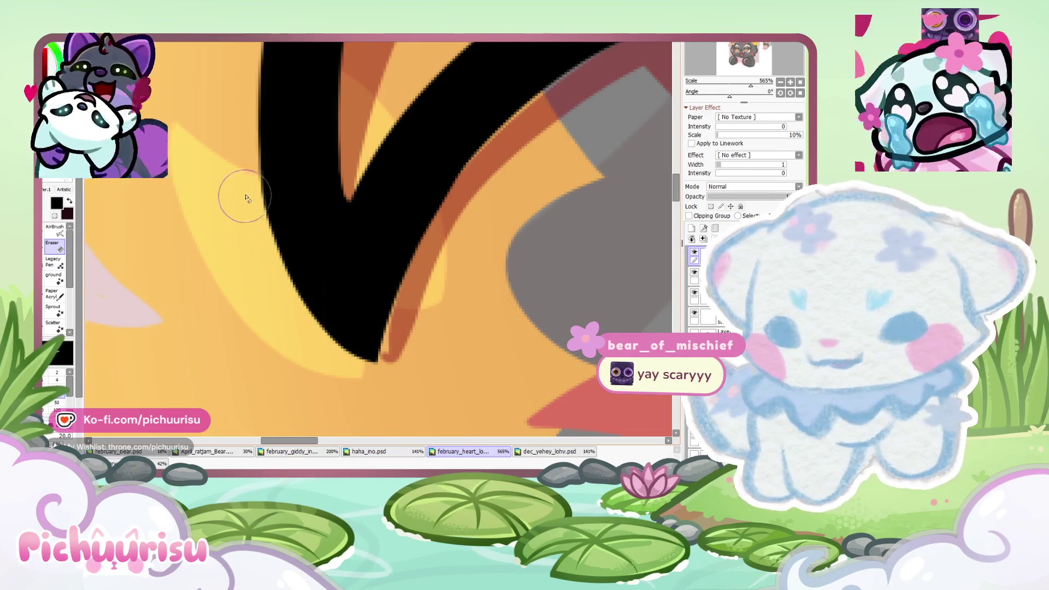
scroll(391, 419, down, 5)
scroll(279, 273, up, 4)
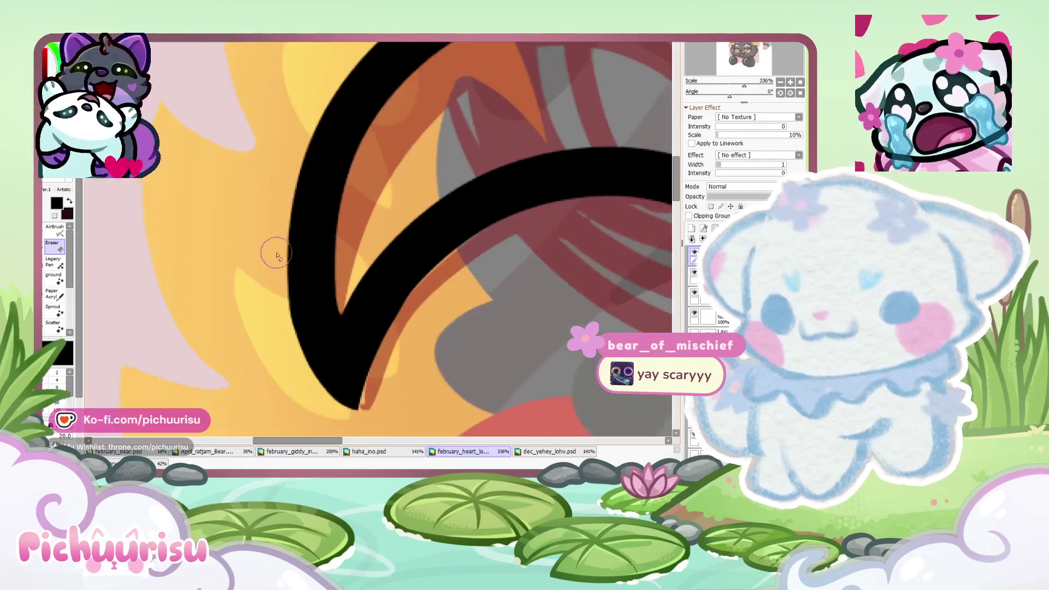
scroll(275, 281, down, 2)
scroll(243, 205, up, 3)
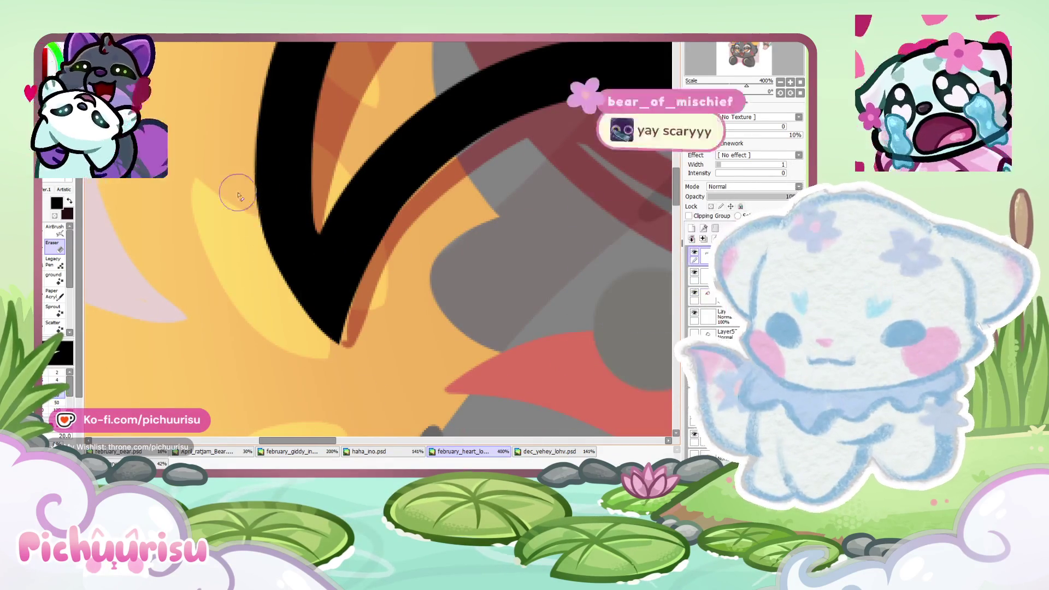
scroll(266, 275, down, 5)
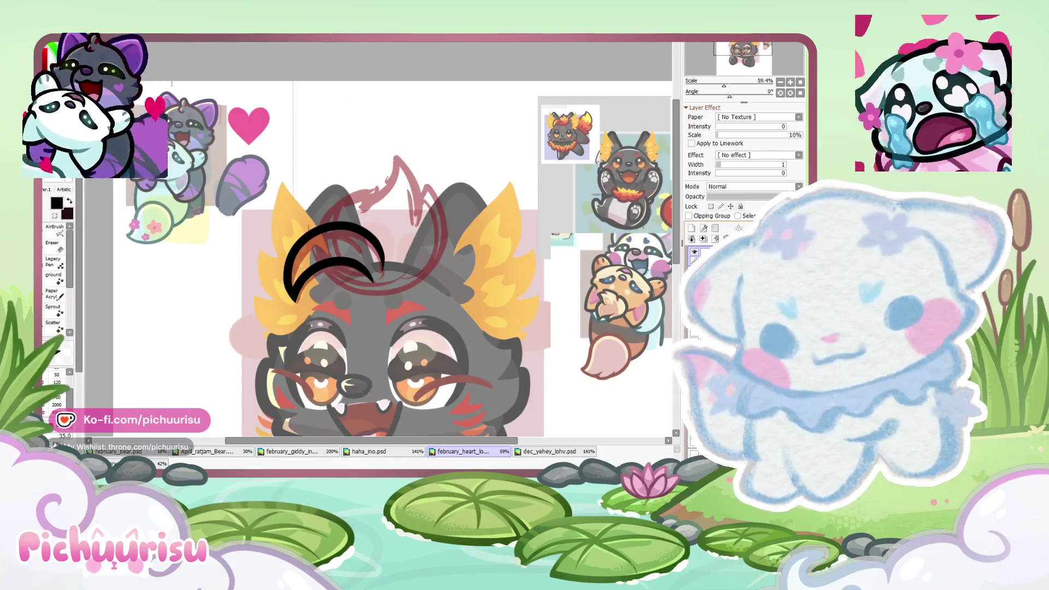
scroll(337, 313, up, 2)
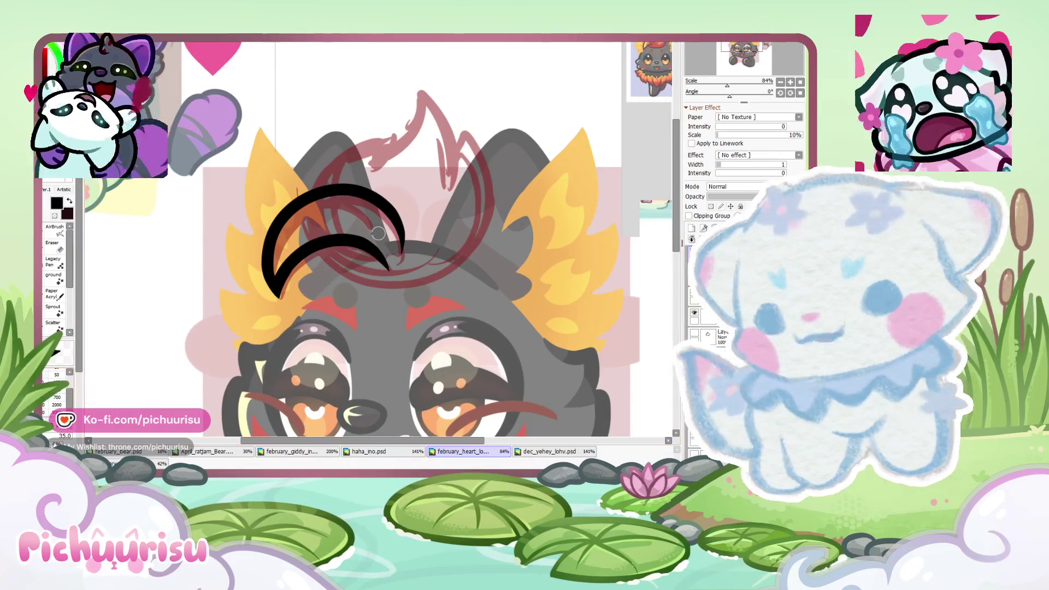
scroll(307, 279, up, 5)
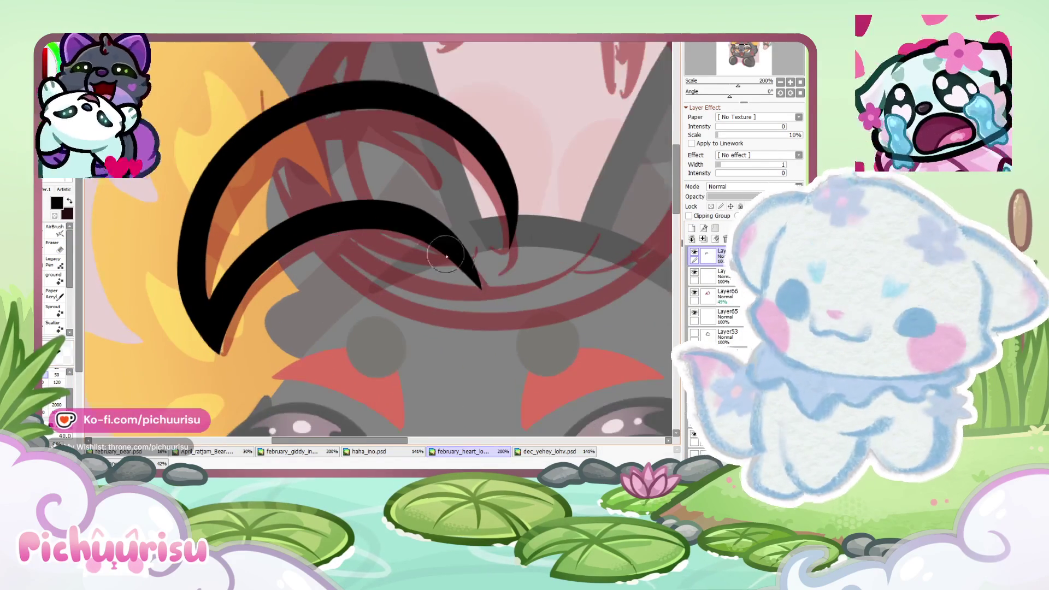
Step: Redraw larger outer and inner forehead arcs, then wipe them to start over
click(713, 237)
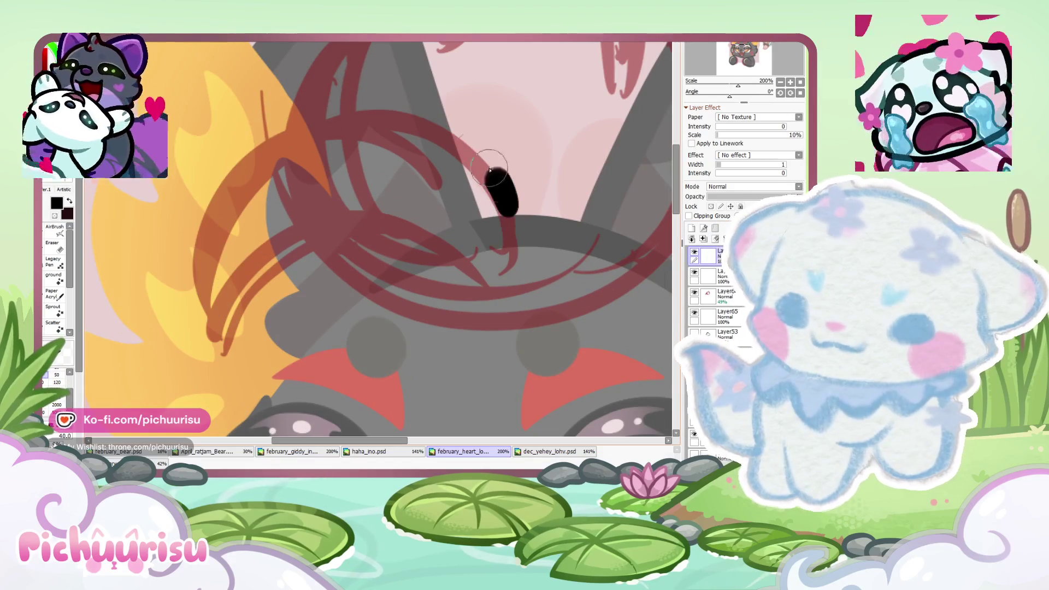
drag(511, 210, 229, 344)
mouse_move(235, 281)
mouse_down()
mouse_move(461, 286)
mouse_move(235, 346)
mouse_move(460, 298)
mouse_up()
key(Delete)
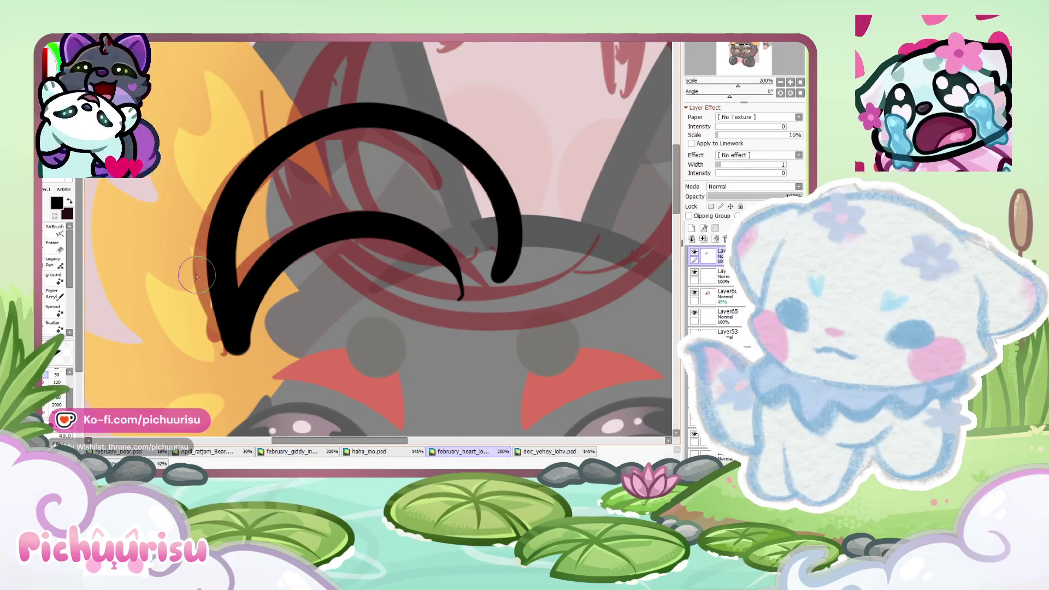
Step: Thin the right arc's outer edge and taper it toward its tip
scroll(489, 224, up, 2)
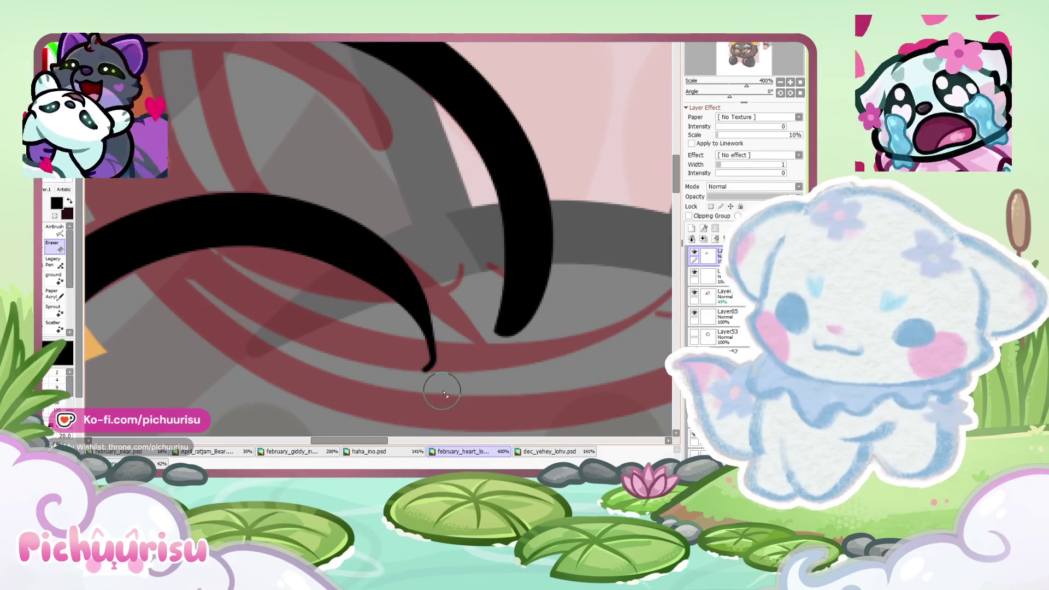
drag(506, 87, 505, 360)
drag(497, 71, 495, 334)
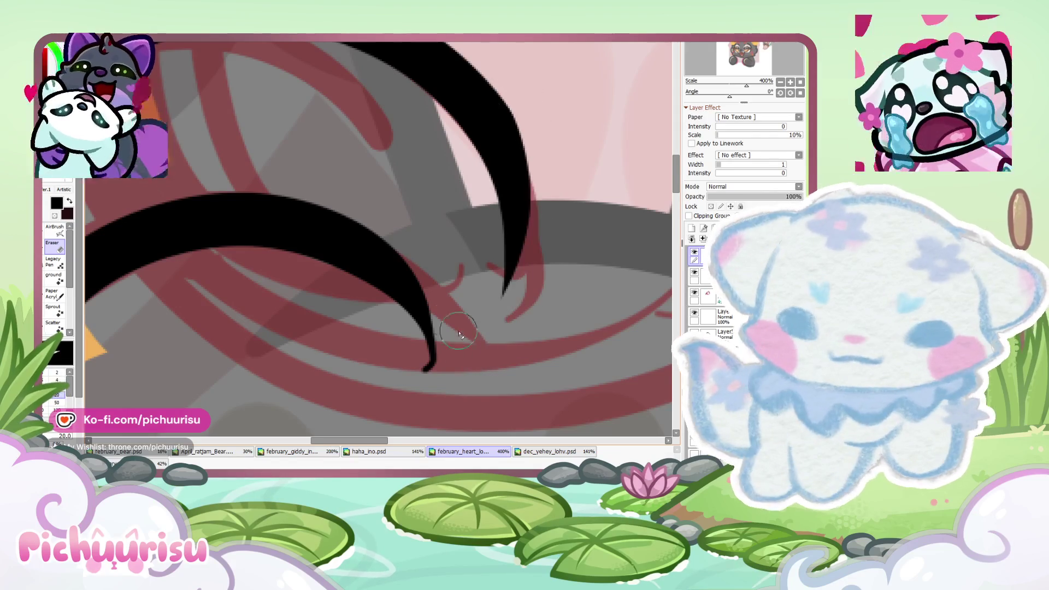
scroll(330, 285, up, 3)
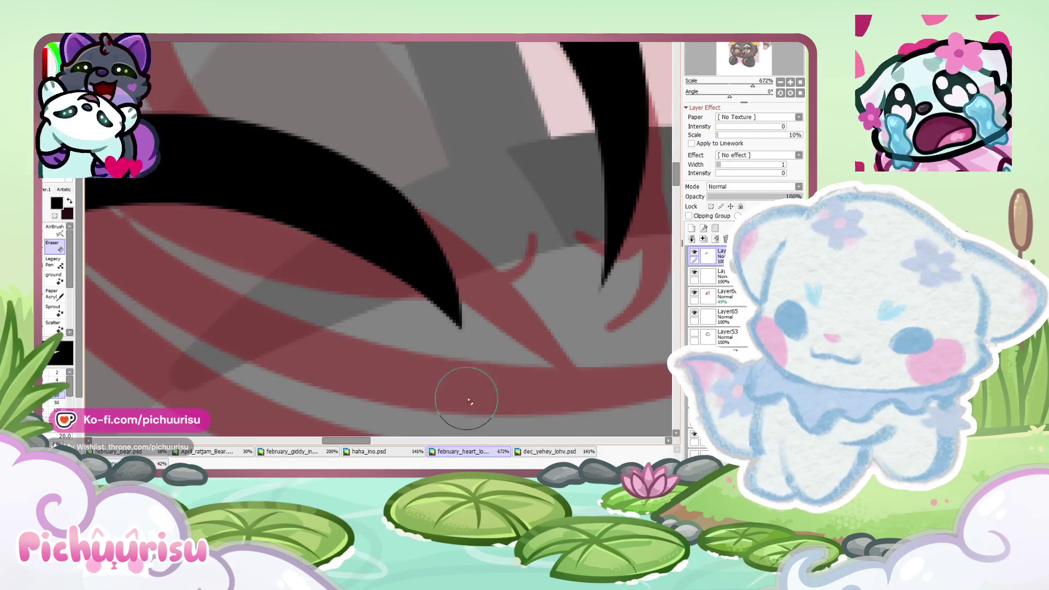
scroll(410, 386, down, 5)
scroll(417, 190, up, 4)
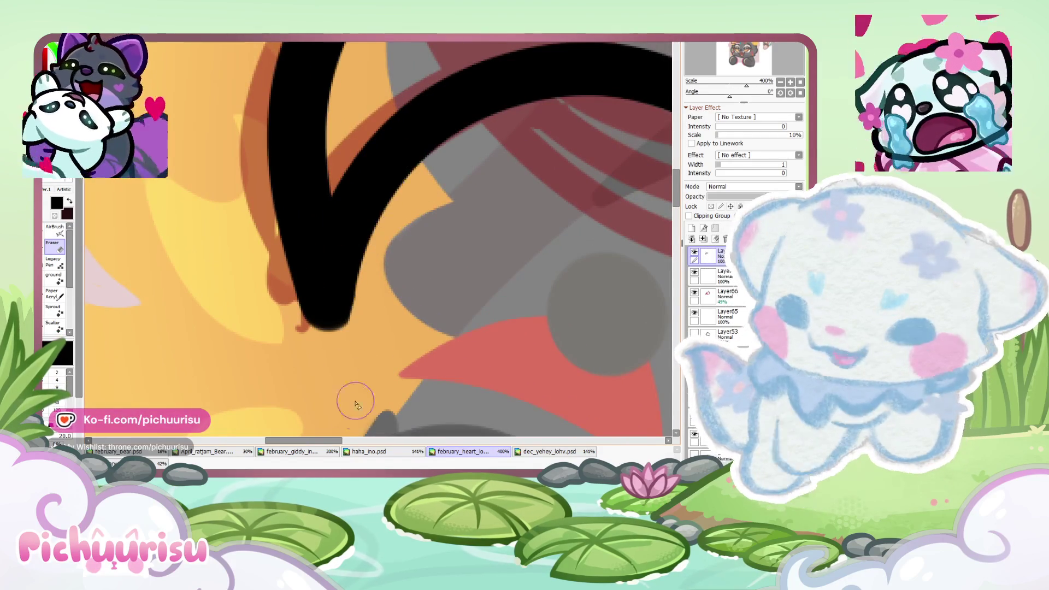
scroll(322, 295, up, 1)
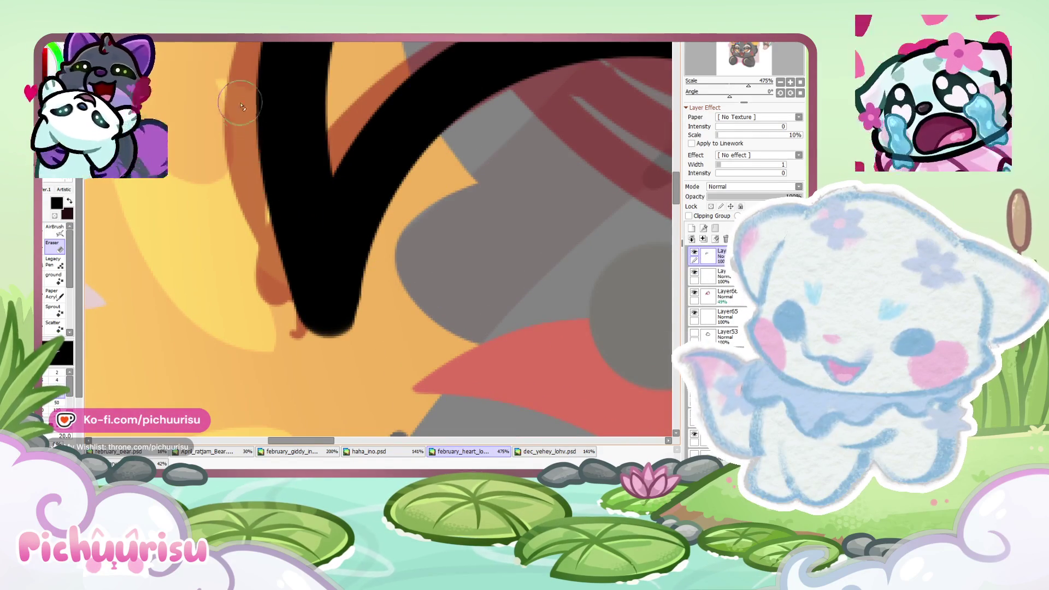
Step: Trim the left stroke's edge thinner and sharpen it down to a point
drag(264, 172, 311, 303)
drag(267, 158, 344, 328)
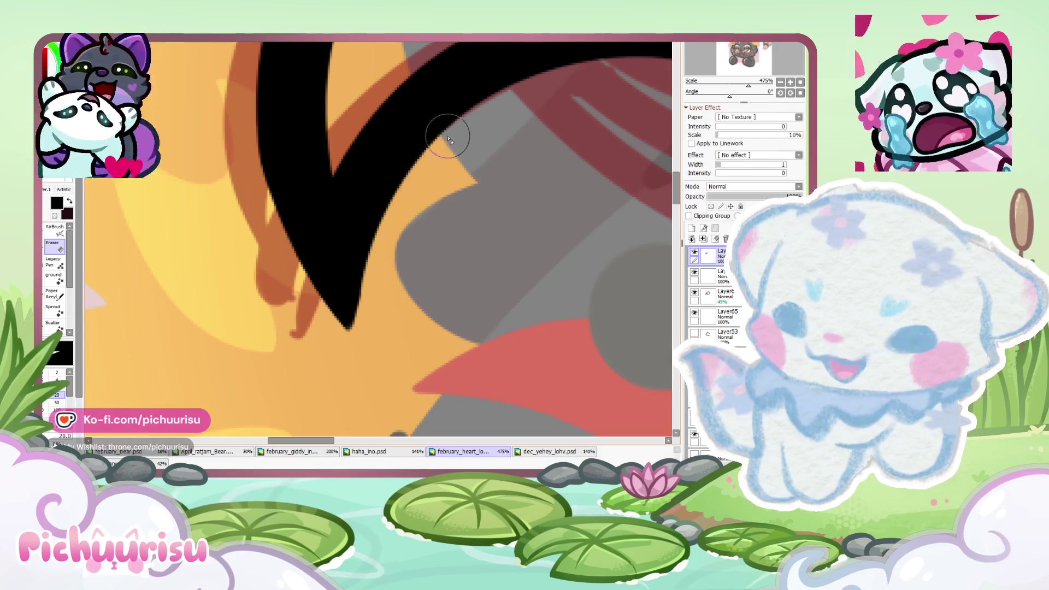
scroll(315, 311, down, 8)
scroll(315, 311, down, 2)
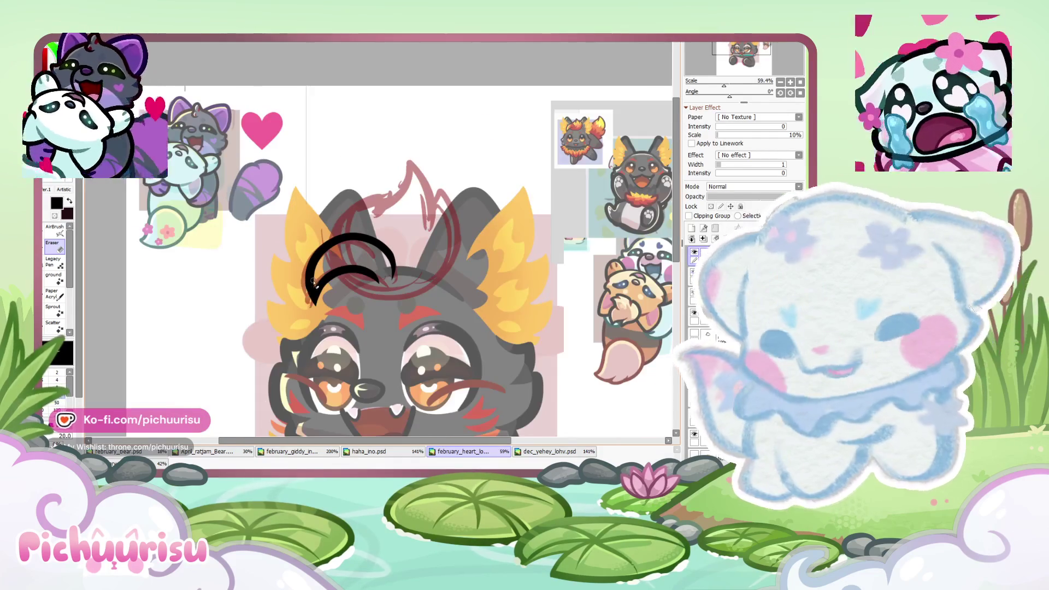
scroll(355, 295, up, 2)
scroll(403, 275, up, 3)
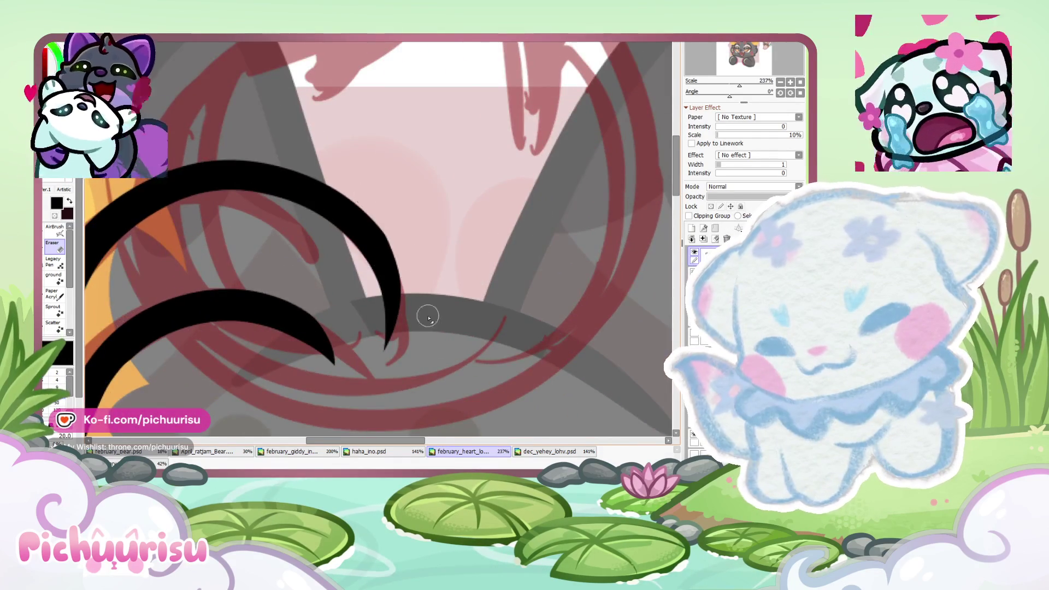
scroll(428, 313, down, 5)
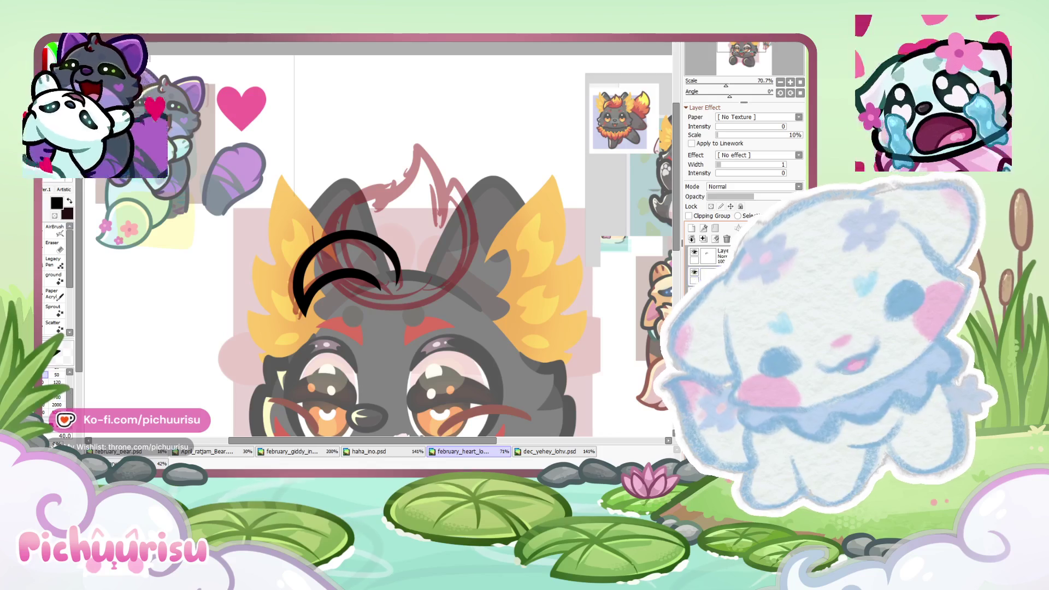
scroll(335, 310, up, 1)
scroll(336, 311, up, 1)
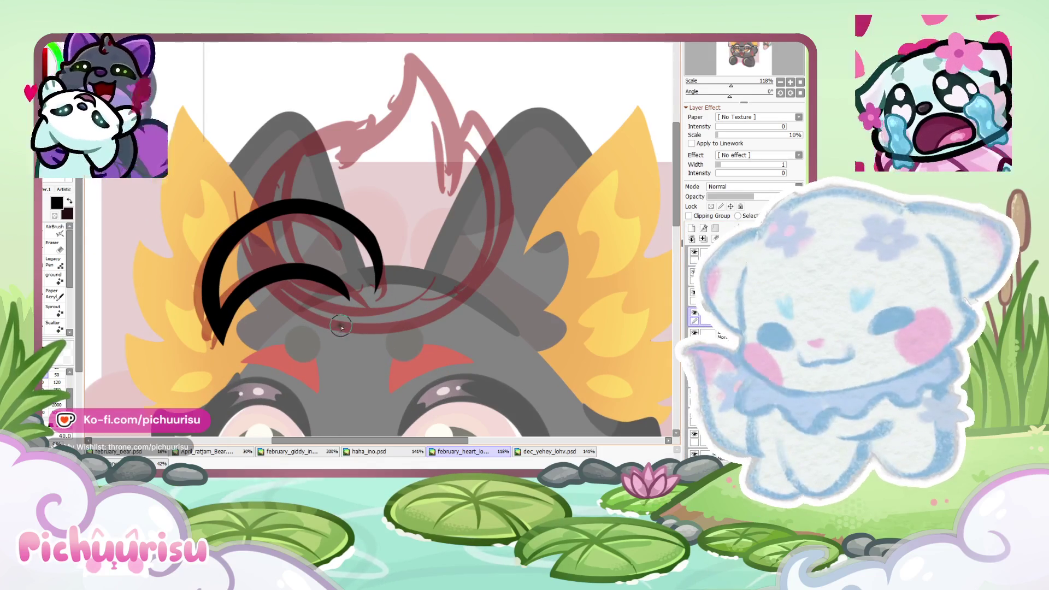
Step: Ink more black curved tuft outline strokes arching over and down the head
drag(385, 129, 267, 289)
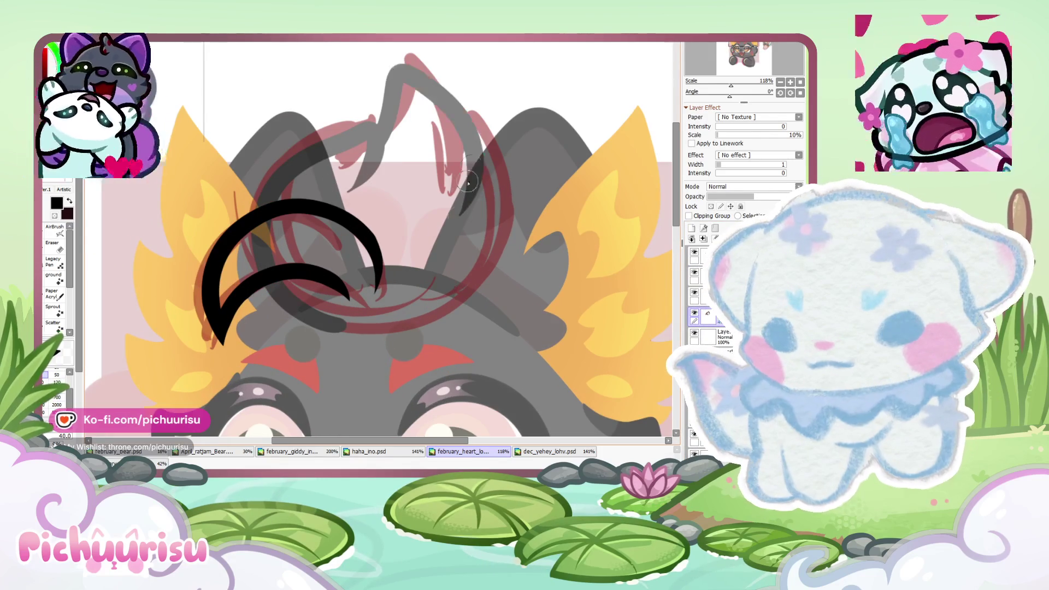
scroll(267, 289, down, 6)
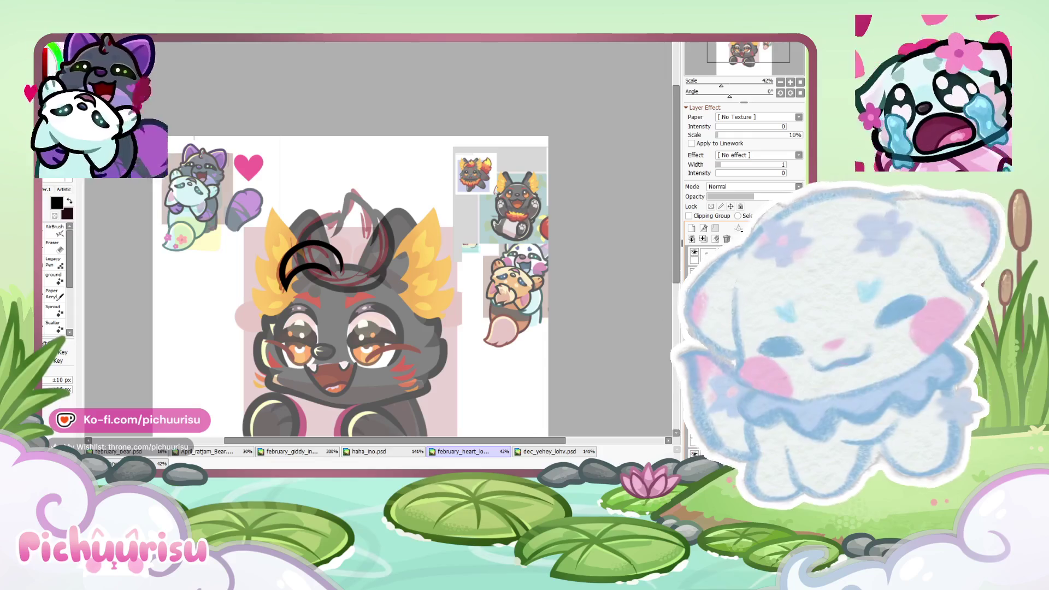
scroll(325, 232, up, 2)
scroll(331, 239, up, 2)
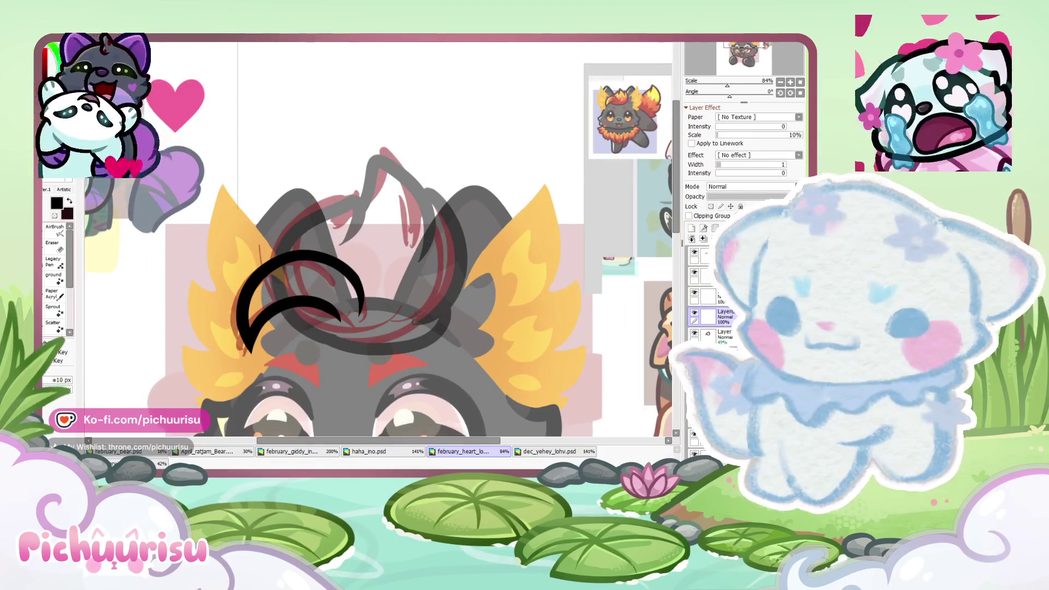
scroll(330, 239, up, 3)
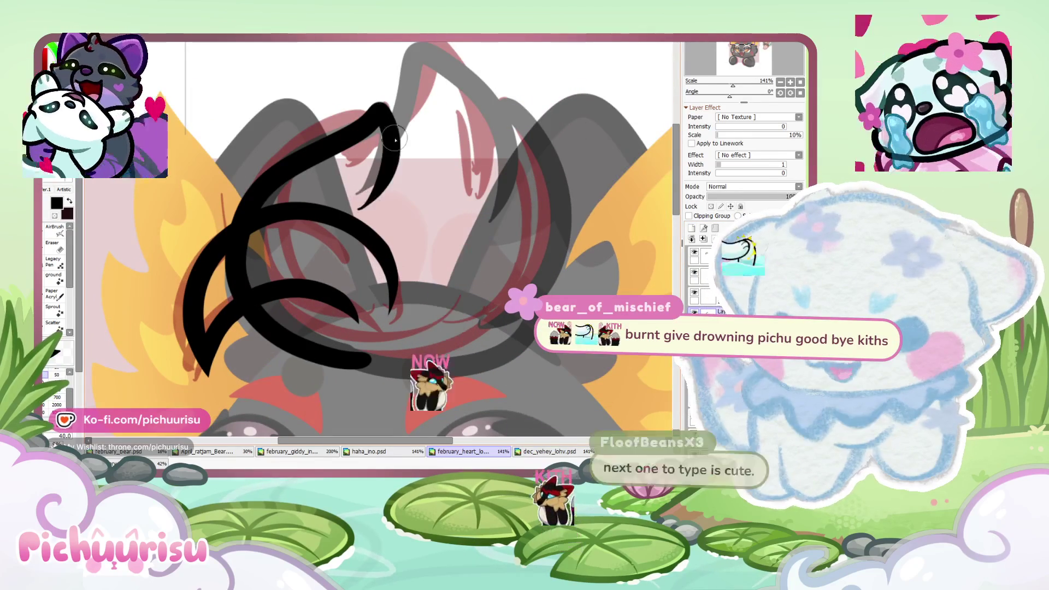
drag(358, 199, 519, 90)
drag(494, 207, 527, 104)
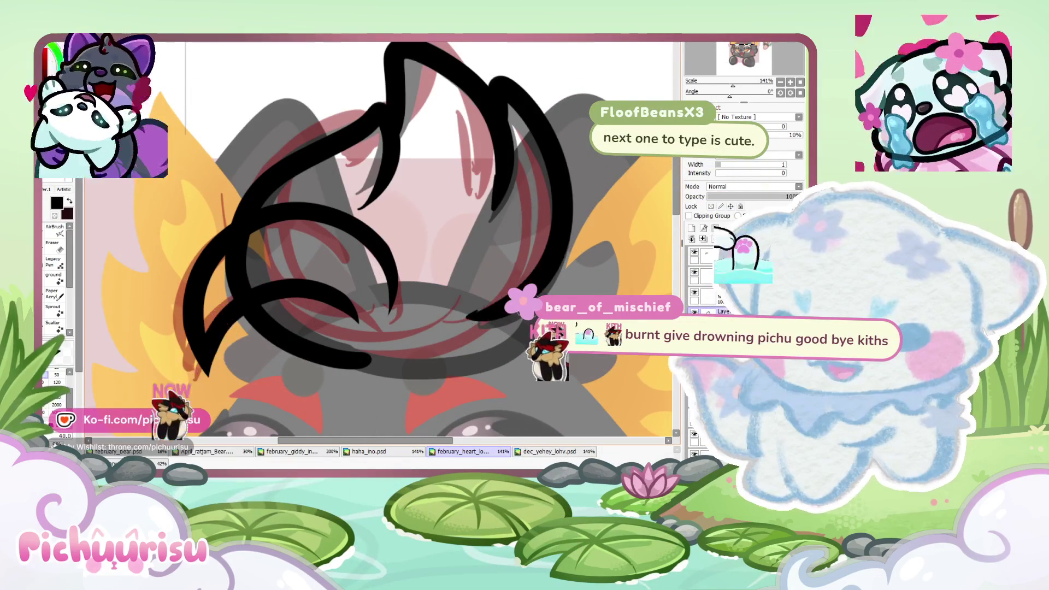
scroll(339, 302, down, 2)
scroll(339, 303, up, 1)
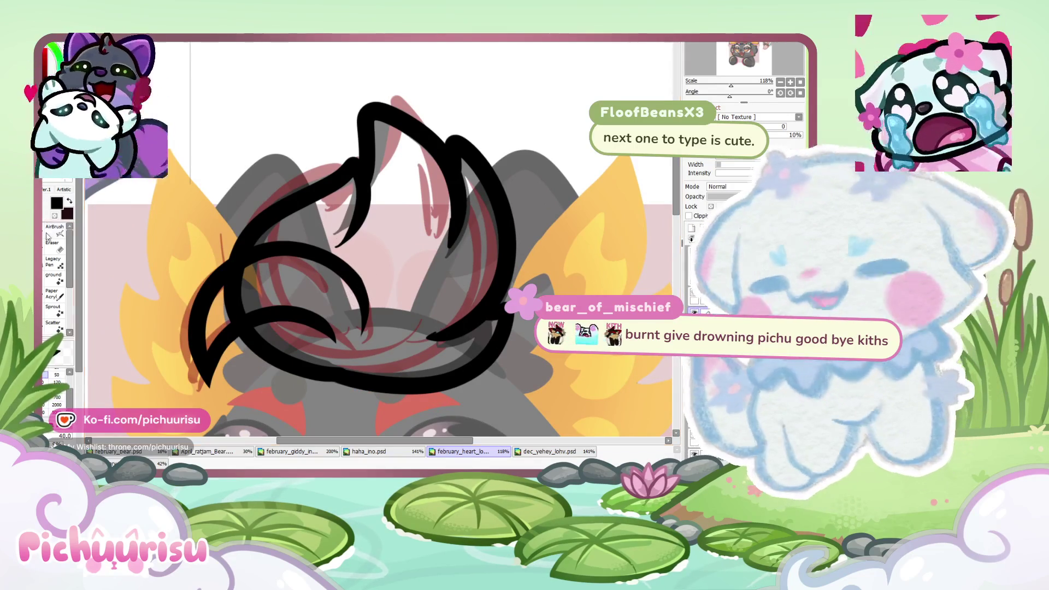
Step: Switch to the Eraser (E) and erase part of a black hair strand
key(e)
scroll(355, 164, up, 3)
scroll(384, 96, up, 3)
drag(480, 180, 459, 363)
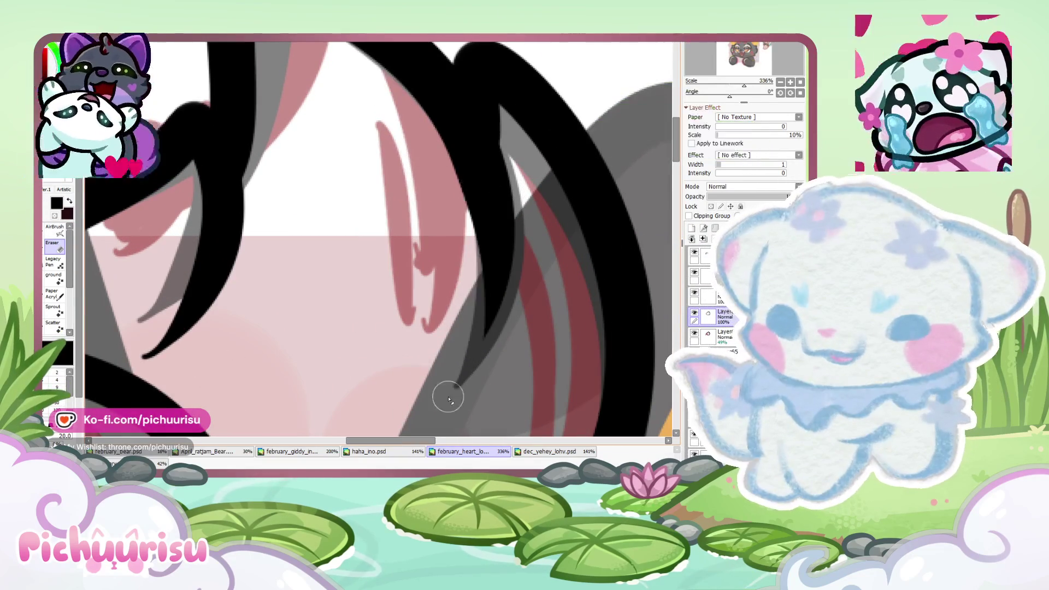
Step: Erase and thin the lower-left tip of the hair strand
drag(365, 75, 344, 221)
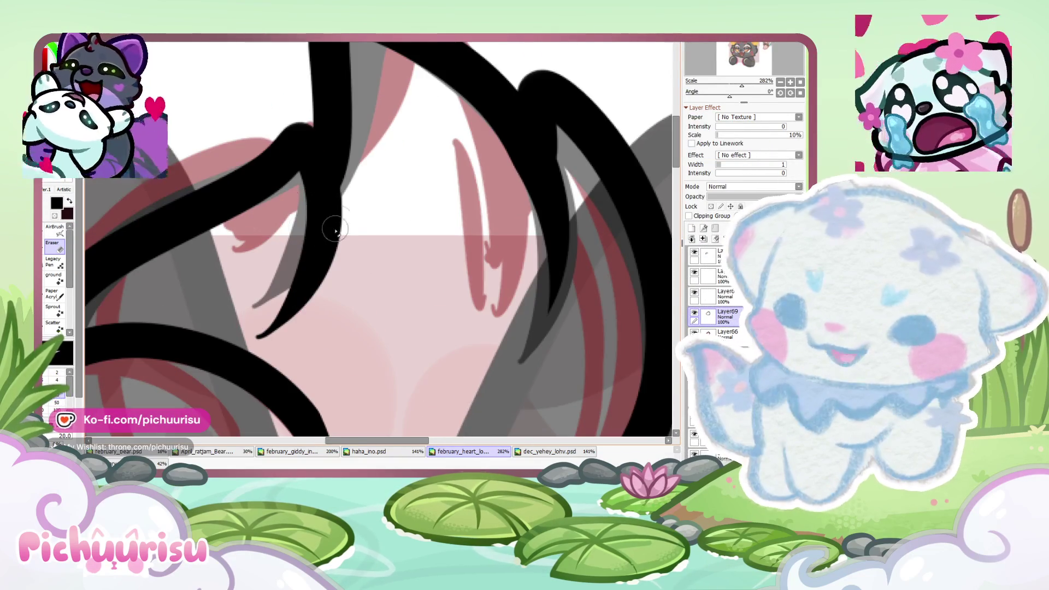
scroll(344, 221, down, 3)
scroll(453, 227, up, 3)
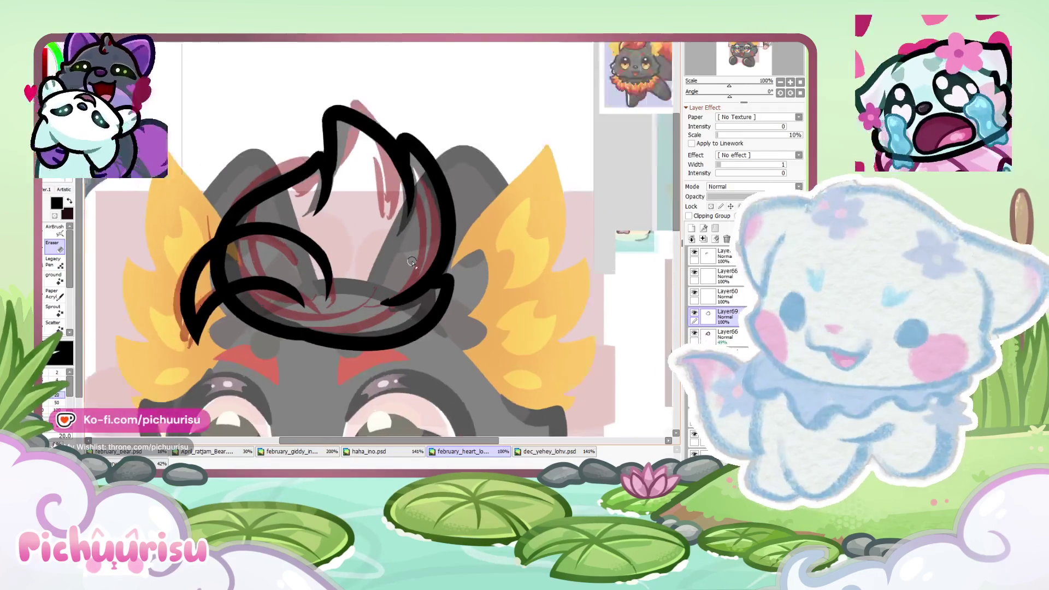
drag(453, 227, 260, 399)
scroll(276, 392, down, 4)
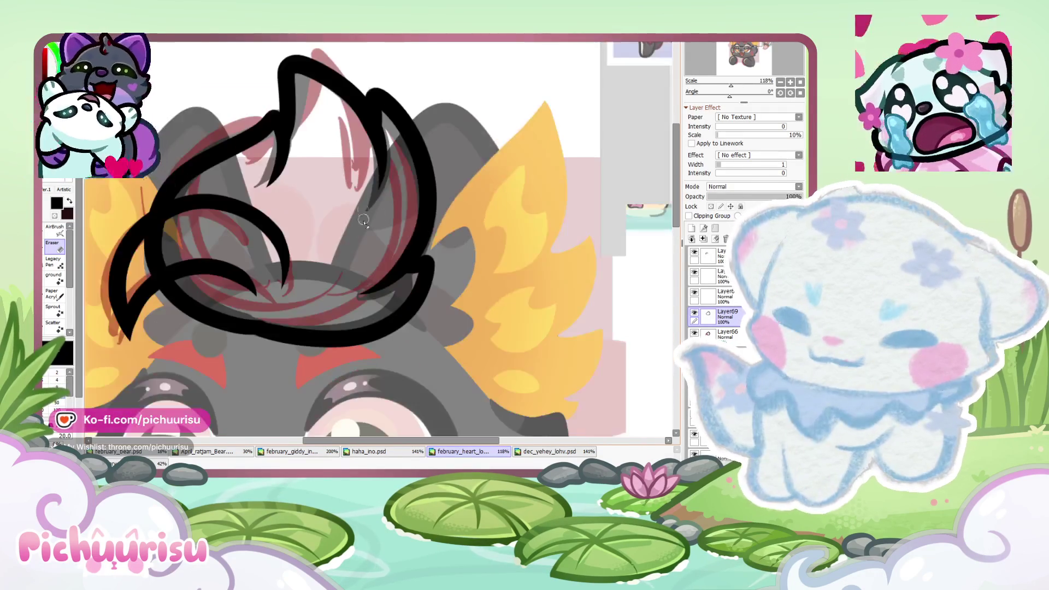
scroll(450, 267, up, 5)
scroll(293, 302, down, 4)
scroll(262, 309, down, 3)
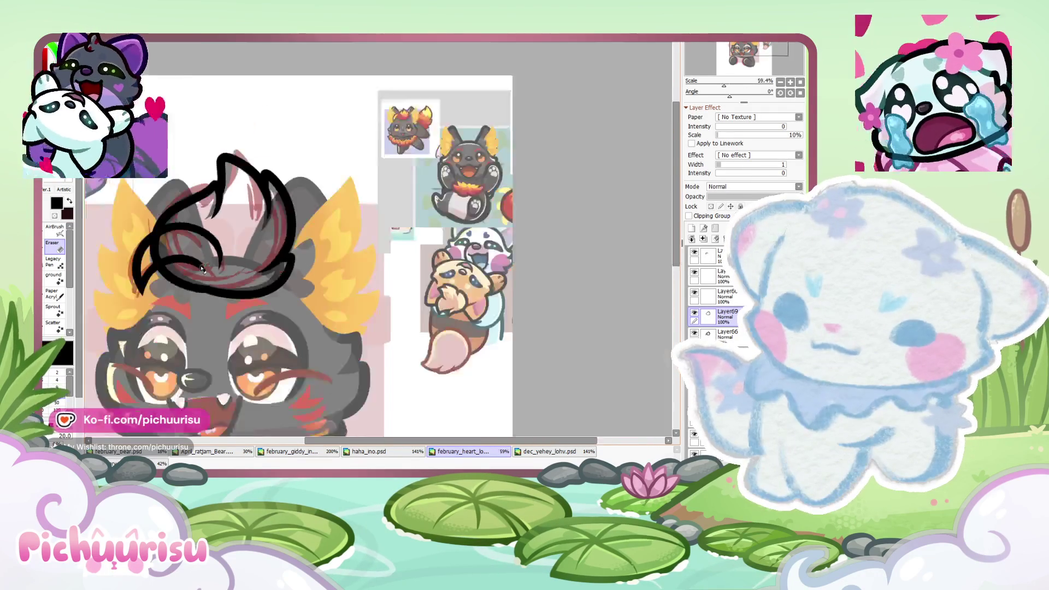
scroll(240, 314, down, 1)
scroll(233, 317, down, 1)
scroll(233, 317, up, 11)
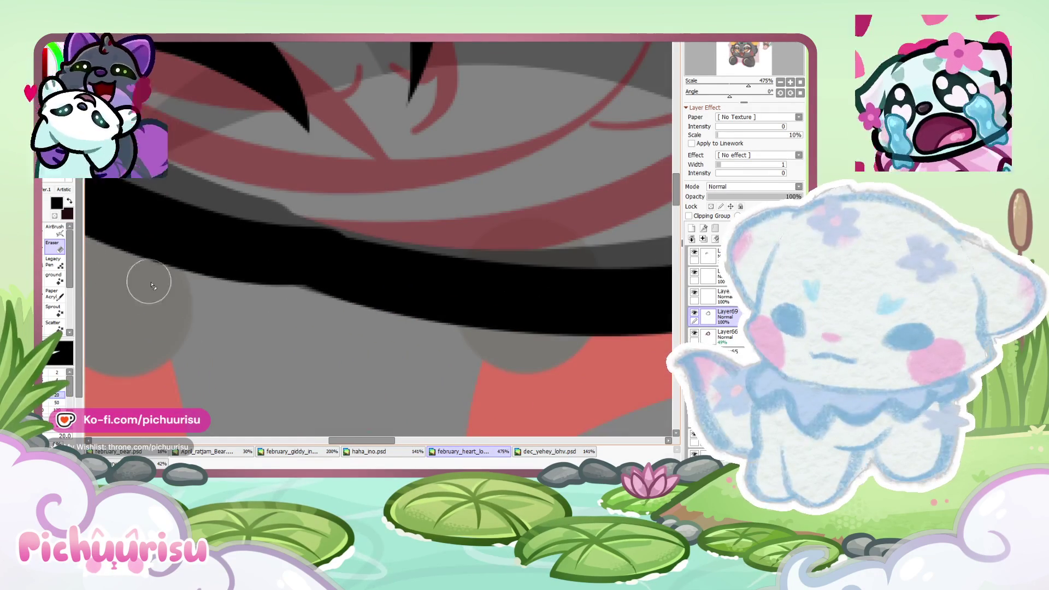
scroll(370, 326, down, 2)
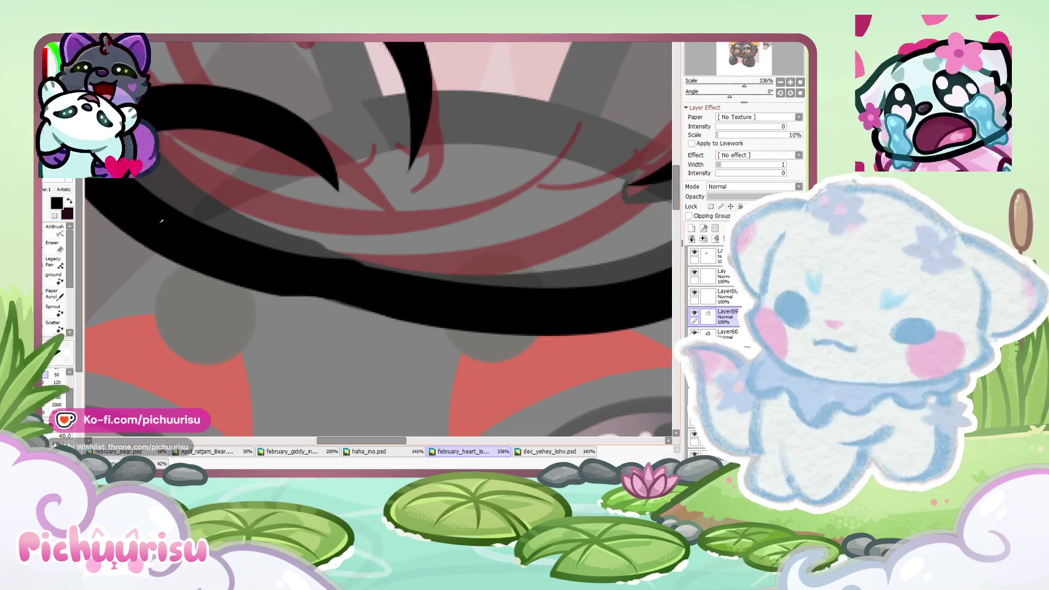
scroll(386, 264, down, 5)
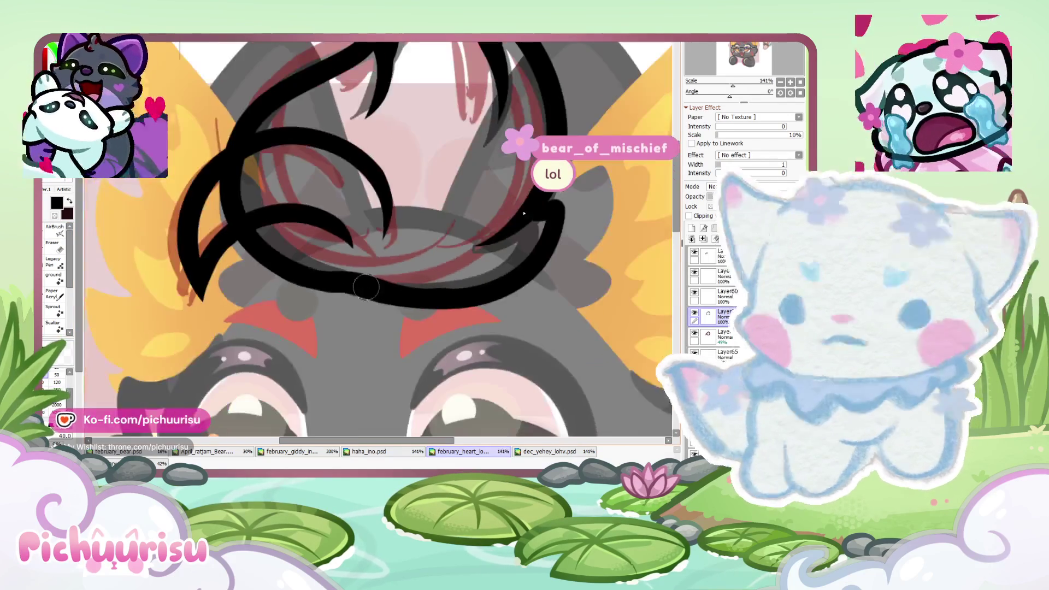
Step: Rotate the canvas view for erasing, then reset it upright
drag(644, 164, 65, 250)
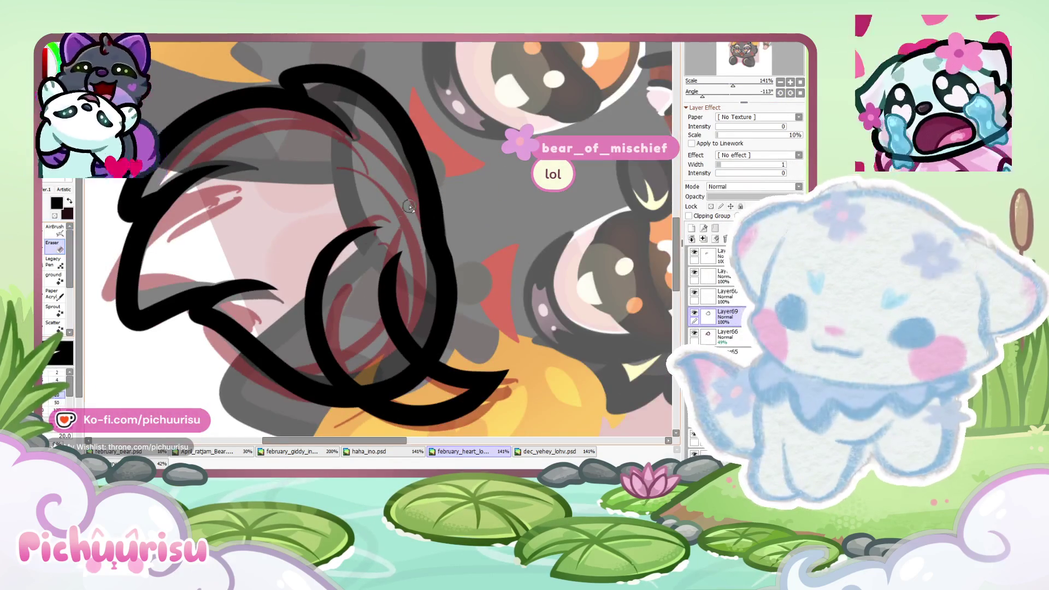
scroll(409, 207, up, 1)
scroll(392, 143, up, 1)
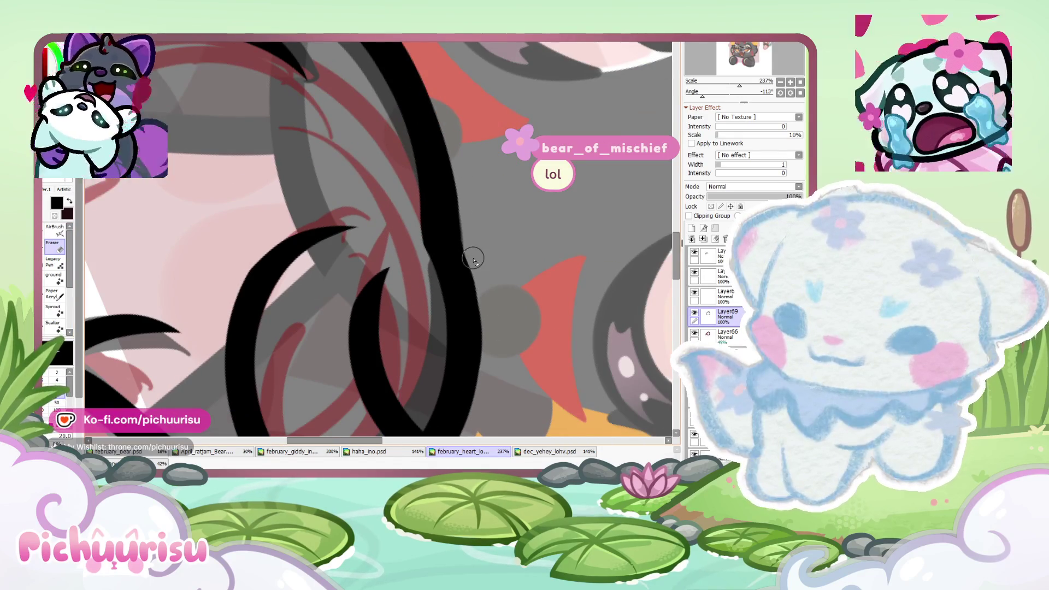
scroll(488, 361, down, 10)
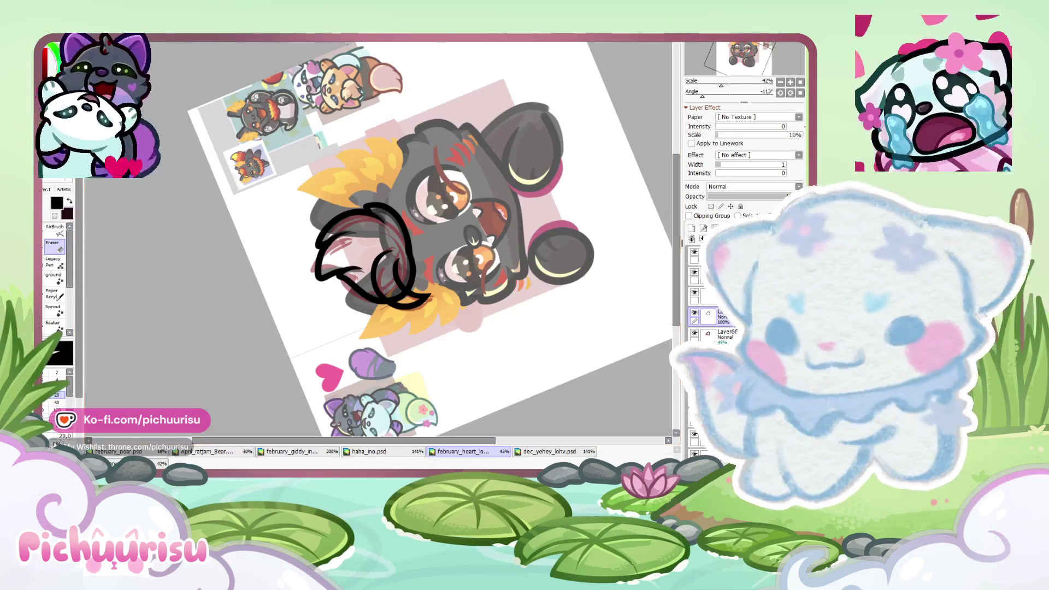
click(800, 93)
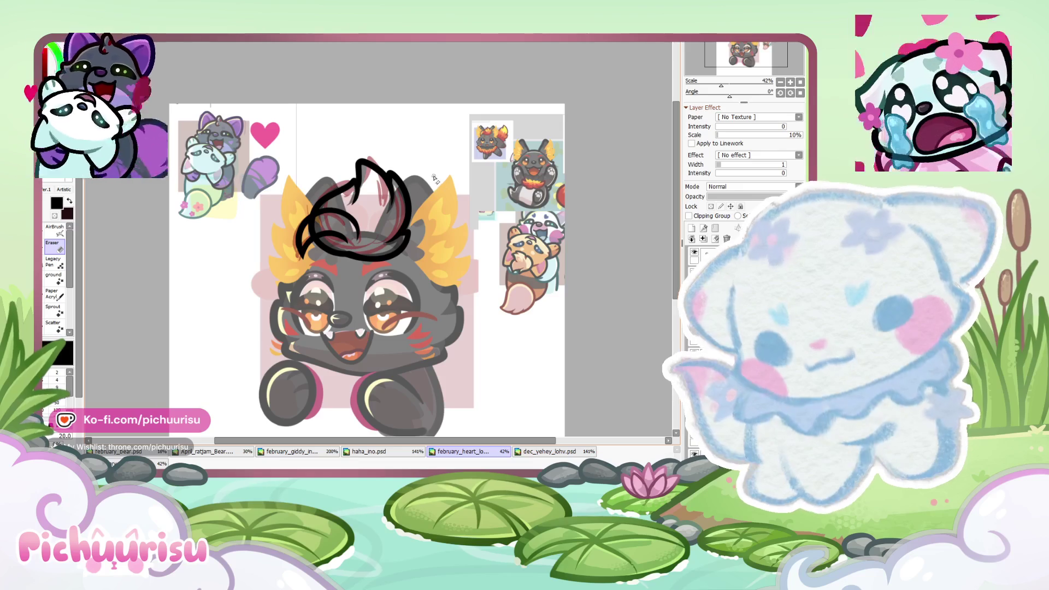
Step: Select the inside of the tuft by wand-selecting its outside and inverting
scroll(353, 211, up, 1)
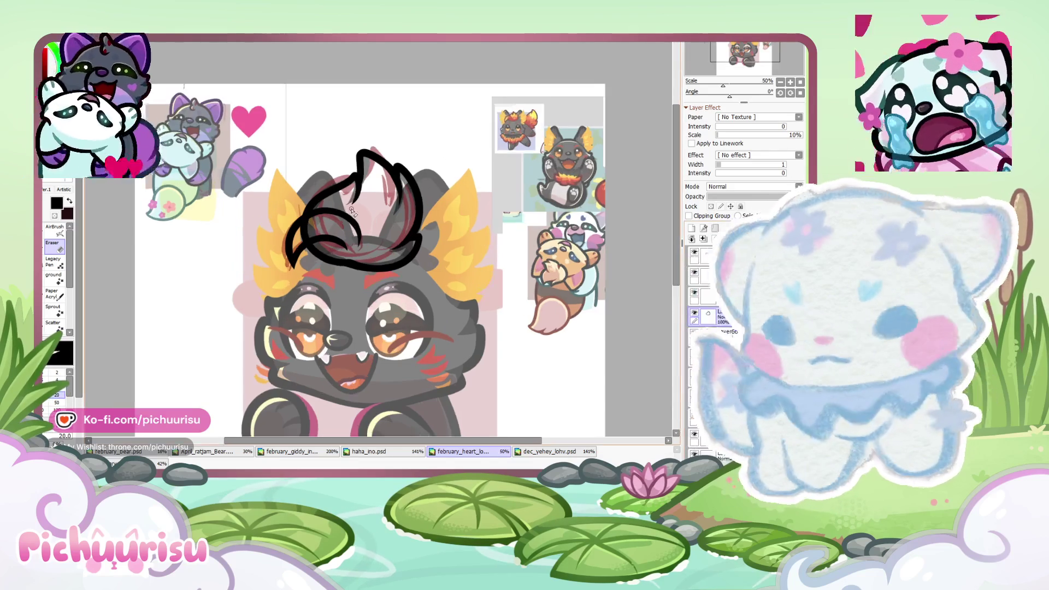
click(309, 136)
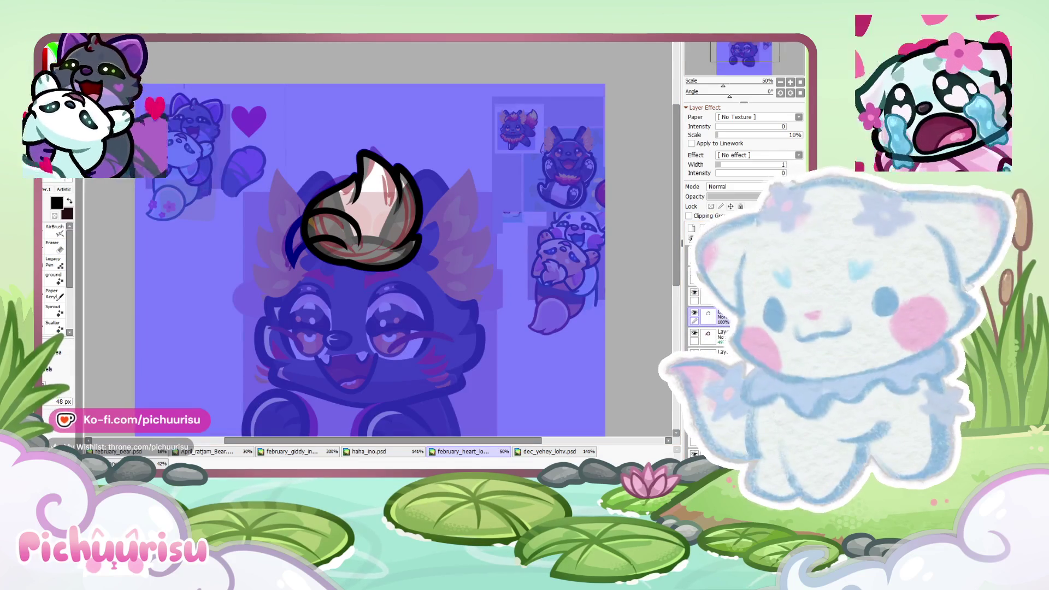
key(ctrl+i)
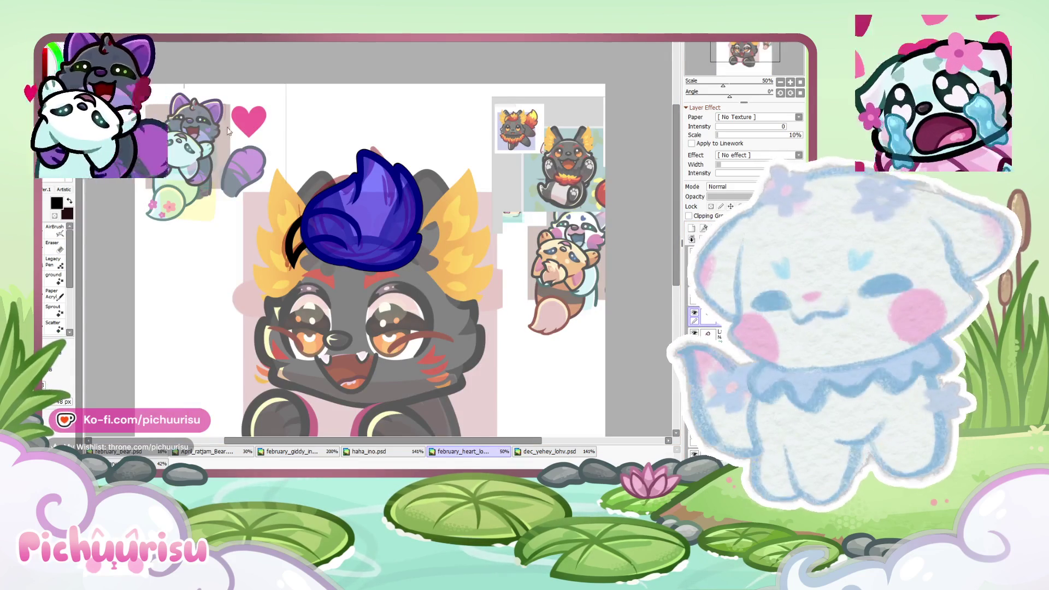
key(ctrl+u)
key(Return)
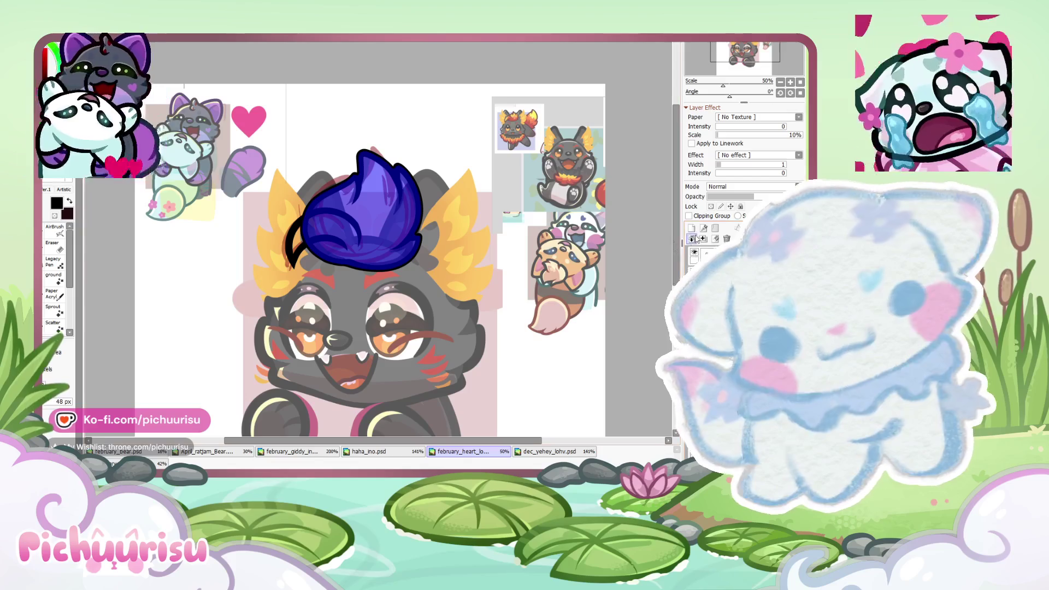
key(Delete)
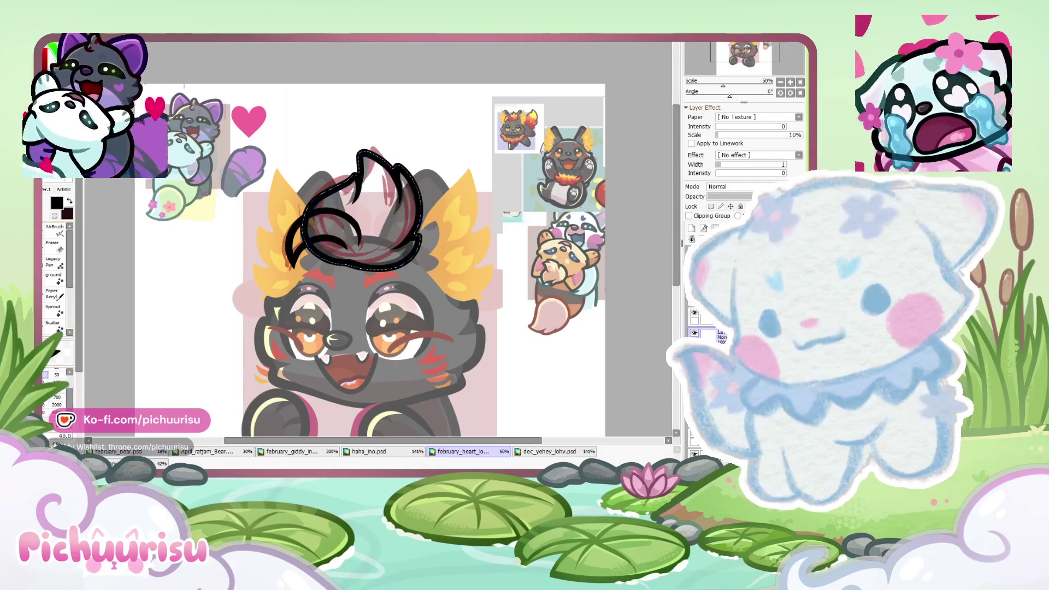
Step: Fill the selected tuft with dark red, deselect, and shade its inner part darker
drag(361, 235, 372, 186)
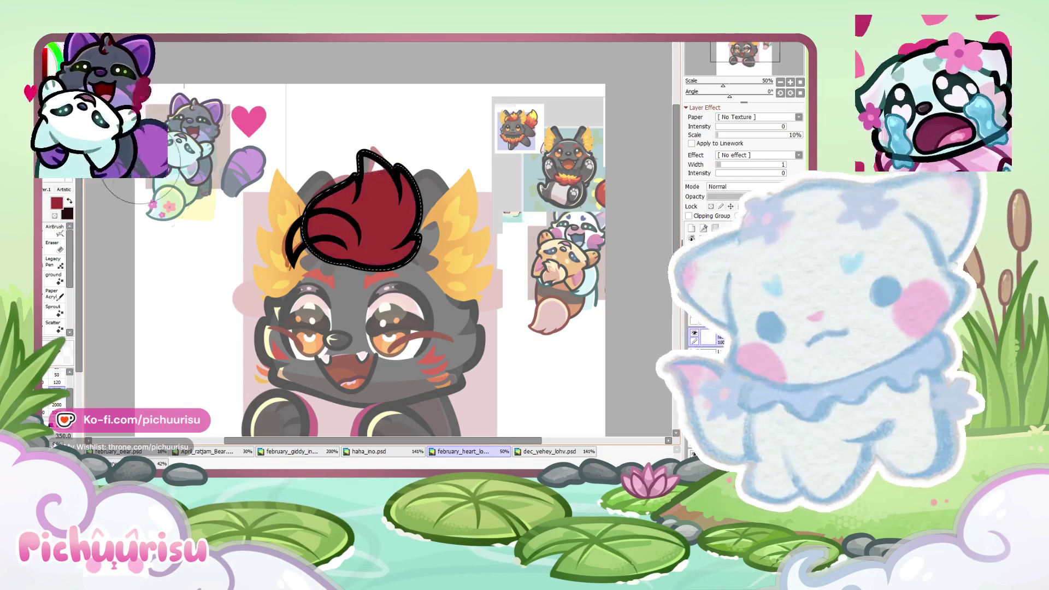
key(ctrl+d)
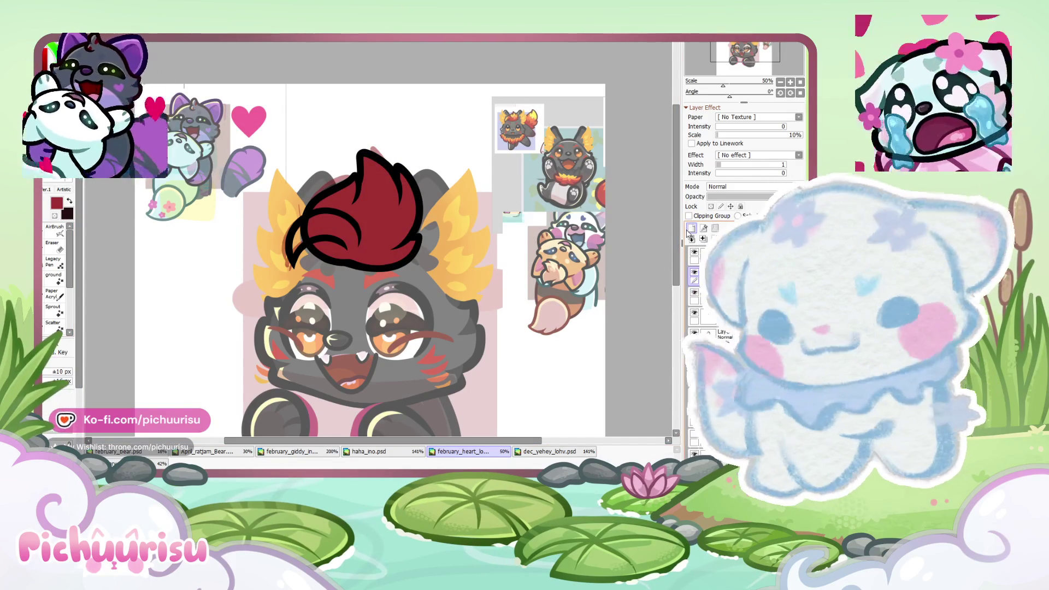
scroll(295, 224, up, 2)
scroll(295, 224, up, 2)
scroll(284, 226, up, 1)
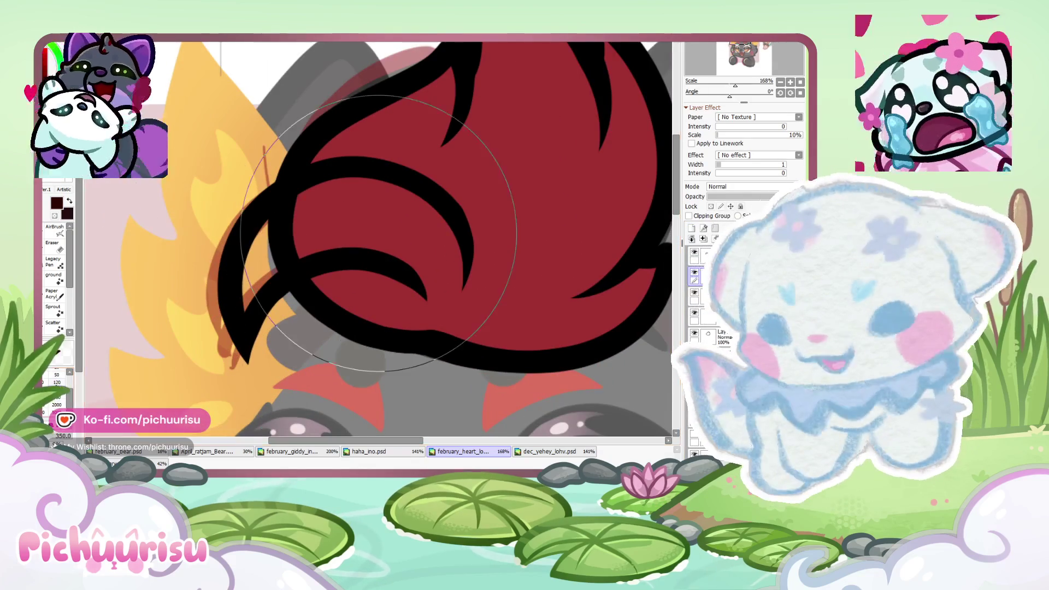
drag(266, 232, 412, 228)
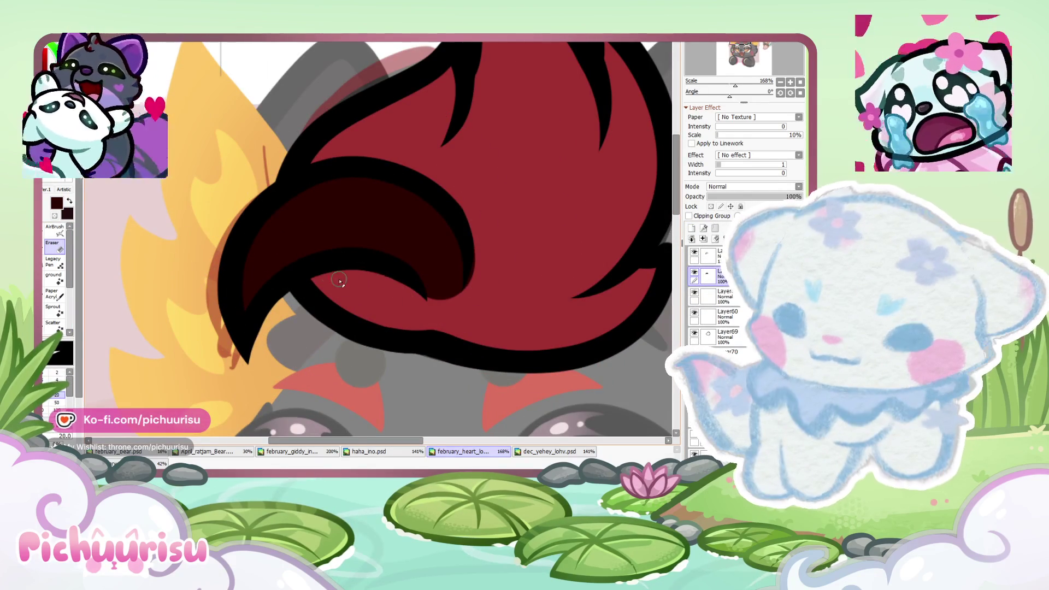
scroll(466, 311, down, 5)
Step: In dec_yehey_lohv.psd, move the right sticker down and to the left
click(540, 450)
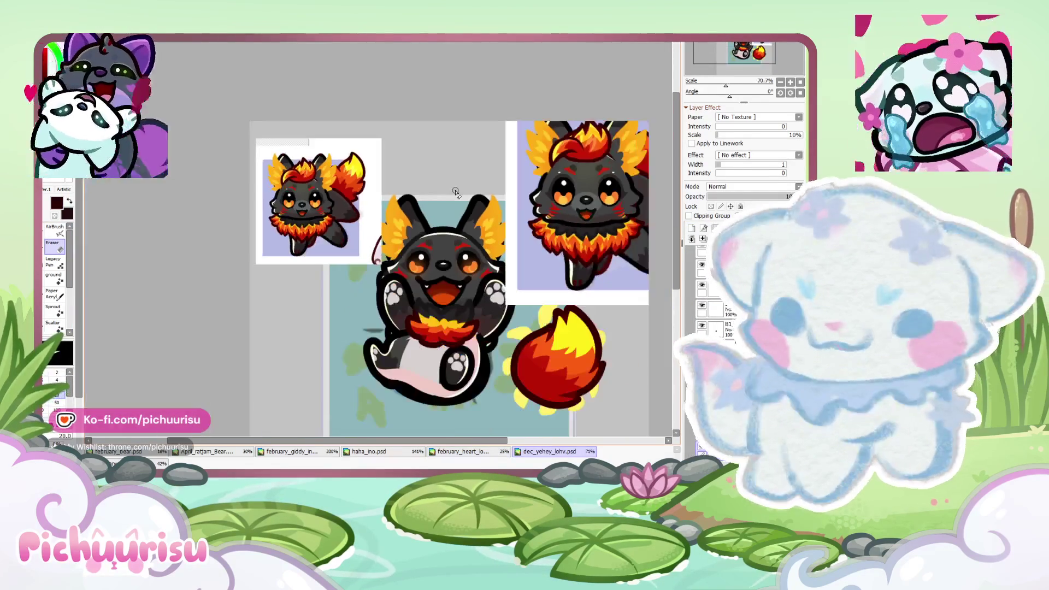
drag(626, 174, 616, 204)
scroll(604, 211, up, 1)
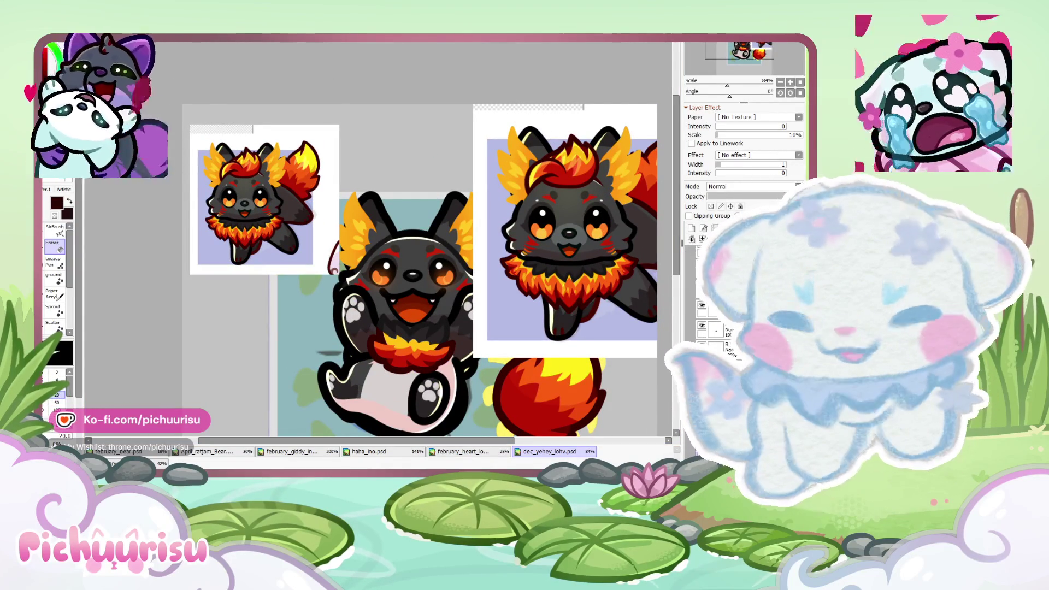
Step: In the february heart emote, move the fire fox reference near the head and paint the inner curl bright red
click(465, 451)
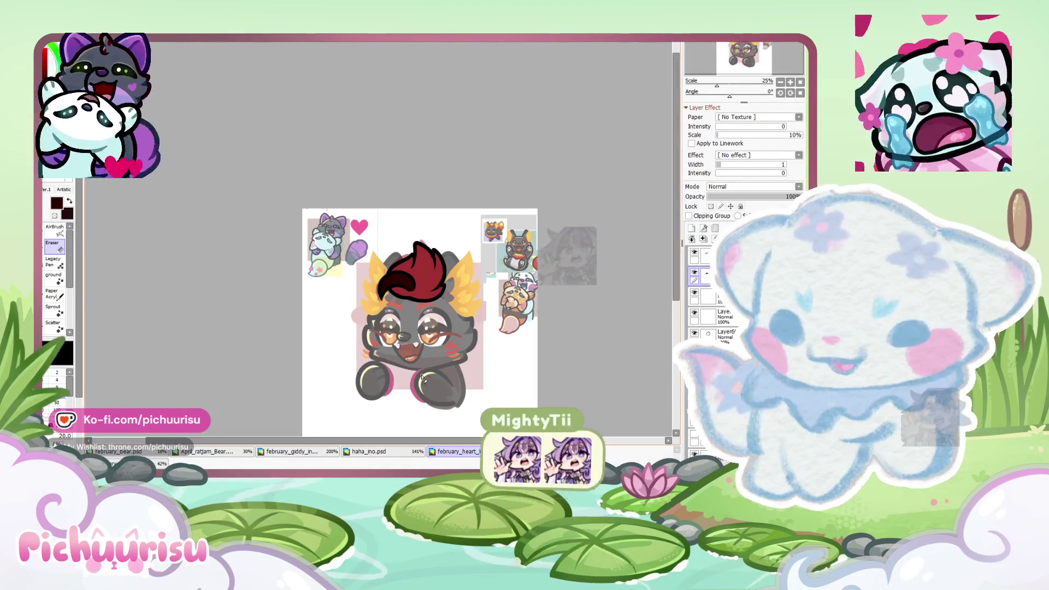
scroll(478, 283, up, 1)
scroll(479, 283, up, 1)
drag(230, 125, 491, 161)
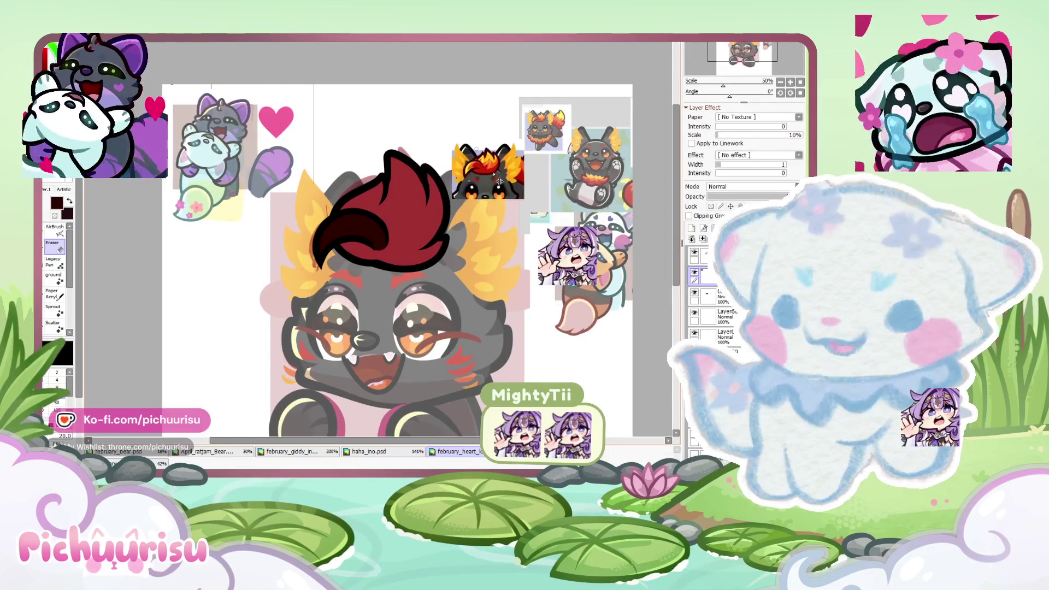
scroll(476, 151, up, 3)
scroll(475, 151, down, 2)
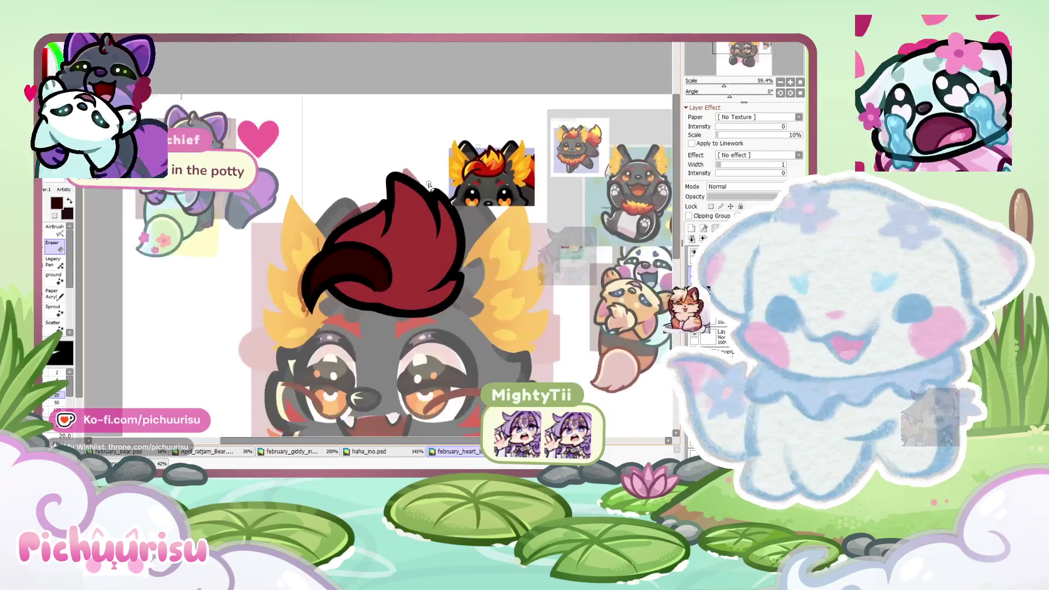
scroll(489, 183, up, 2)
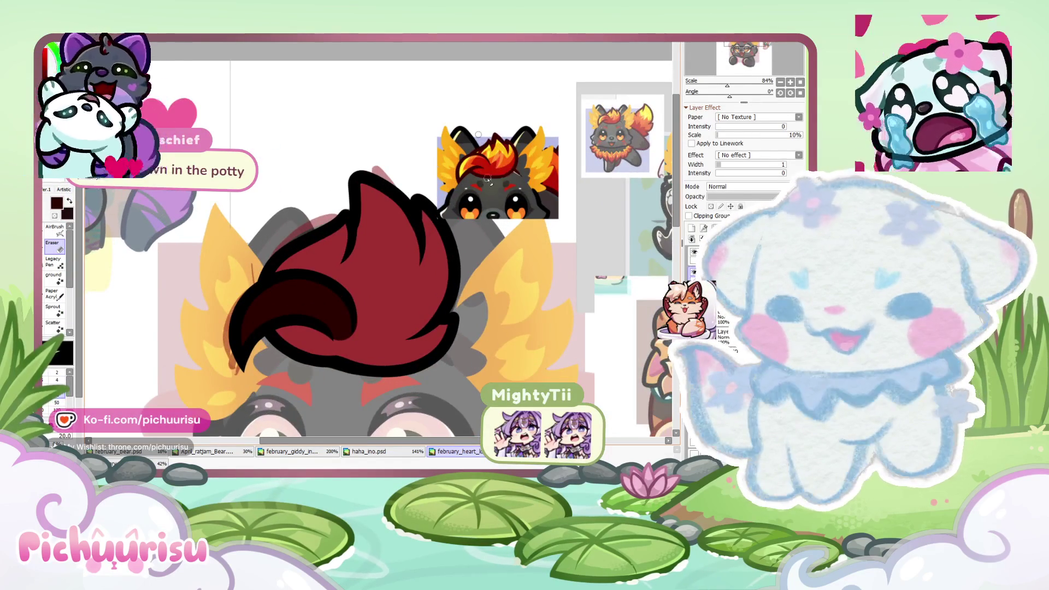
scroll(487, 180, up, 3)
scroll(487, 181, down, 4)
scroll(271, 279, up, 2)
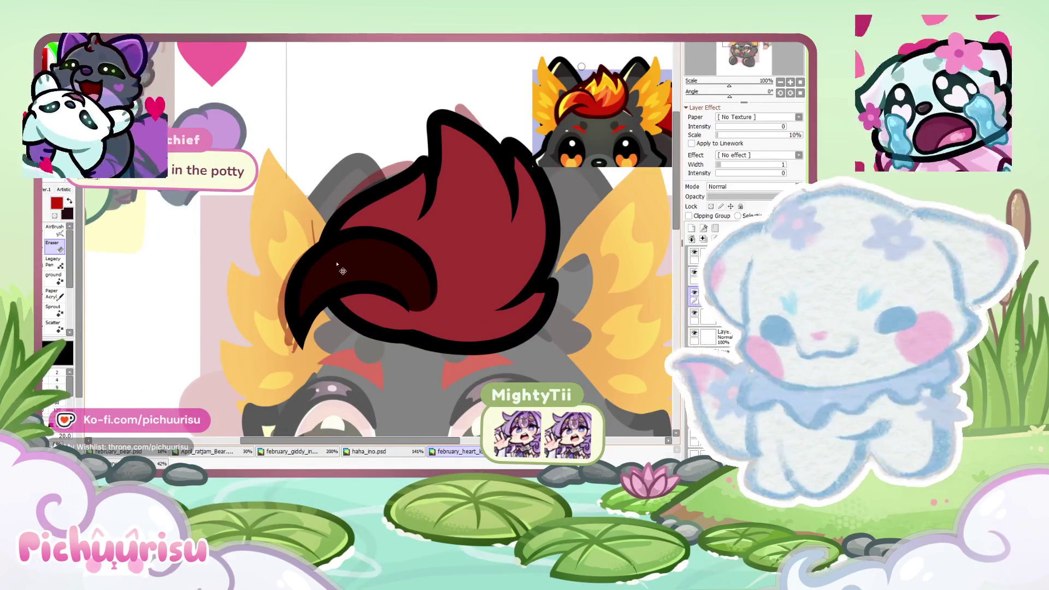
key(b)
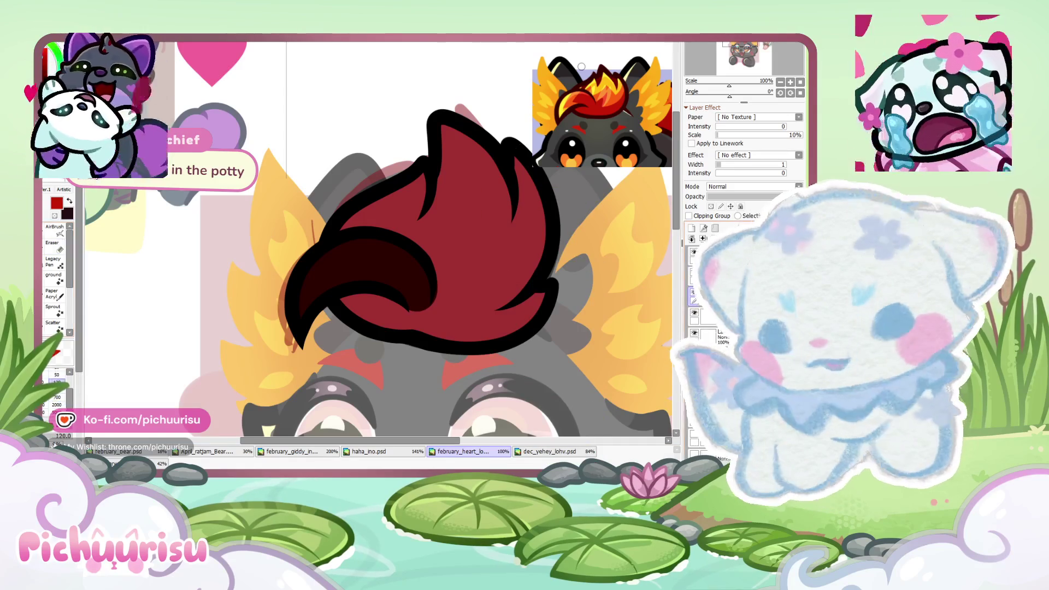
mouse_move(415, 295)
mouse_down()
mouse_move(240, 252)
mouse_move(282, 303)
mouse_up()
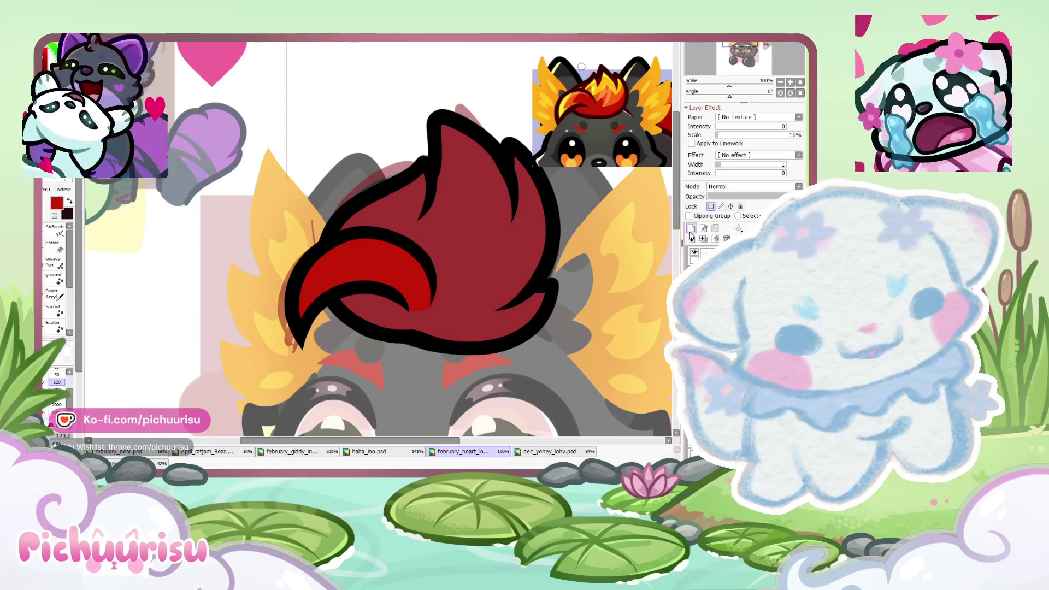
Step: Clip a new layer to the red tuft and brush an orange highlight across its curl
click(703, 216)
scroll(492, 136, up, 3)
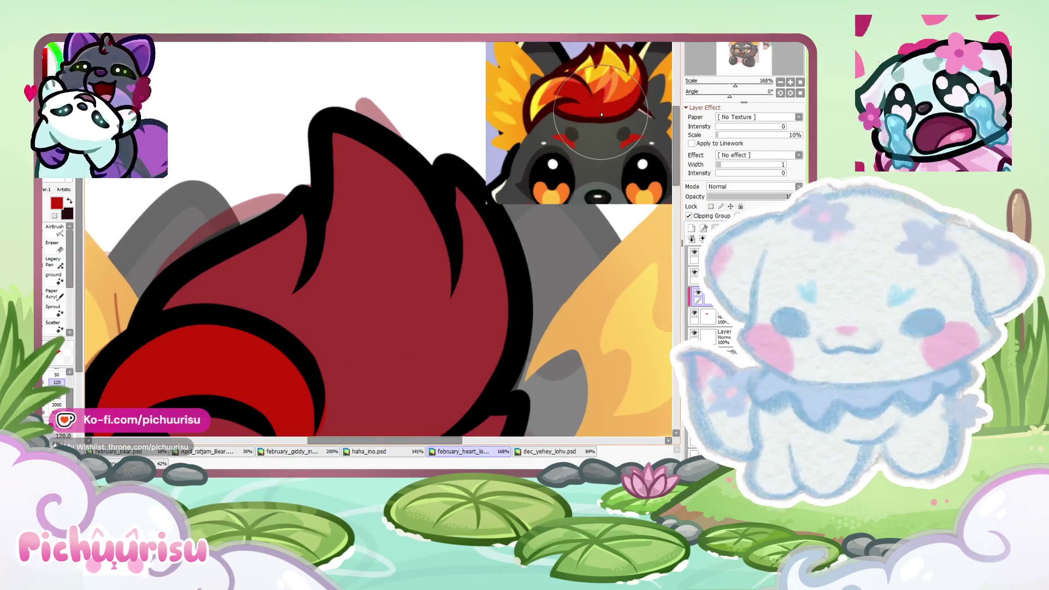
scroll(491, 137, down, 4)
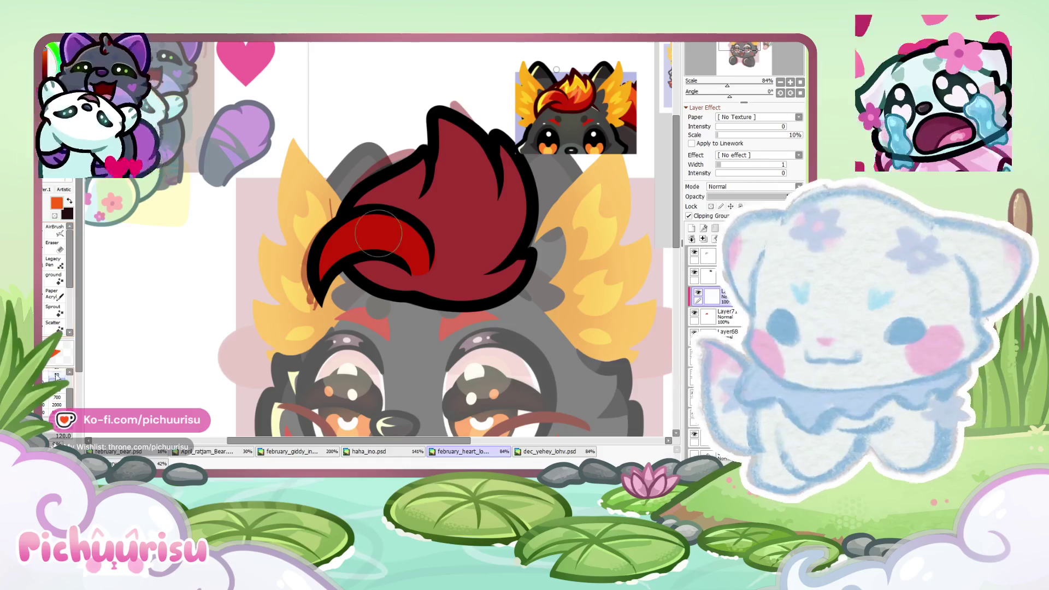
scroll(378, 233, up, 3)
mouse_move(415, 203)
mouse_down()
mouse_move(328, 303)
mouse_move(389, 246)
mouse_up()
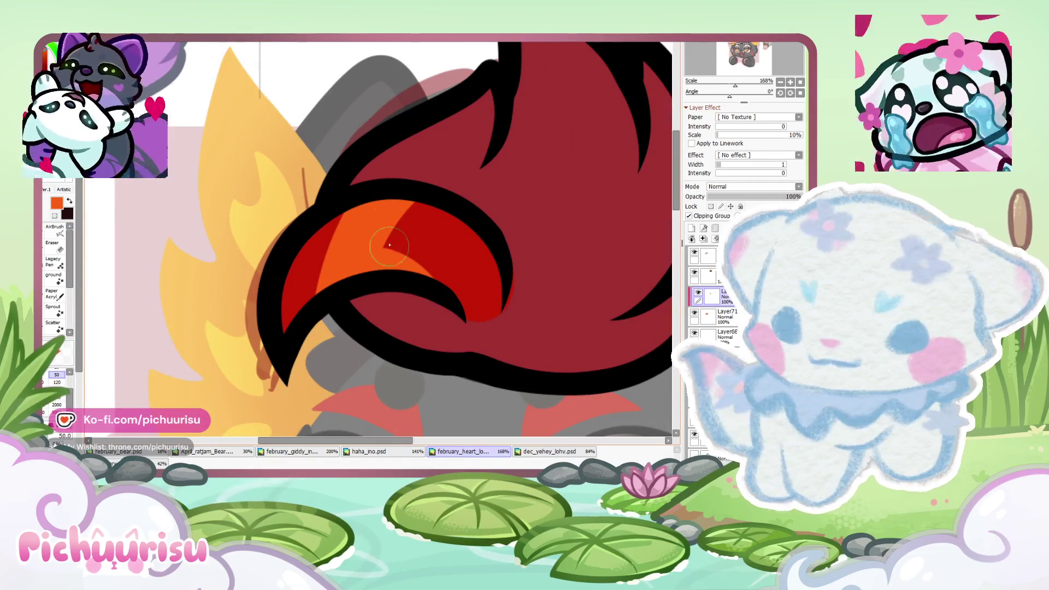
scroll(371, 218, down, 5)
scroll(397, 194, up, 6)
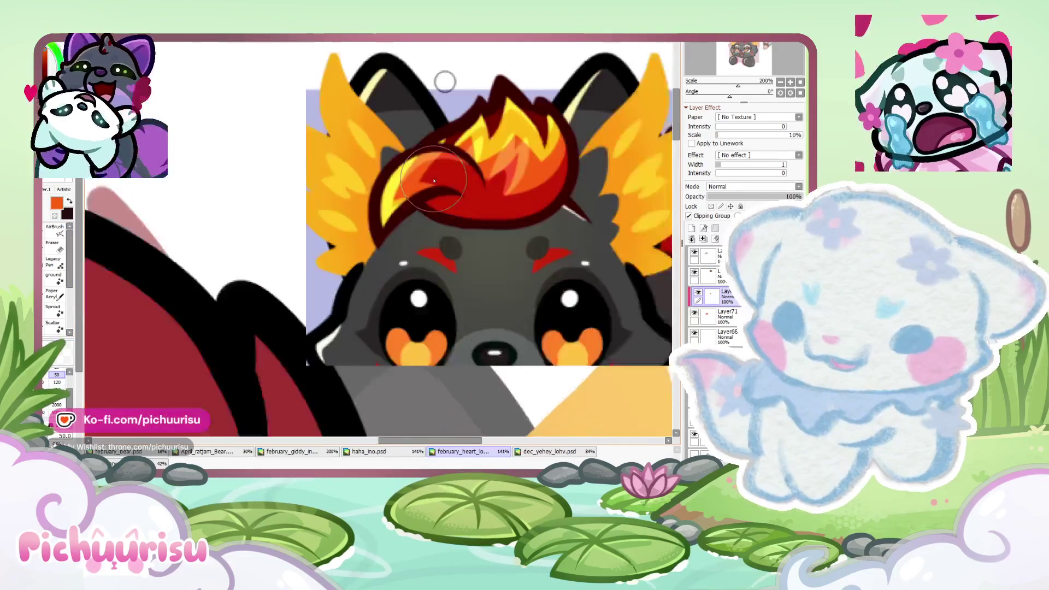
scroll(397, 194, up, 2)
scroll(397, 195, down, 2)
scroll(382, 219, down, 2)
scroll(355, 262, down, 1)
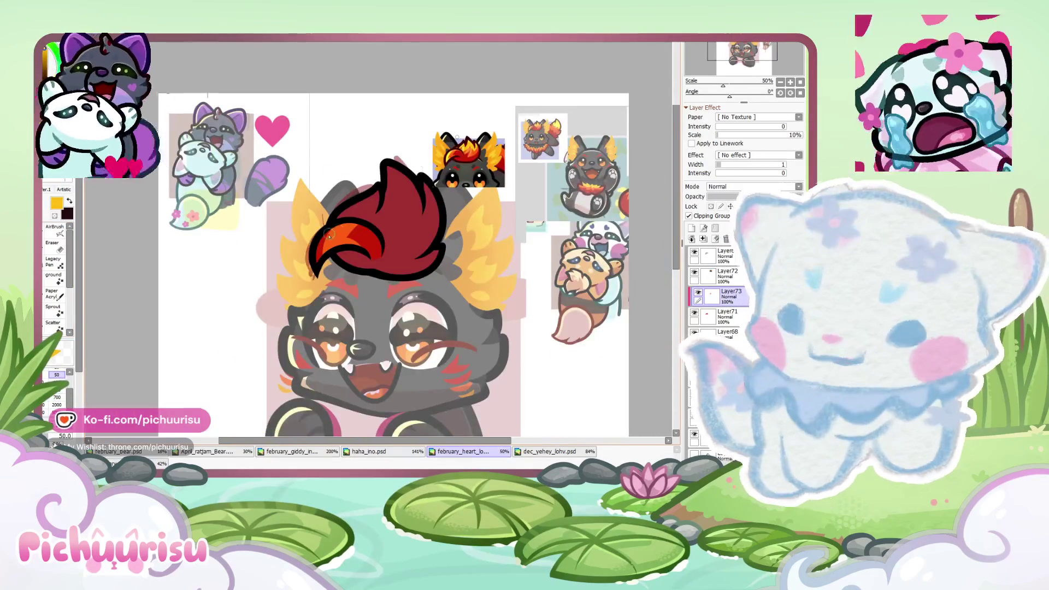
scroll(313, 306, up, 3)
scroll(306, 273, down, 2)
scroll(311, 251, down, 1)
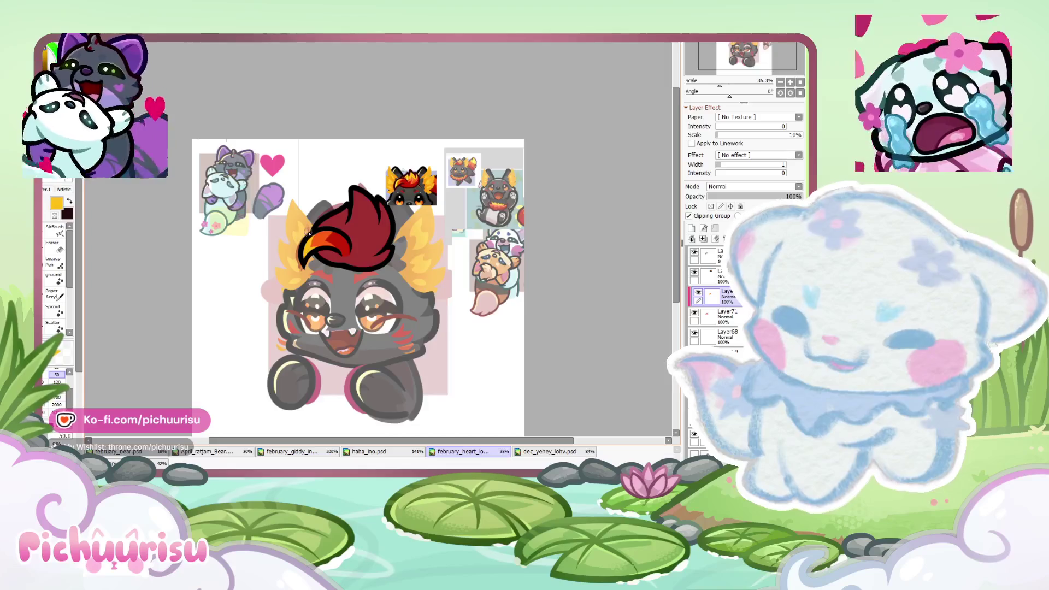
scroll(315, 233, up, 3)
scroll(544, 315, down, 1)
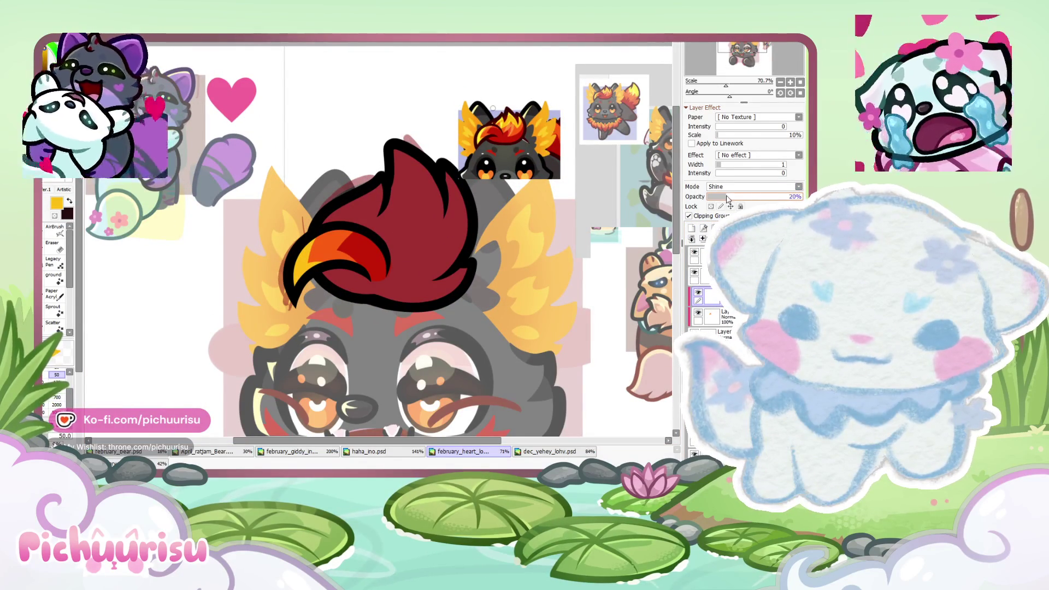
Step: Check the dec_yehey_lohv fox and haha_ino for reference, then return to the february heart emote
scroll(304, 129, down, 2)
scroll(534, 342, down, 2)
click(518, 452)
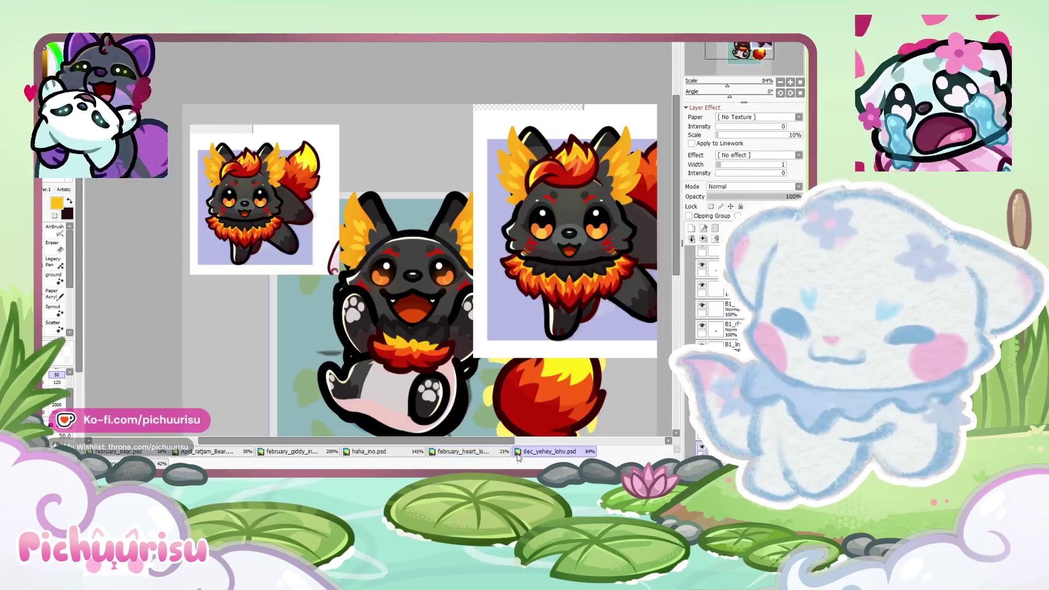
scroll(221, 135, up, 2)
scroll(212, 109, up, 2)
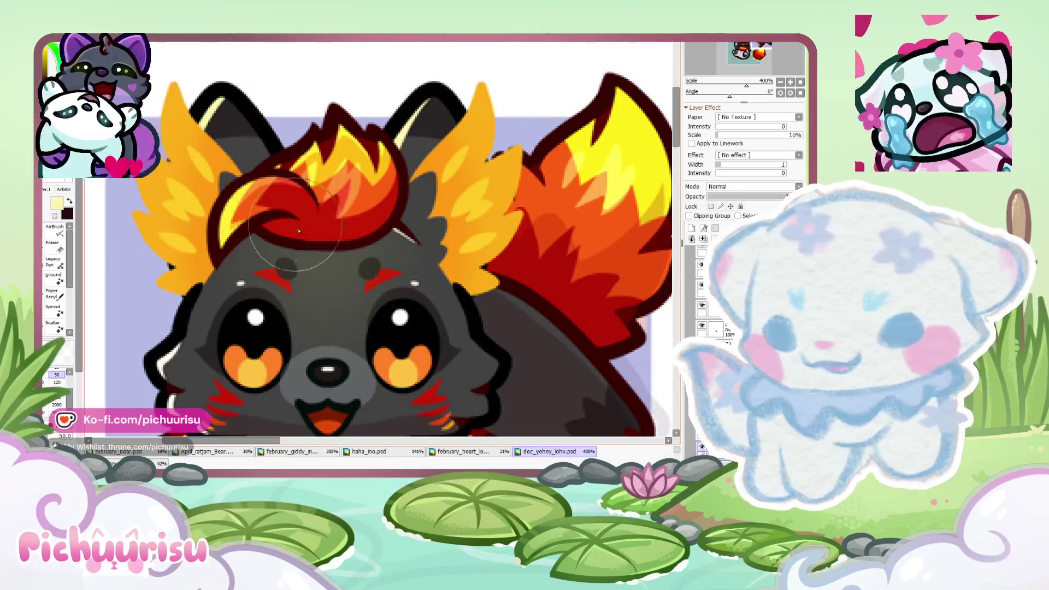
click(361, 451)
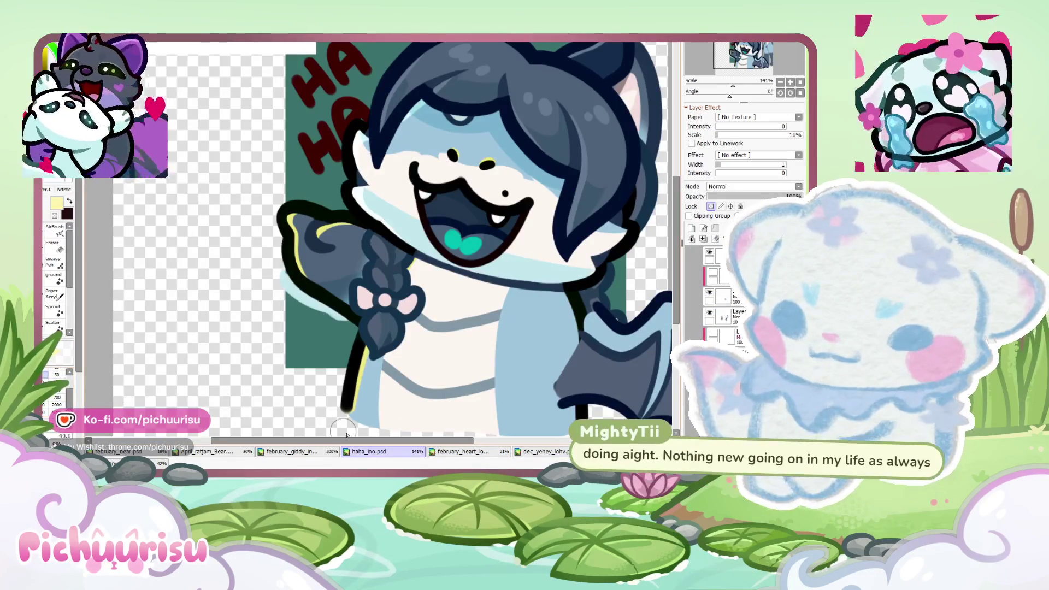
click(461, 451)
scroll(465, 238, up, 2)
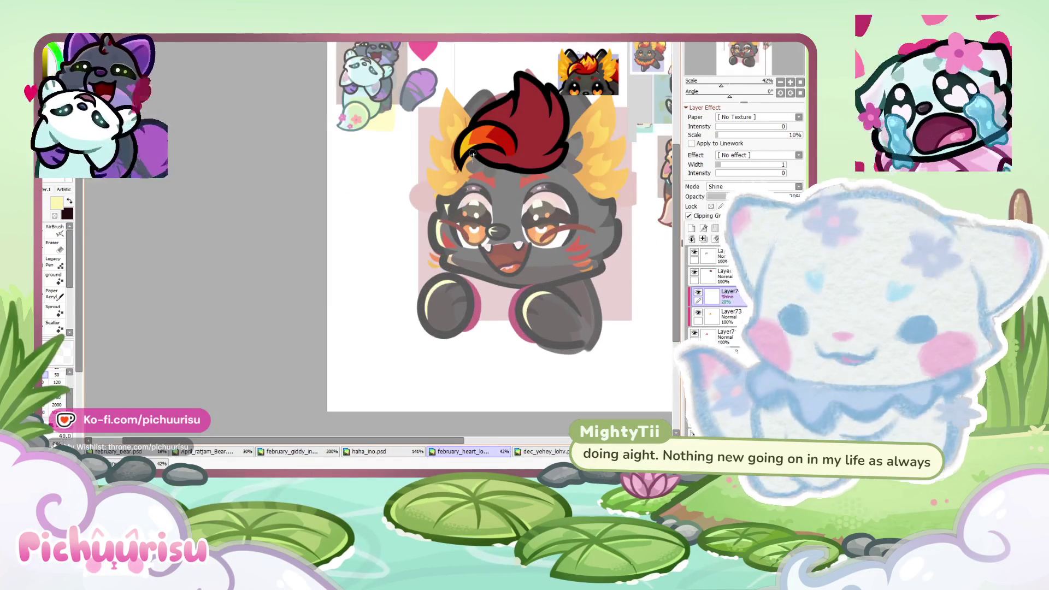
scroll(472, 153, up, 4)
Step: Brush shine across the curl's orange area and erase a stray patch with a very large eraser
drag(492, 129, 387, 268)
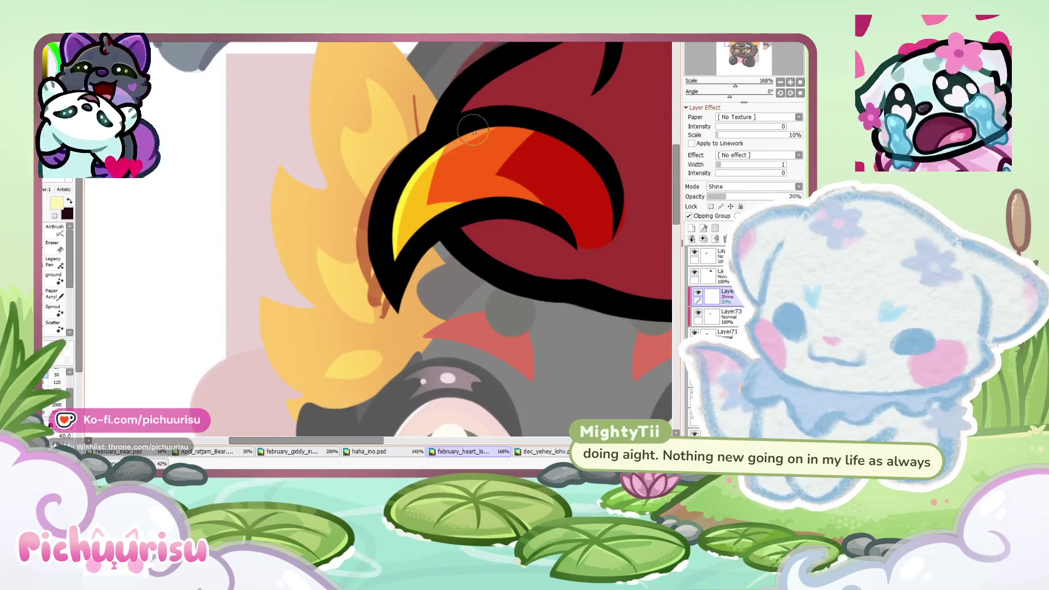
scroll(474, 132, up, 2)
drag(438, 146, 404, 257)
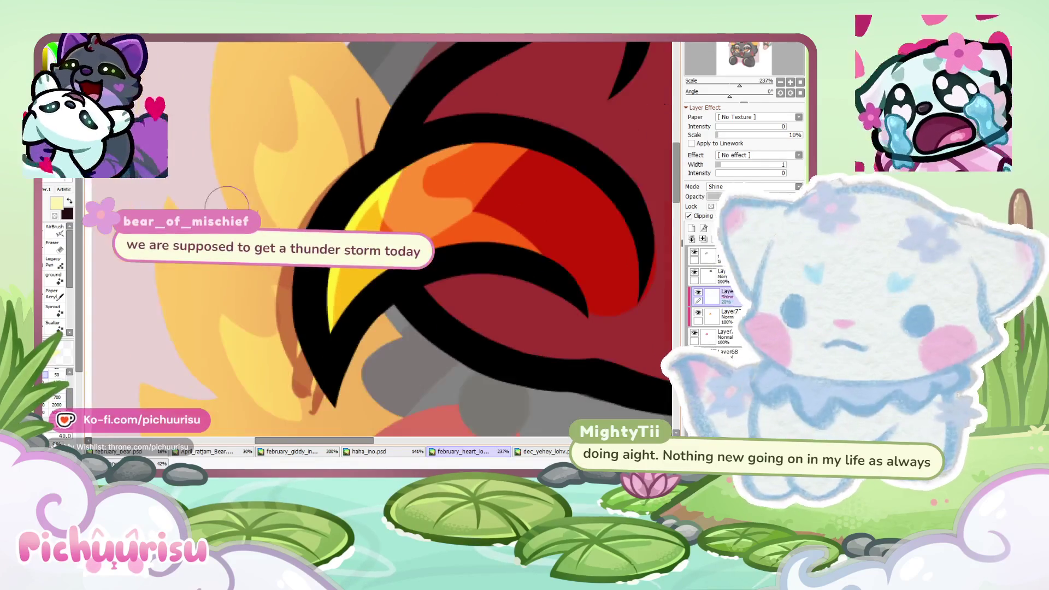
click(55, 246)
drag(251, 306, 196, 323)
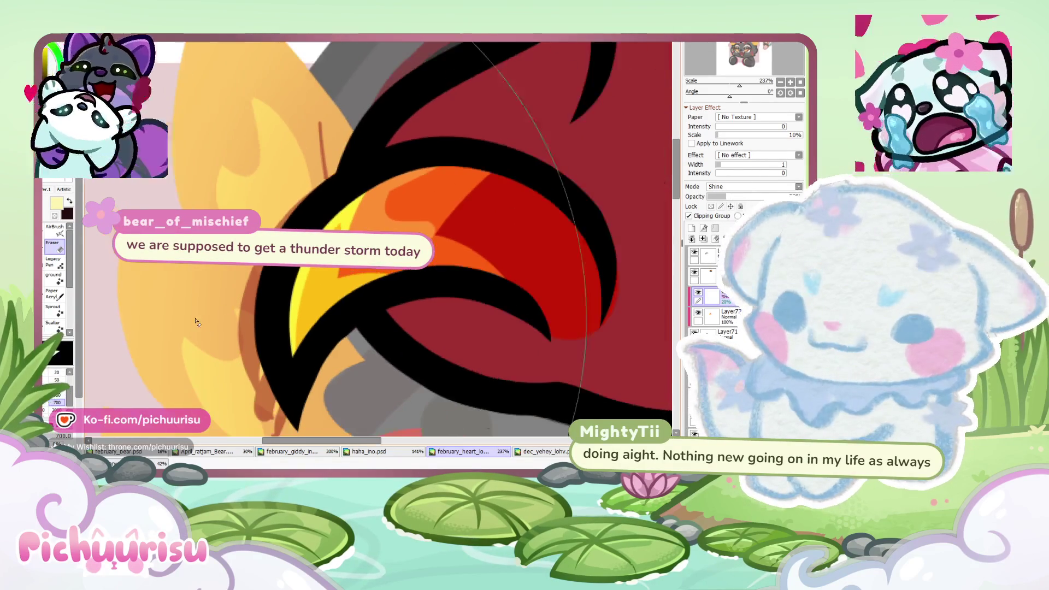
scroll(384, 203, up, 1)
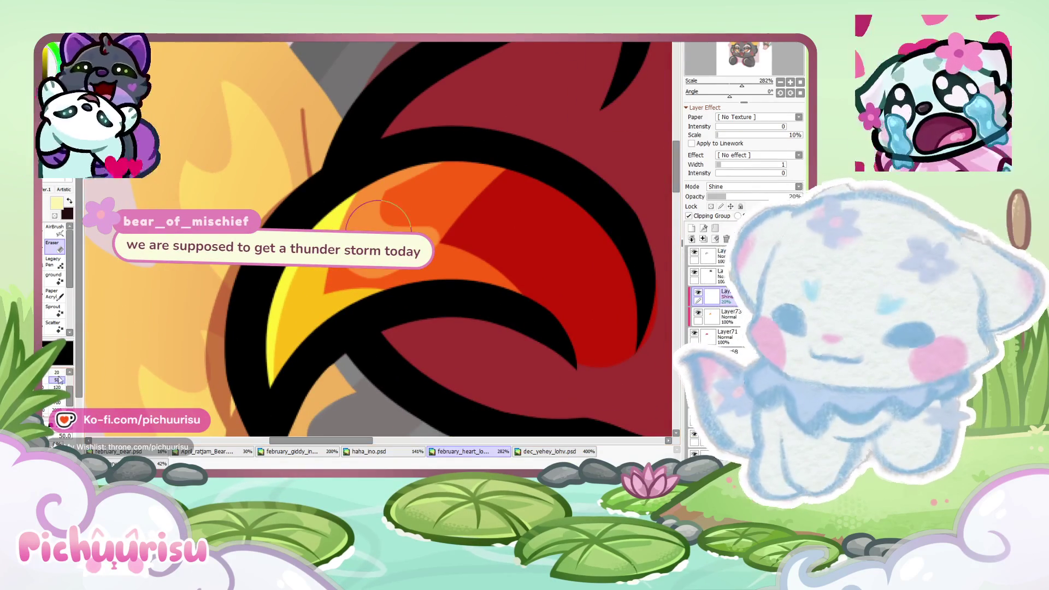
scroll(343, 287, down, 1)
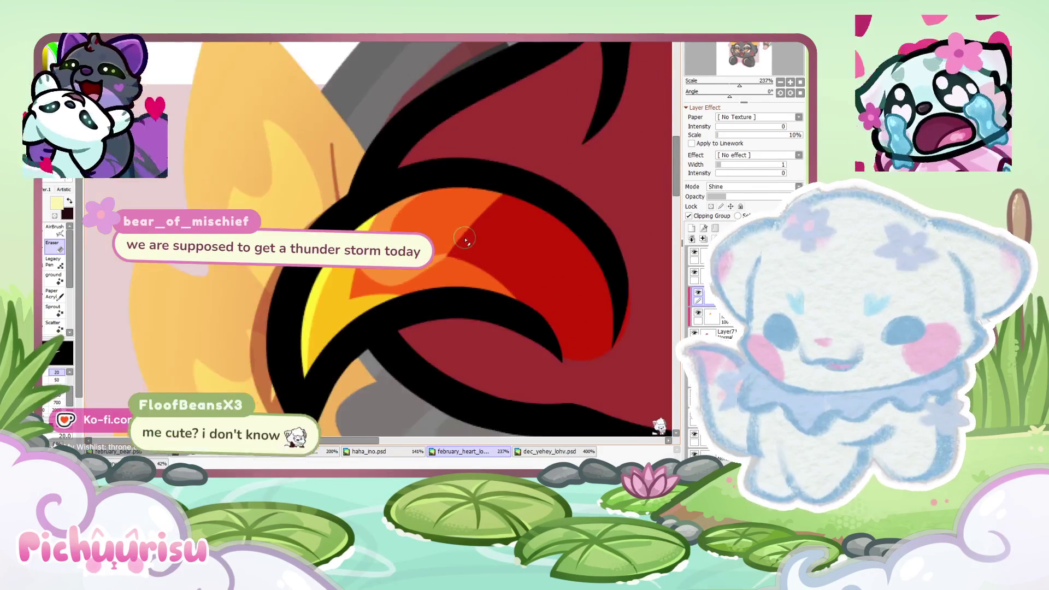
scroll(342, 287, down, 2)
scroll(210, 290, down, 3)
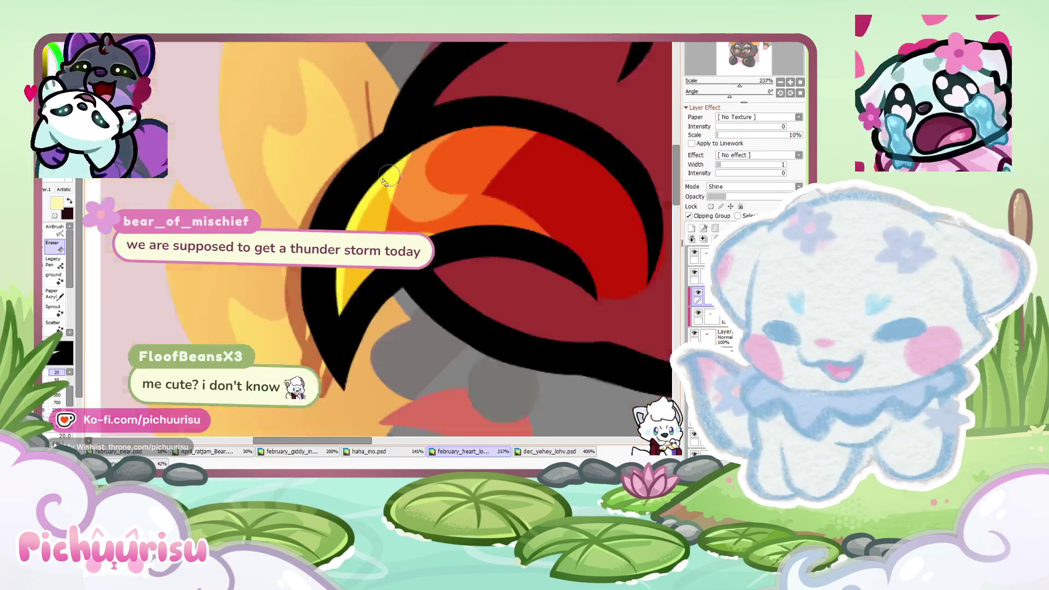
scroll(210, 290, down, 3)
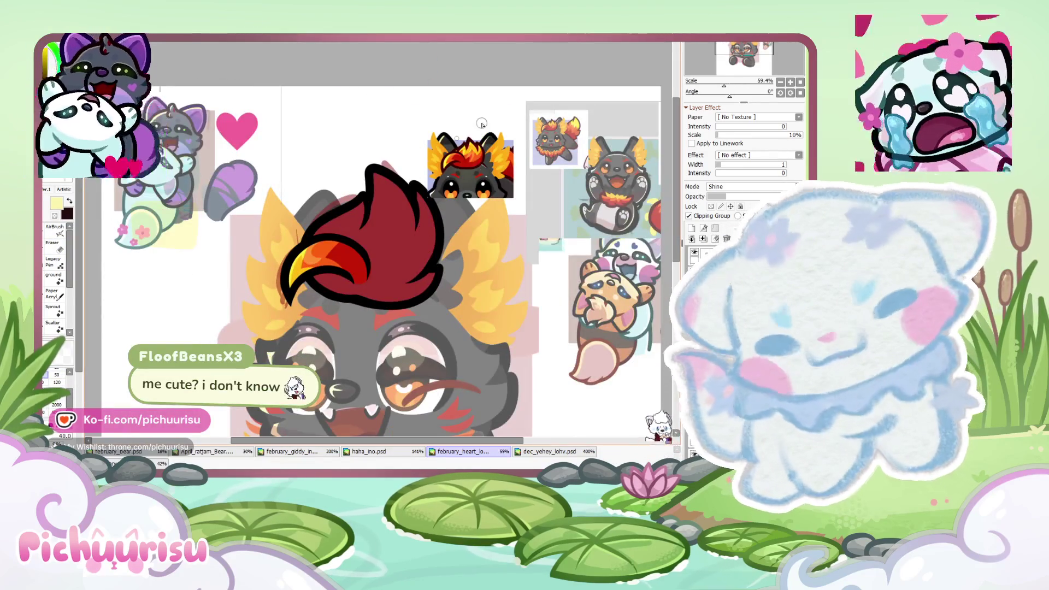
scroll(430, 216, up, 4)
Step: Pick the tuft's dark red and set up a clipped, transparency-locked layer to paint on
alt+click(430, 216)
scroll(430, 215, down, 5)
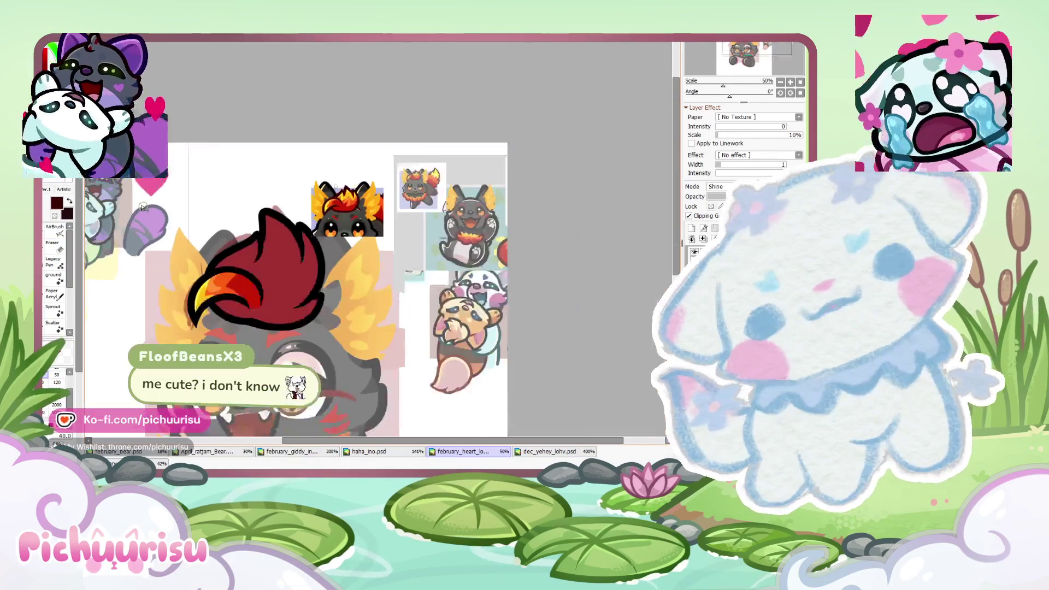
click(710, 255)
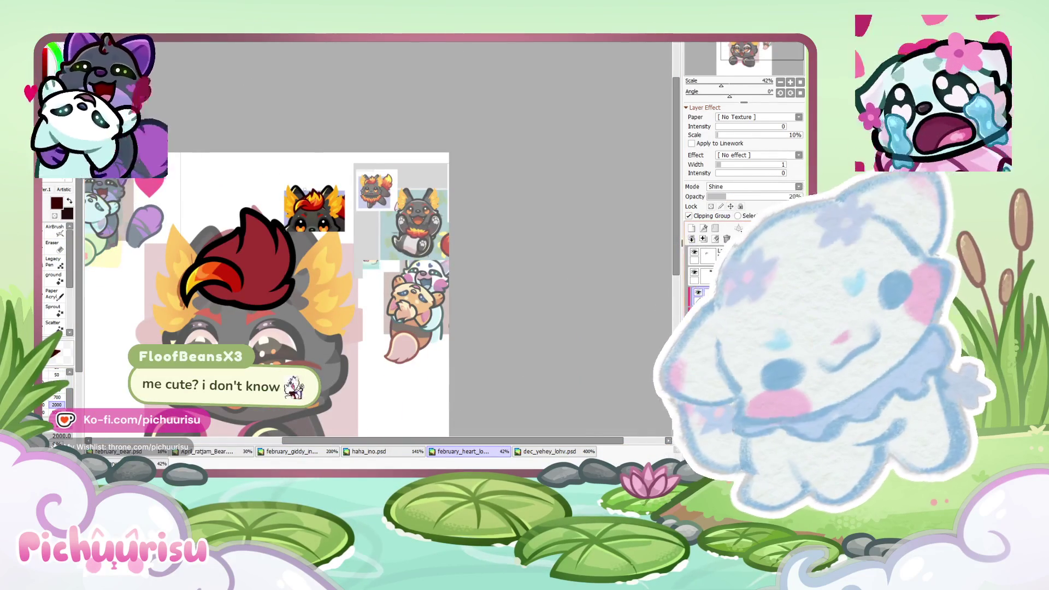
click(710, 206)
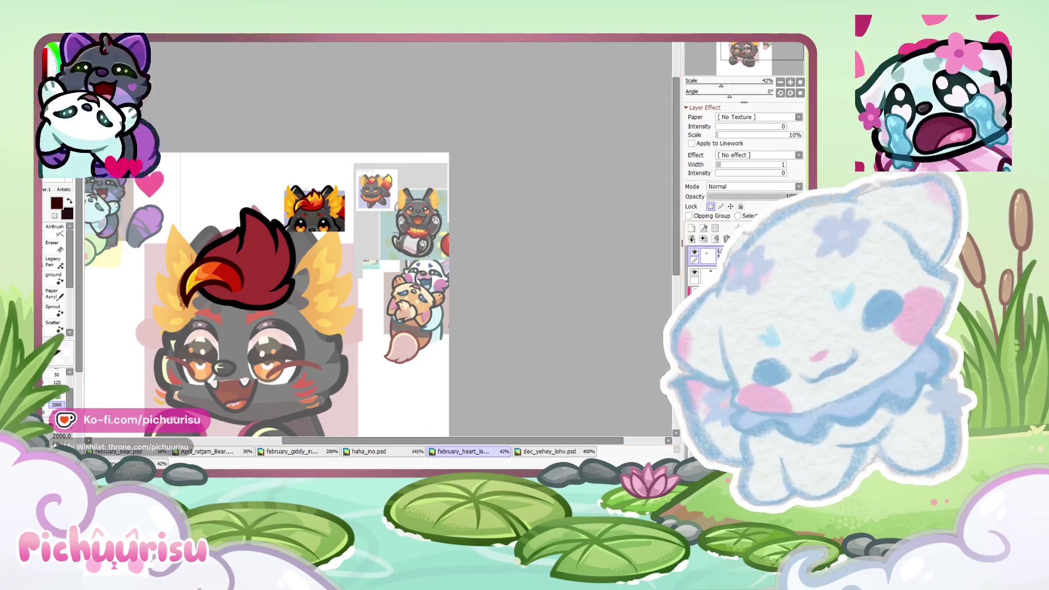
click(689, 215)
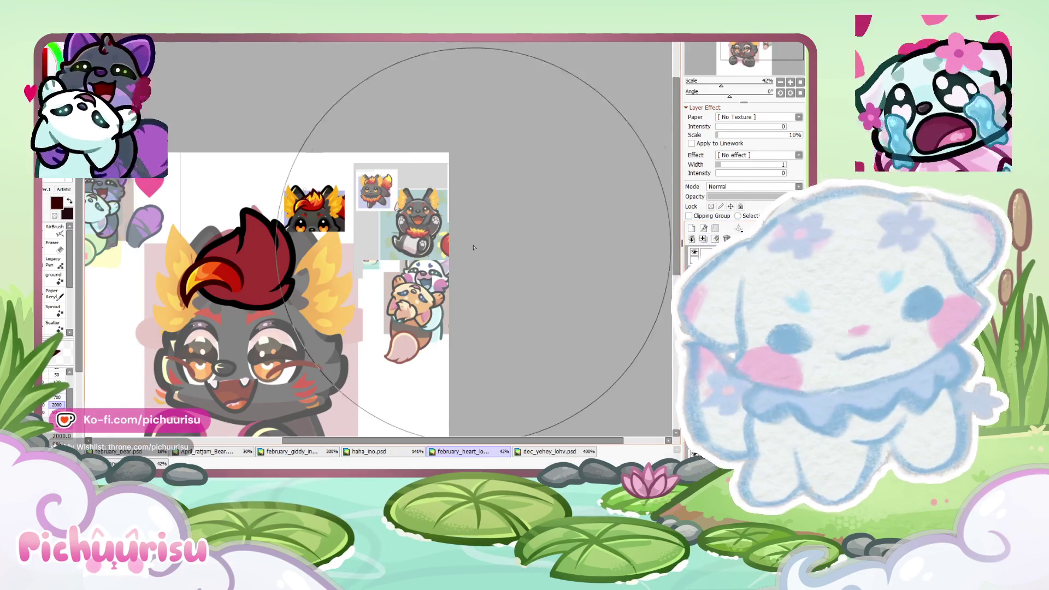
scroll(320, 232, down, 2)
scroll(320, 232, up, 5)
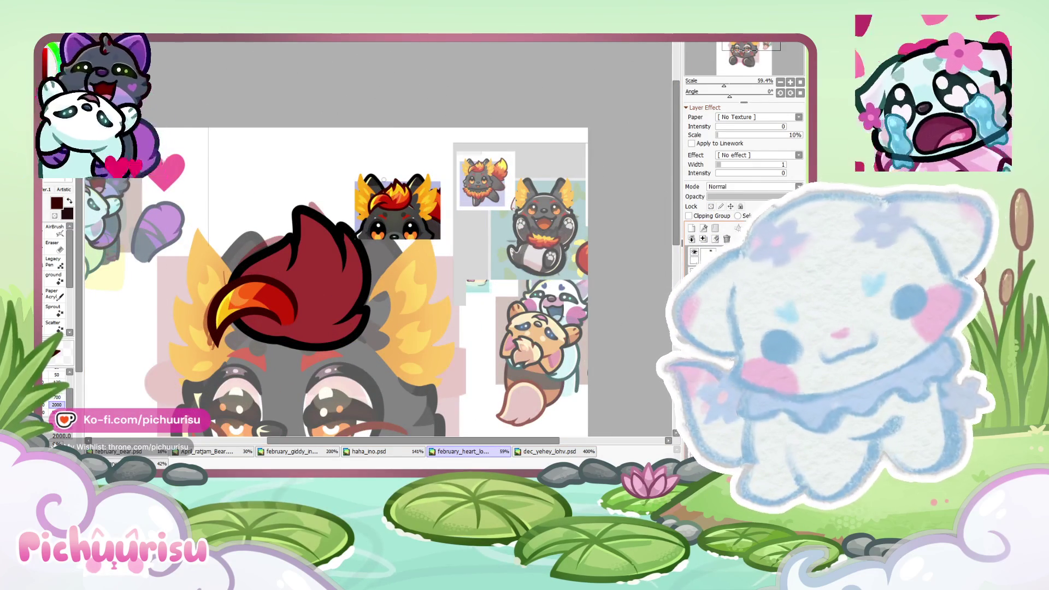
scroll(664, 264, up, 3)
scroll(664, 264, down, 4)
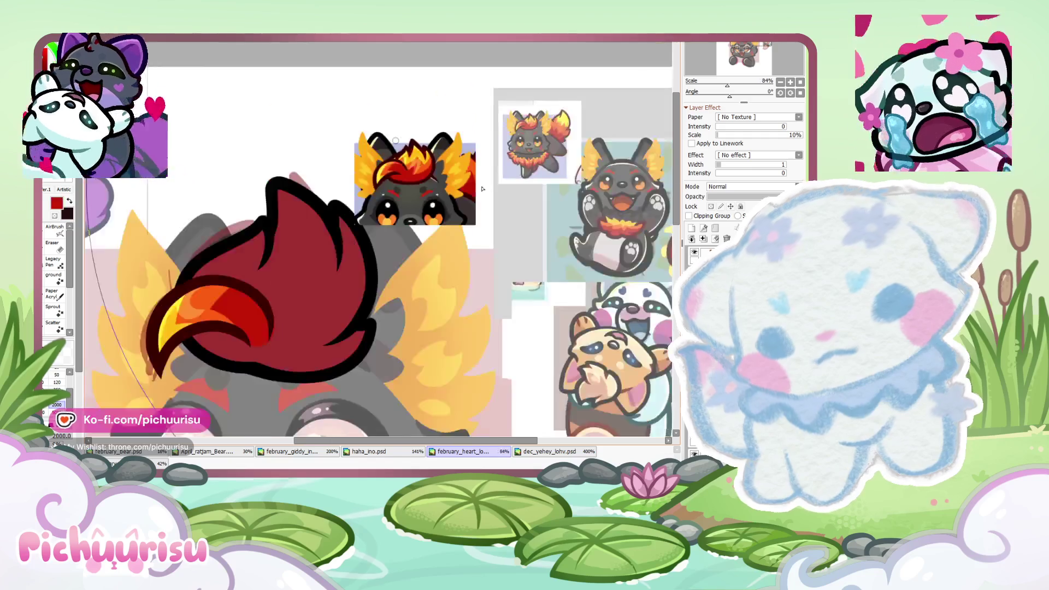
click(362, 269)
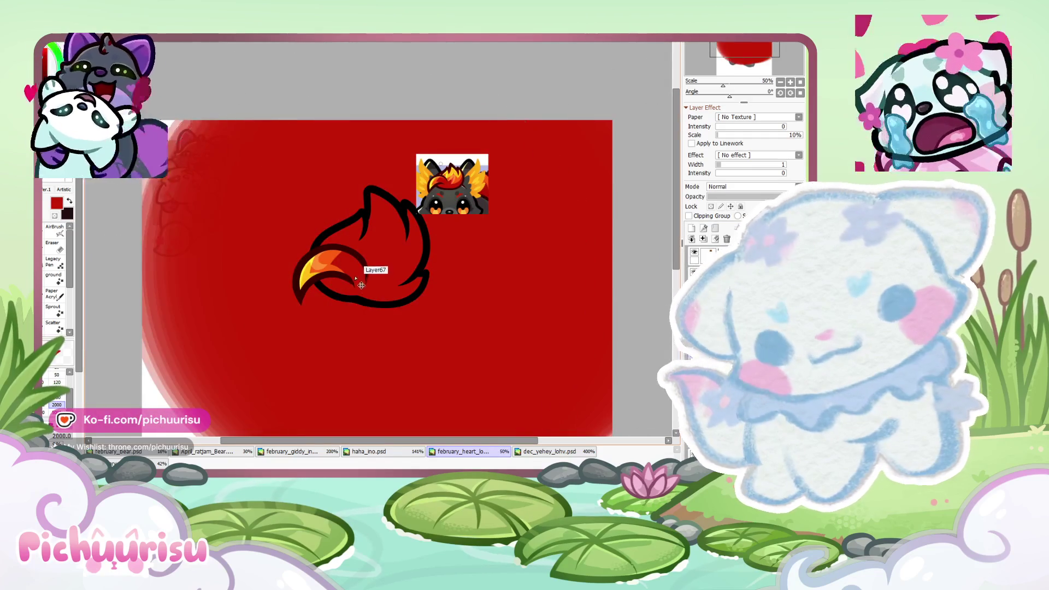
Step: Undo the stray red dab, preserve the tuft's opacity, and try orange strokes across it
key(ctrl+z)
click(448, 247)
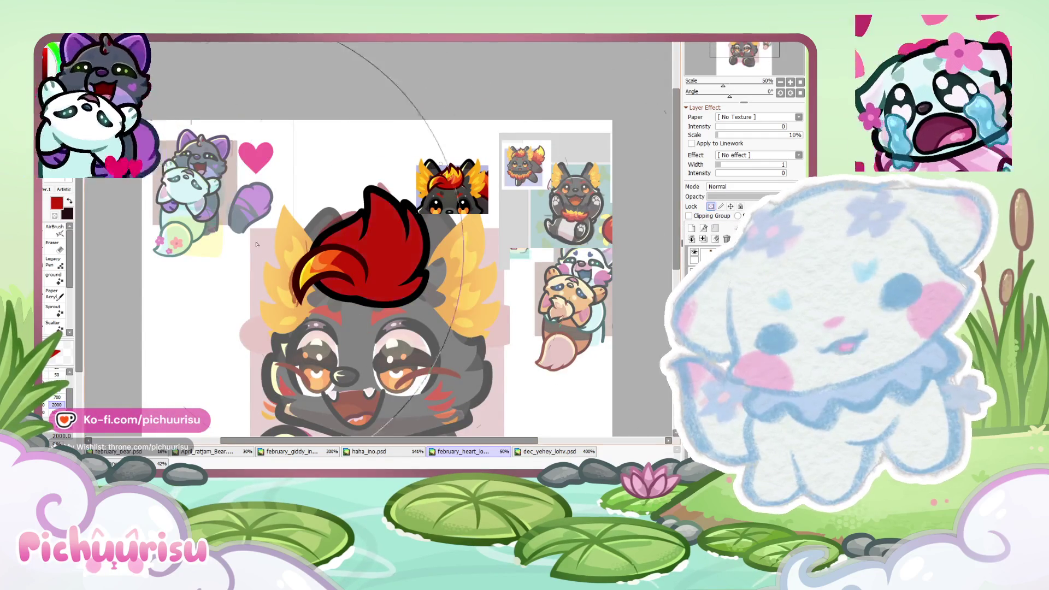
scroll(533, 193, up, 4)
scroll(219, 311, down, 5)
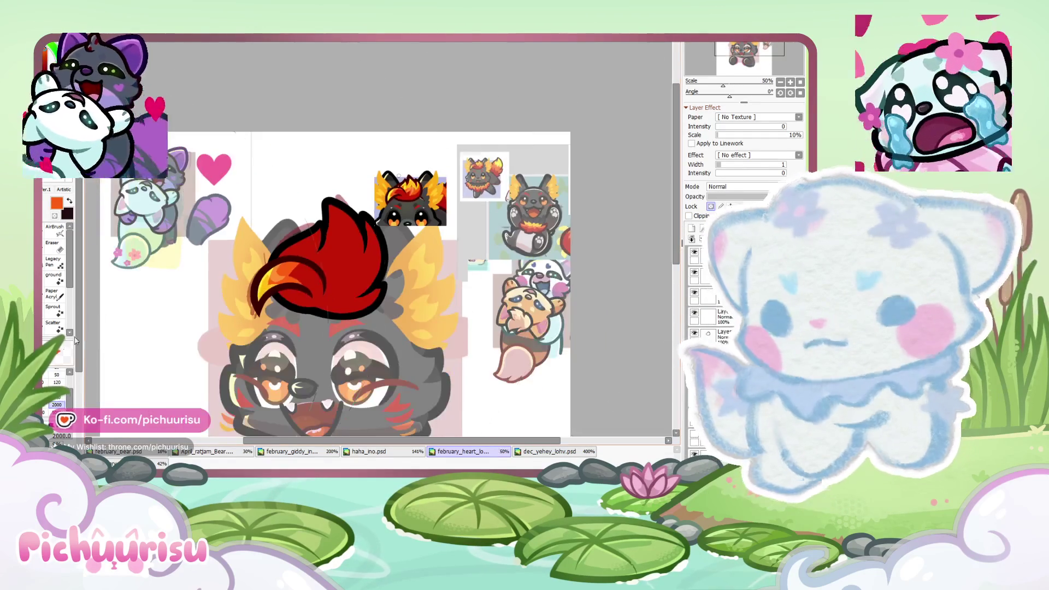
click(57, 374)
scroll(219, 311, up, 4)
mouse_move(299, 232)
mouse_down()
mouse_move(491, 292)
mouse_move(464, 273)
mouse_up()
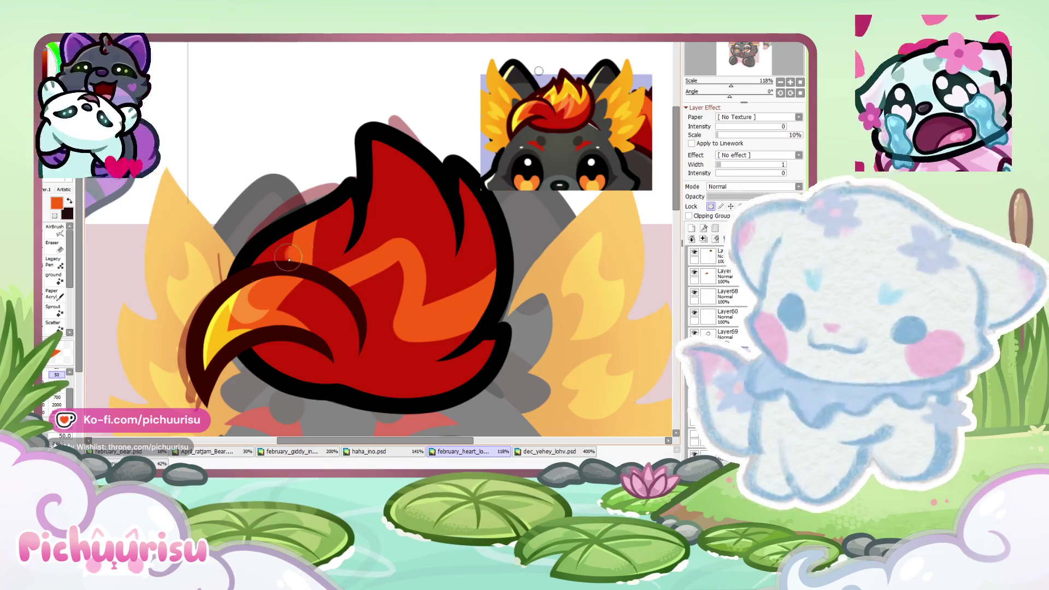
drag(297, 265, 272, 250)
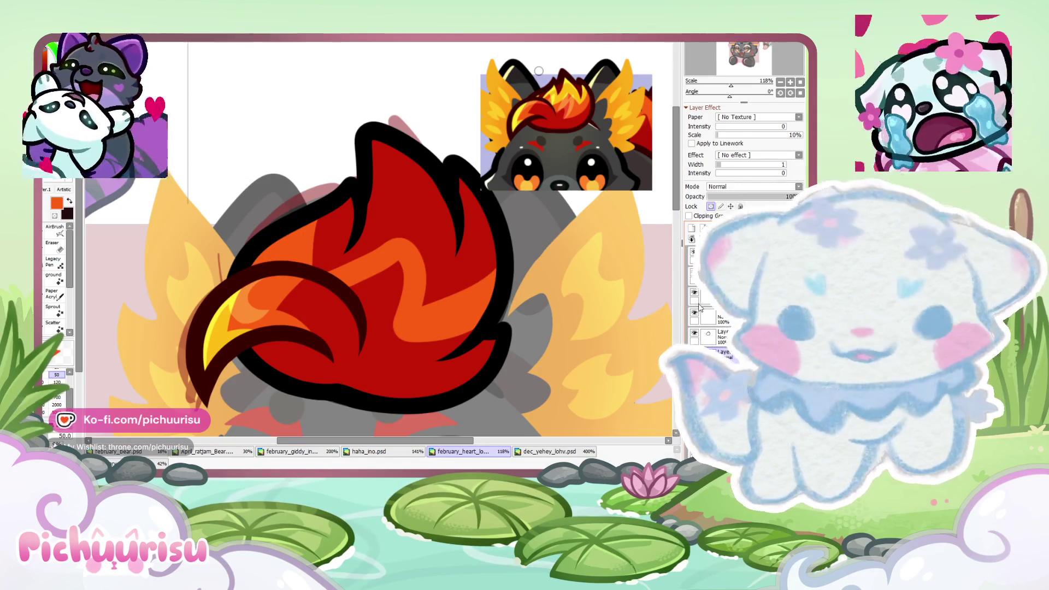
key(ctrl+z)
scroll(276, 317, up, 1)
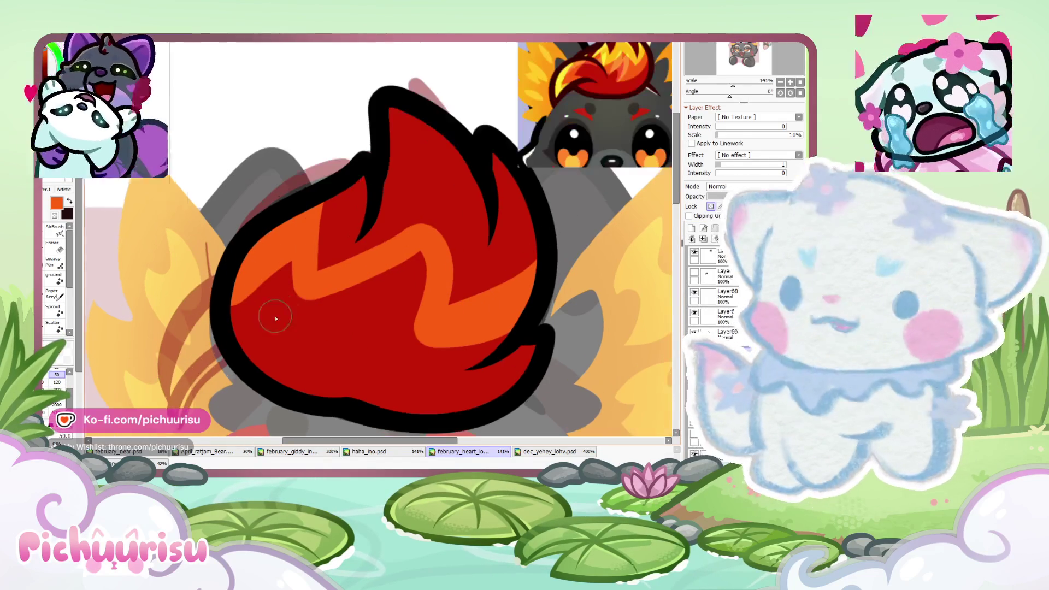
Step: Paint a broad orange zigzag band across the tuft with a red zigzag hook inside it
mouse_move(229, 322)
mouse_down()
mouse_move(289, 265)
mouse_move(305, 306)
mouse_move(431, 229)
mouse_move(420, 317)
mouse_up()
drag(417, 249, 380, 272)
alt+click(318, 268)
scroll(317, 267, down, 1)
scroll(306, 284, up, 3)
mouse_move(357, 234)
mouse_down()
mouse_move(301, 318)
mouse_move(339, 350)
mouse_move(367, 282)
mouse_up()
mouse_move(360, 223)
mouse_down()
mouse_move(446, 288)
mouse_move(518, 278)
mouse_up()
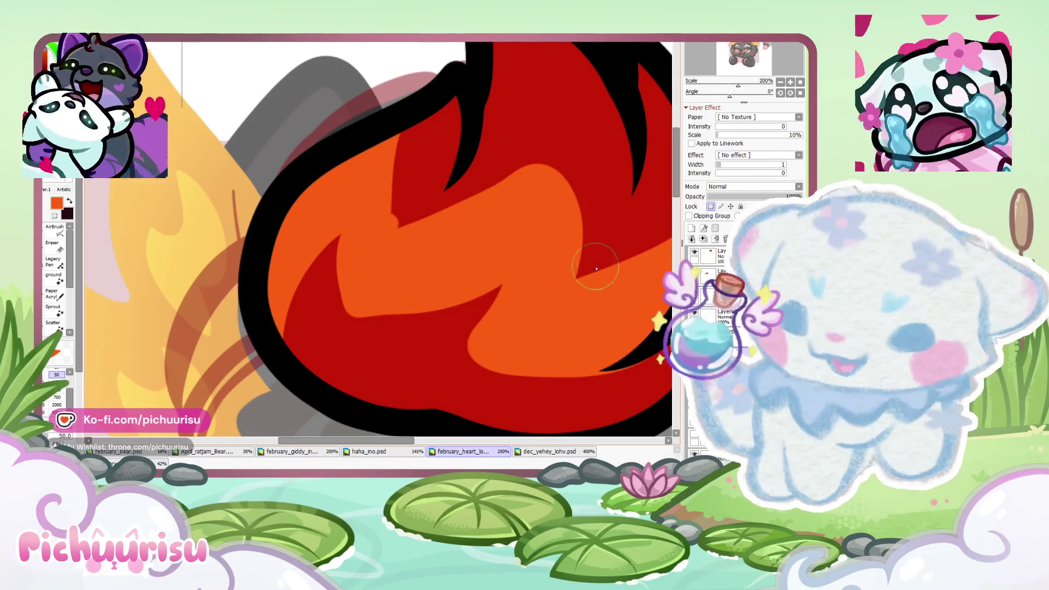
scroll(490, 333, down, 3)
scroll(442, 347, up, 2)
scroll(441, 347, up, 1)
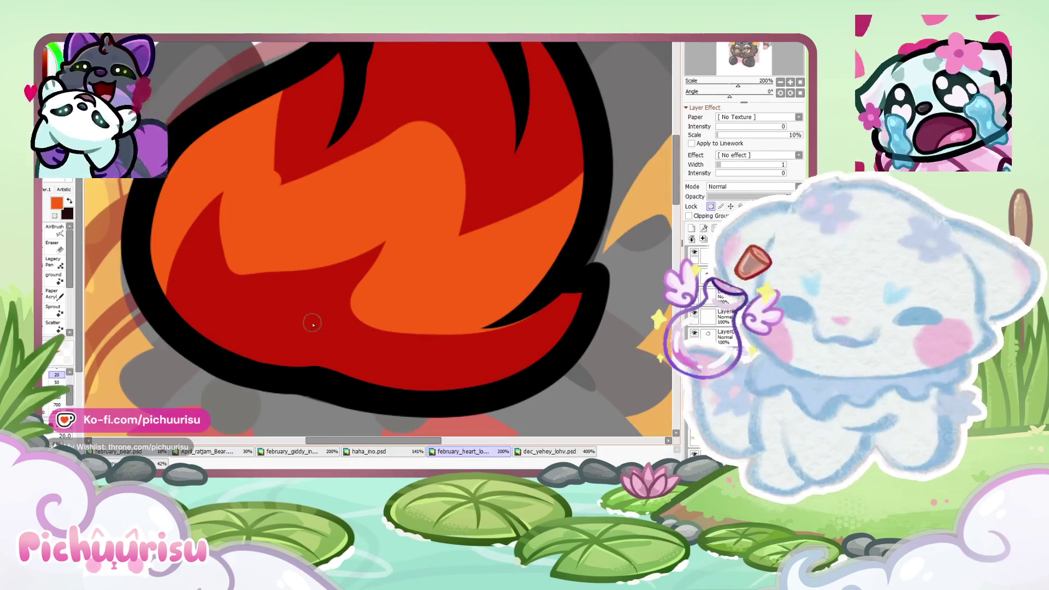
Step: With a smaller brush, line red along the band's lower edge, then start yellow at the flame top
key(bracketleft)
drag(343, 306, 549, 307)
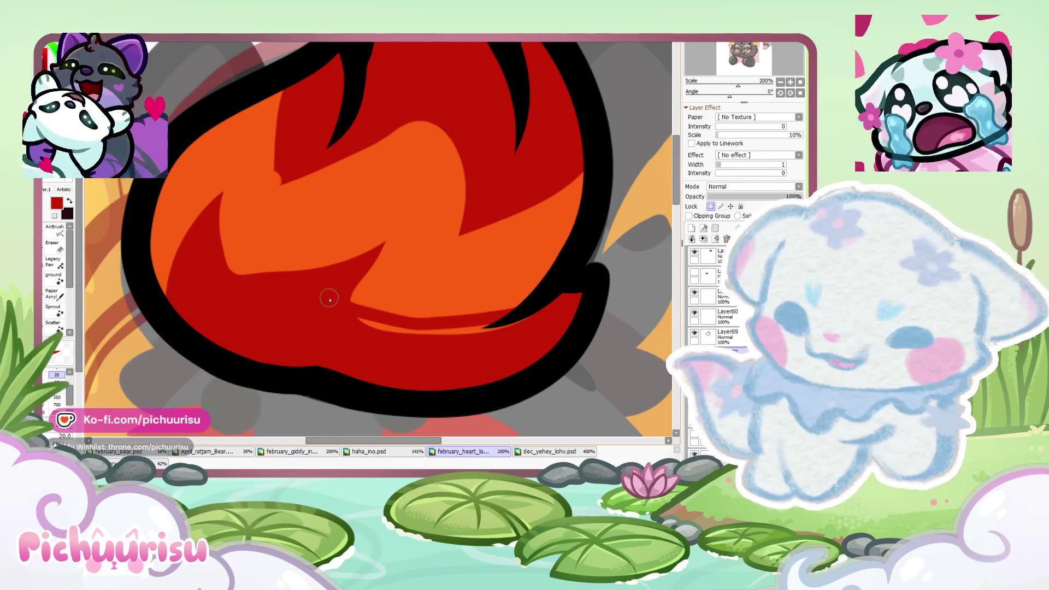
drag(349, 309, 538, 298)
scroll(339, 283, up, 3)
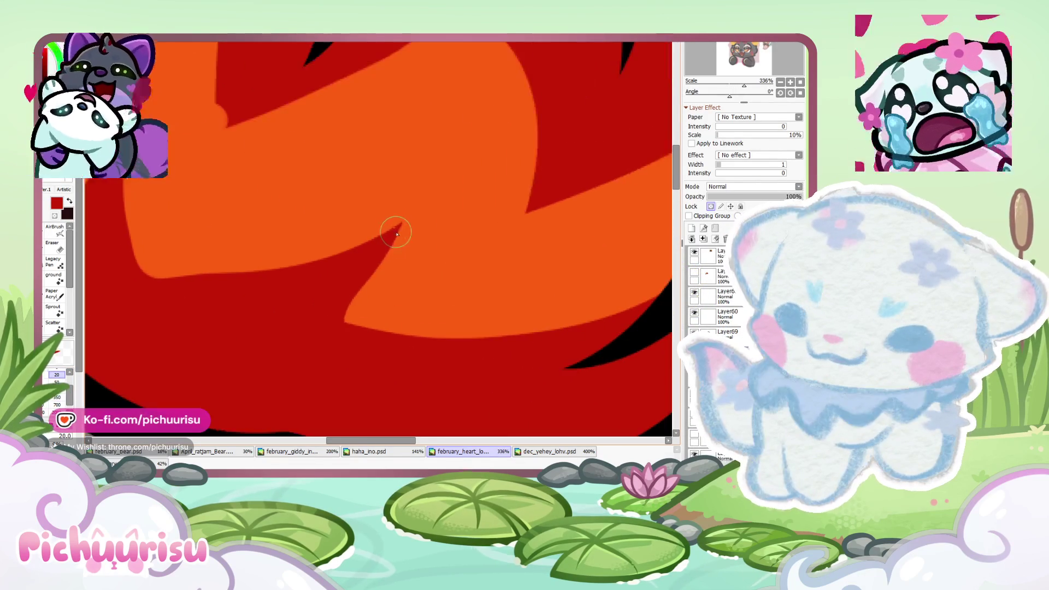
scroll(321, 342, down, 4)
scroll(294, 272, up, 3)
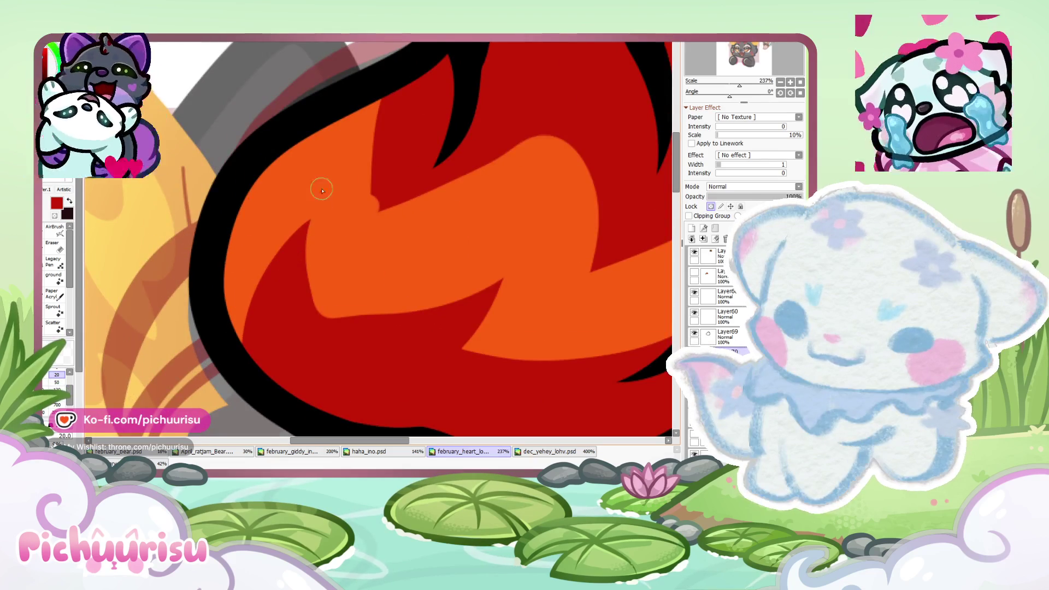
scroll(339, 197, down, 3)
key(bracketright)
key(bracketright)
key(bracketright)
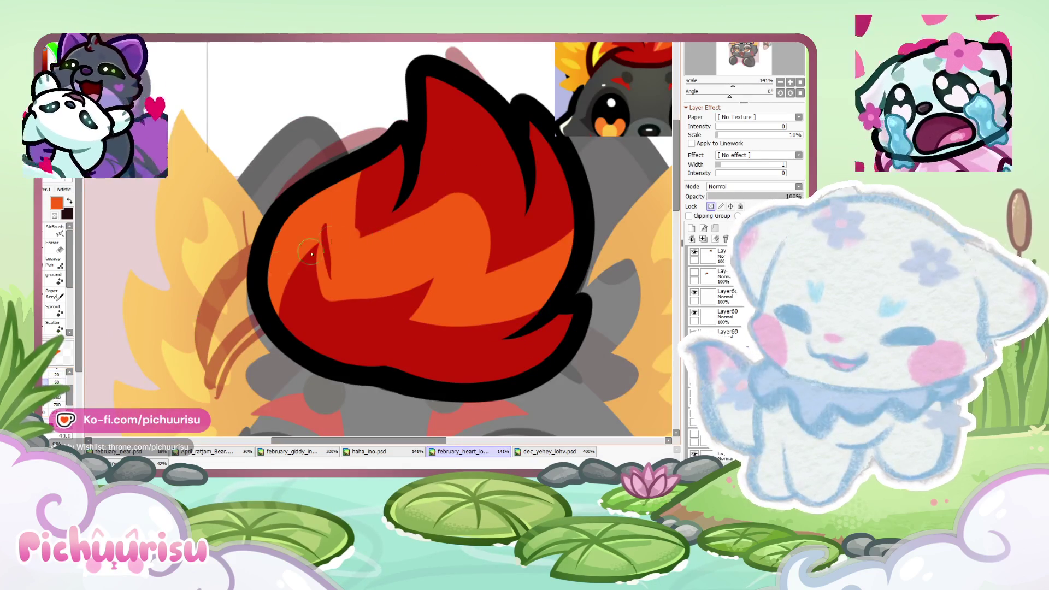
scroll(337, 271, down, 4)
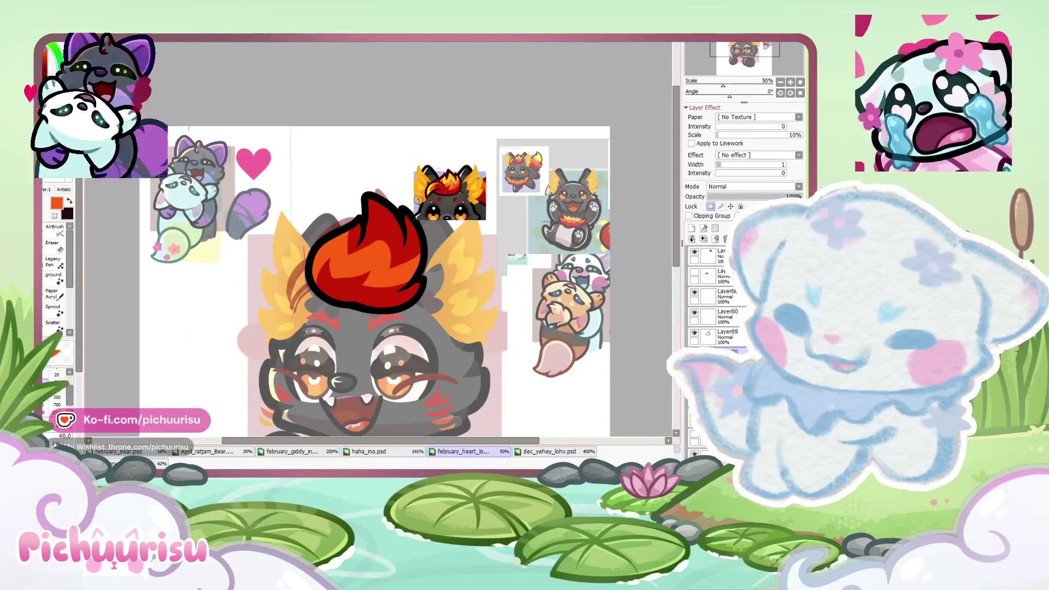
scroll(447, 179, up, 6)
scroll(483, 158, down, 2)
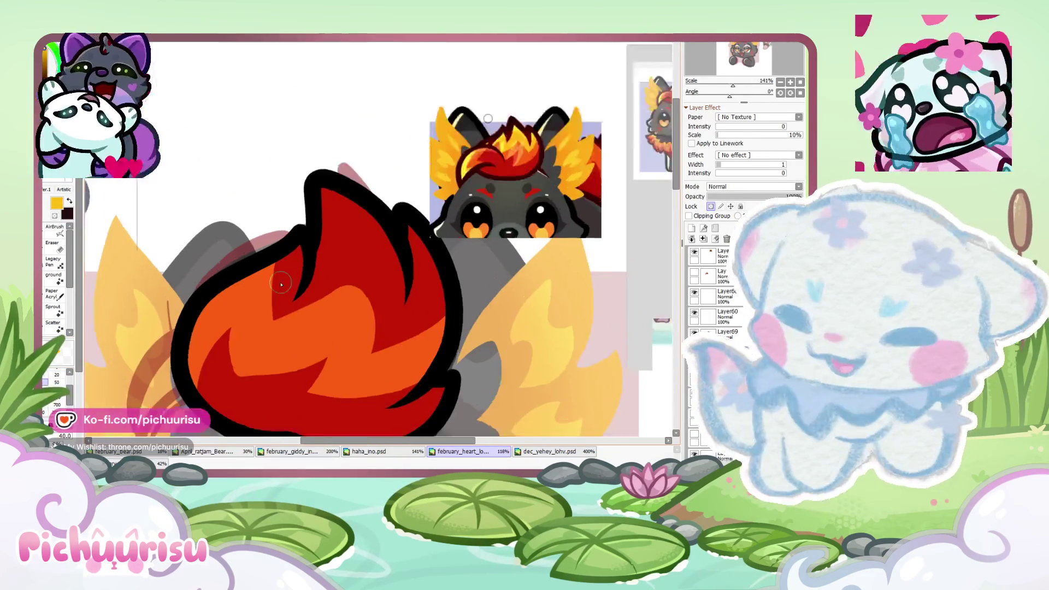
mouse_move(284, 248)
mouse_down()
mouse_move(274, 336)
mouse_move(418, 229)
mouse_move(415, 368)
mouse_move(497, 306)
mouse_move(494, 248)
mouse_move(441, 347)
mouse_move(393, 164)
mouse_move(371, 246)
mouse_move(295, 317)
mouse_up()
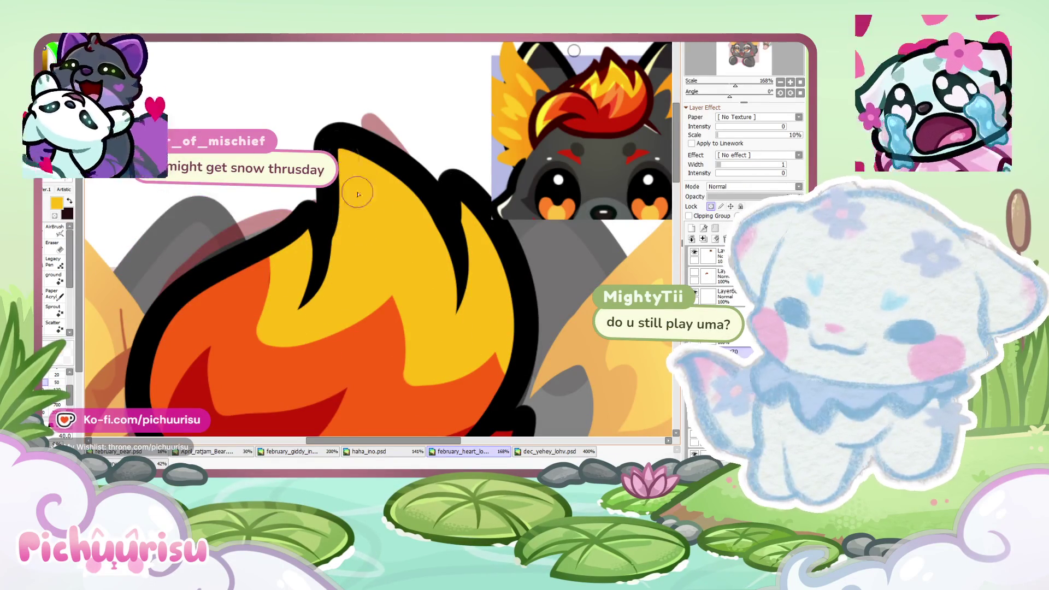
Step: Alternate orange and yellow strokes to shape their boundary, widening yellow from the left flame tip
scroll(358, 194, down, 4)
scroll(330, 249, up, 4)
scroll(361, 185, up, 3)
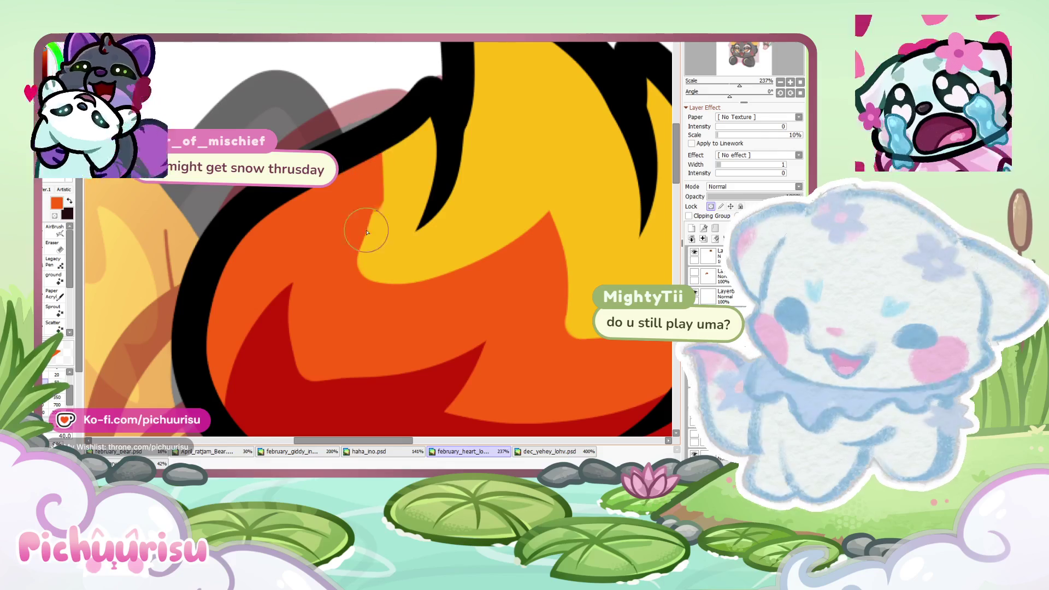
scroll(472, 287, right, 3)
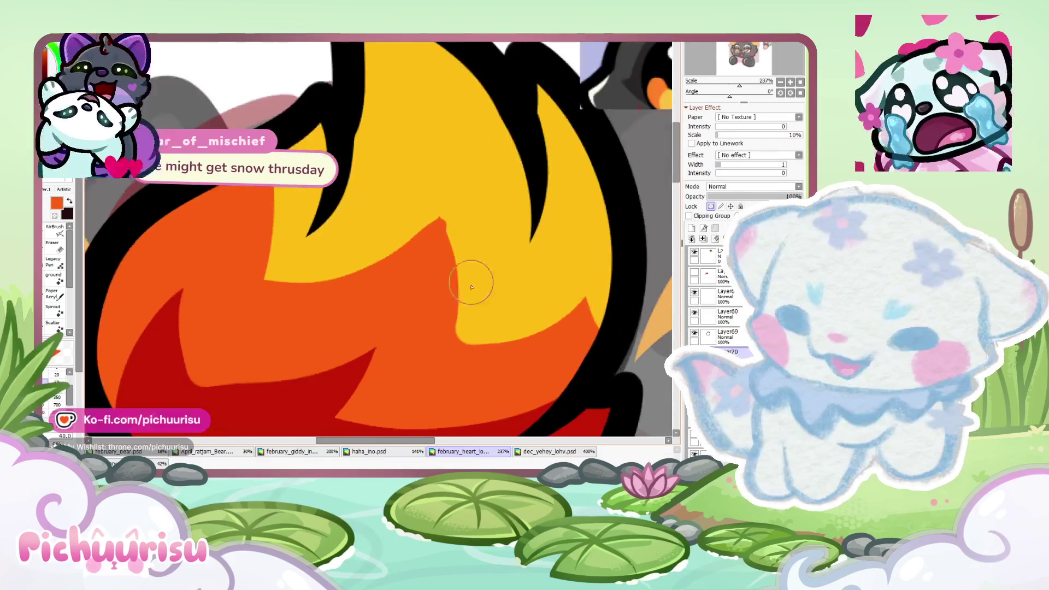
drag(443, 220, 394, 295)
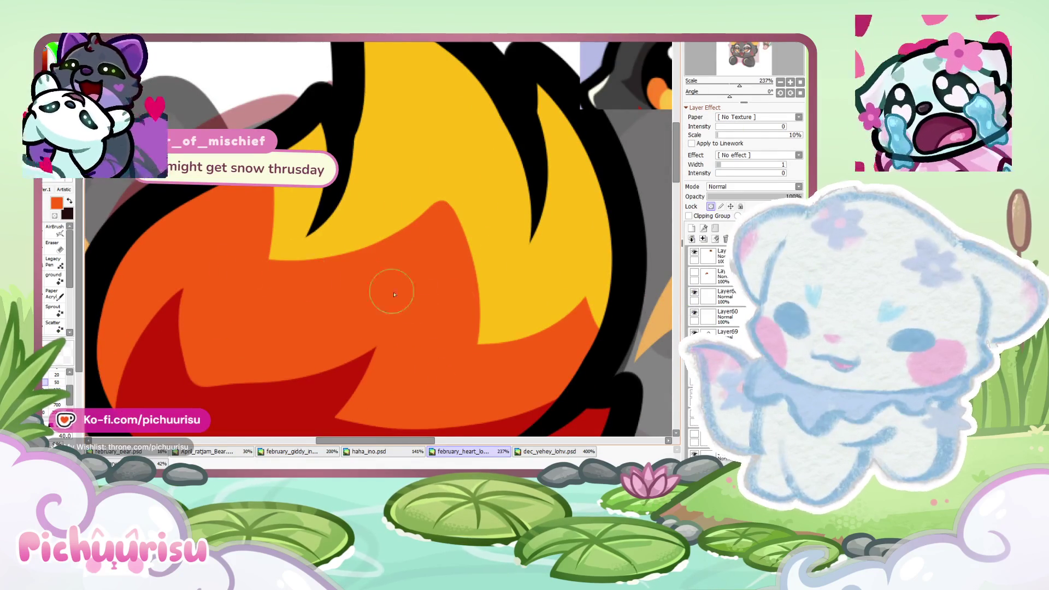
scroll(496, 300, down, 2)
scroll(480, 284, down, 3)
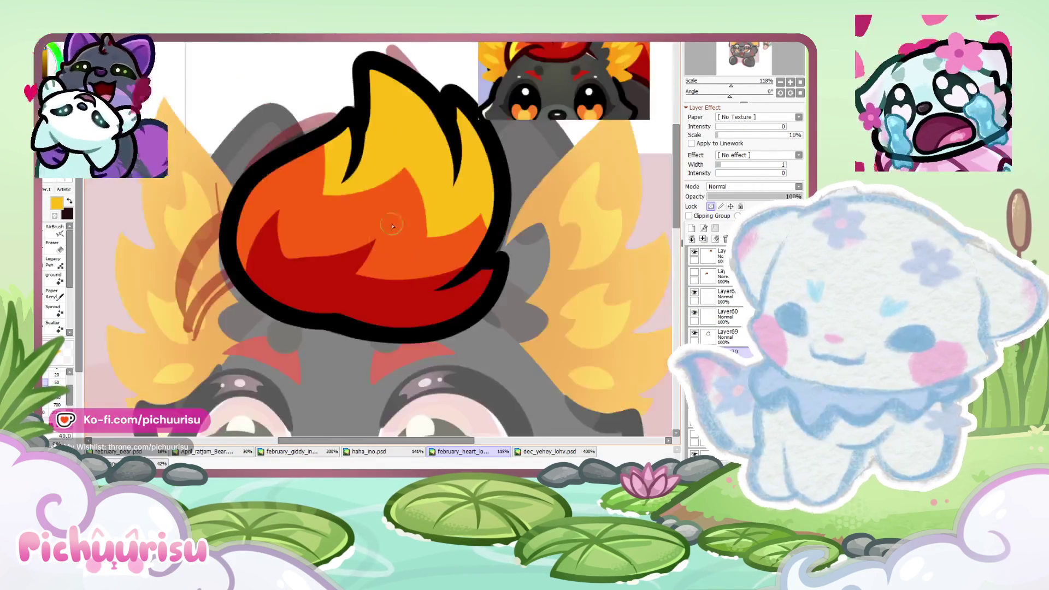
scroll(378, 249, up, 3)
scroll(324, 257, up, 2)
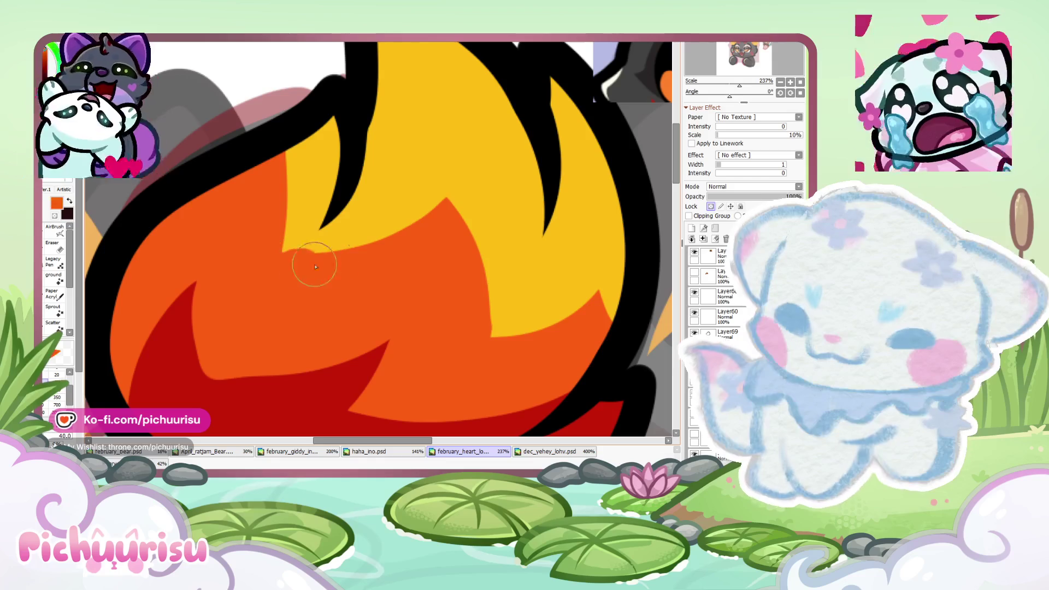
drag(315, 267, 467, 247)
drag(538, 322, 428, 102)
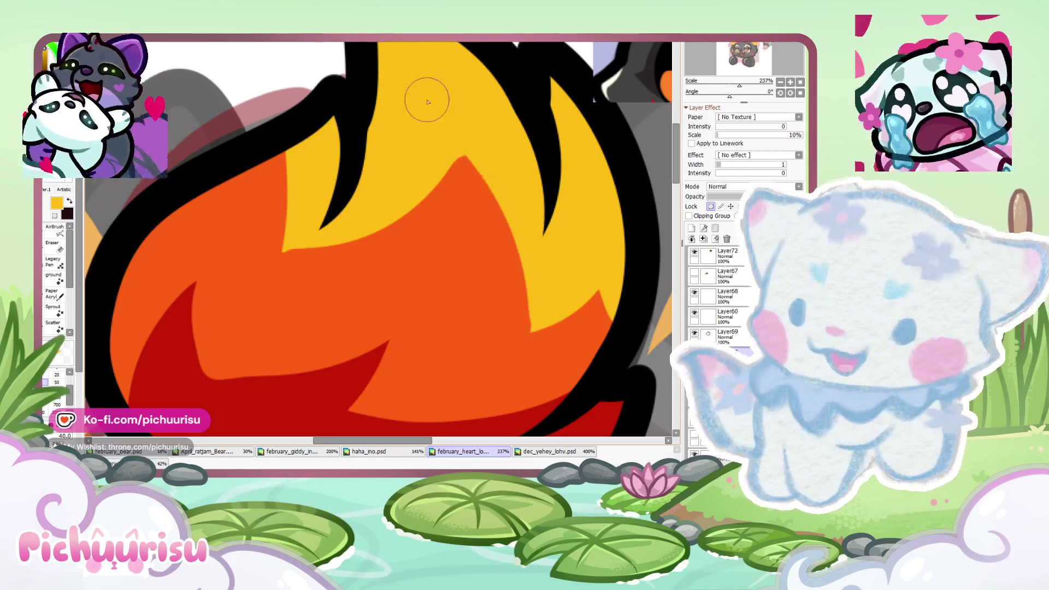
drag(297, 230, 446, 123)
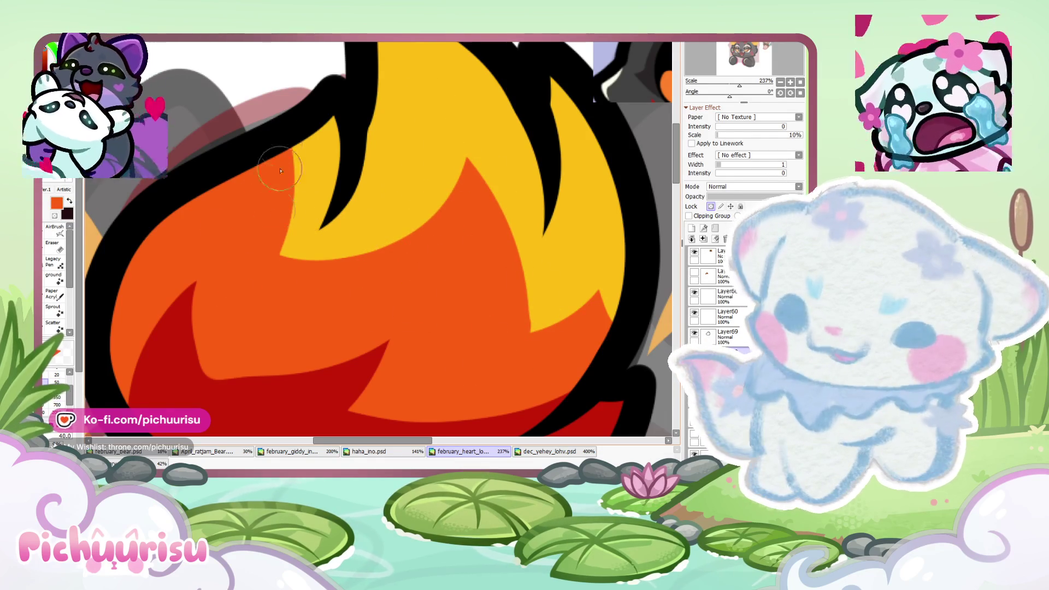
scroll(280, 171, down, 6)
scroll(427, 138, up, 2)
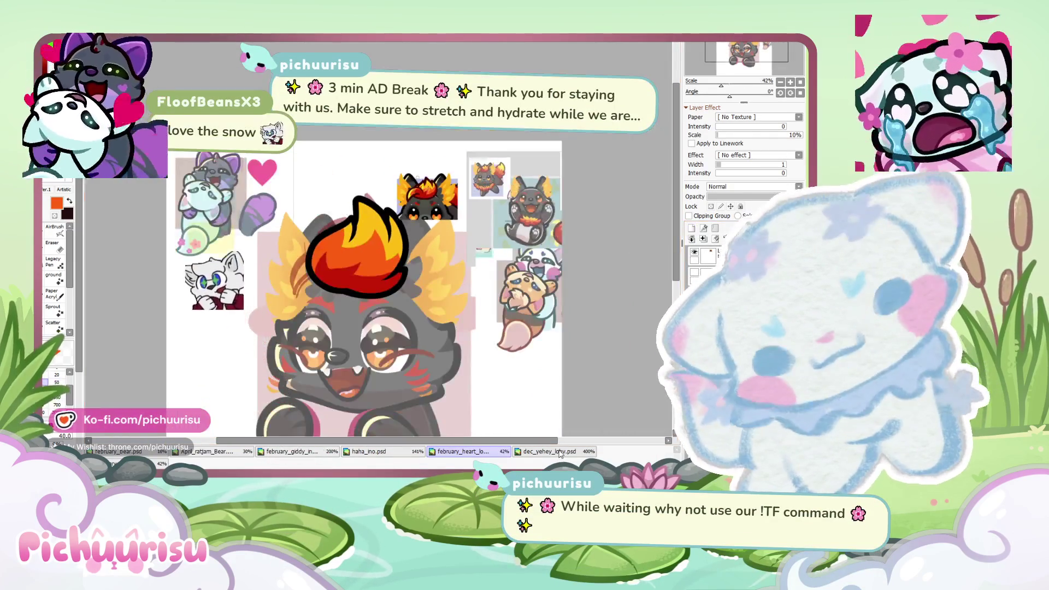
Step: Compare the flame with the dec_yehey_lohv fox emote, then go back to the february_heart file
click(549, 451)
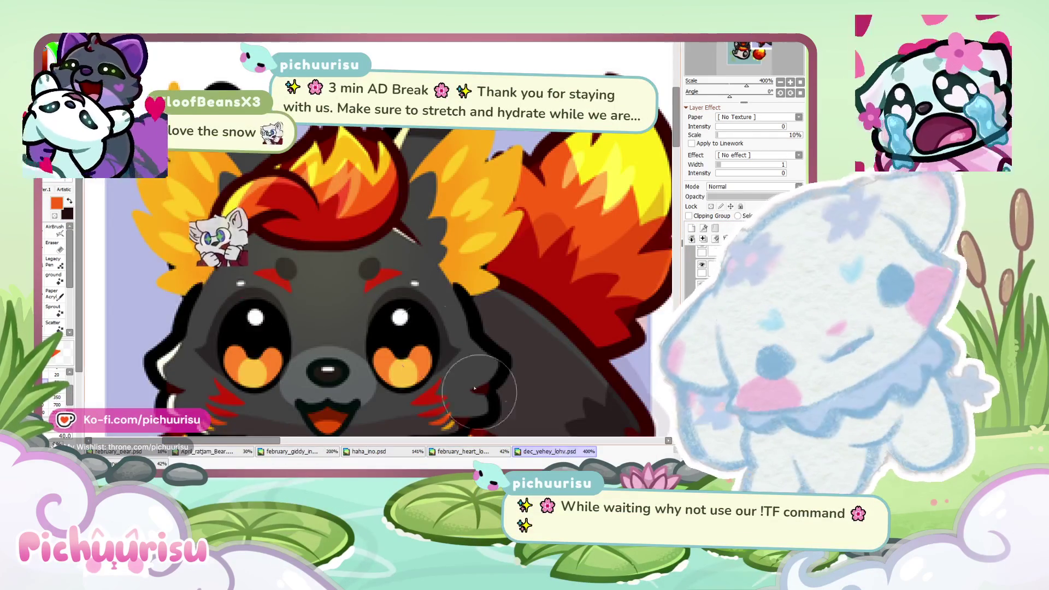
scroll(479, 389, down, 3)
scroll(251, 158, up, 4)
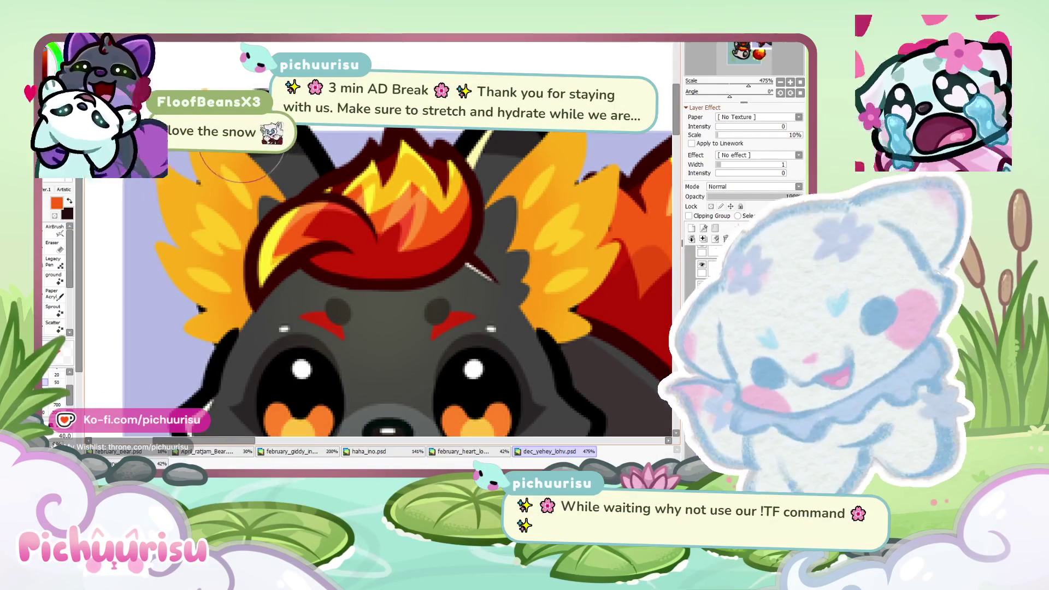
scroll(239, 161, down, 4)
click(457, 450)
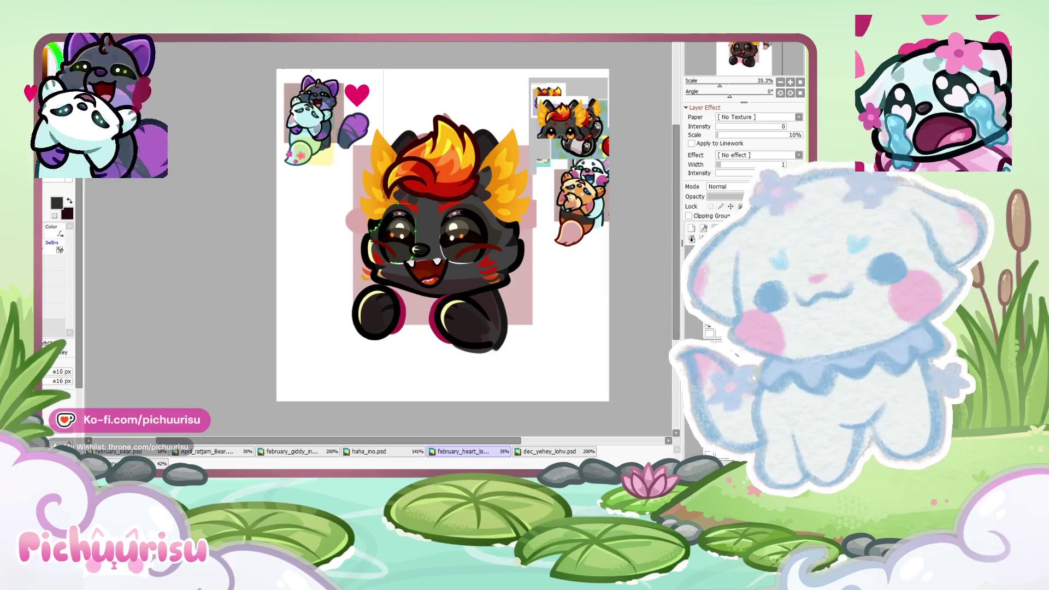
scroll(312, 298, down, 1)
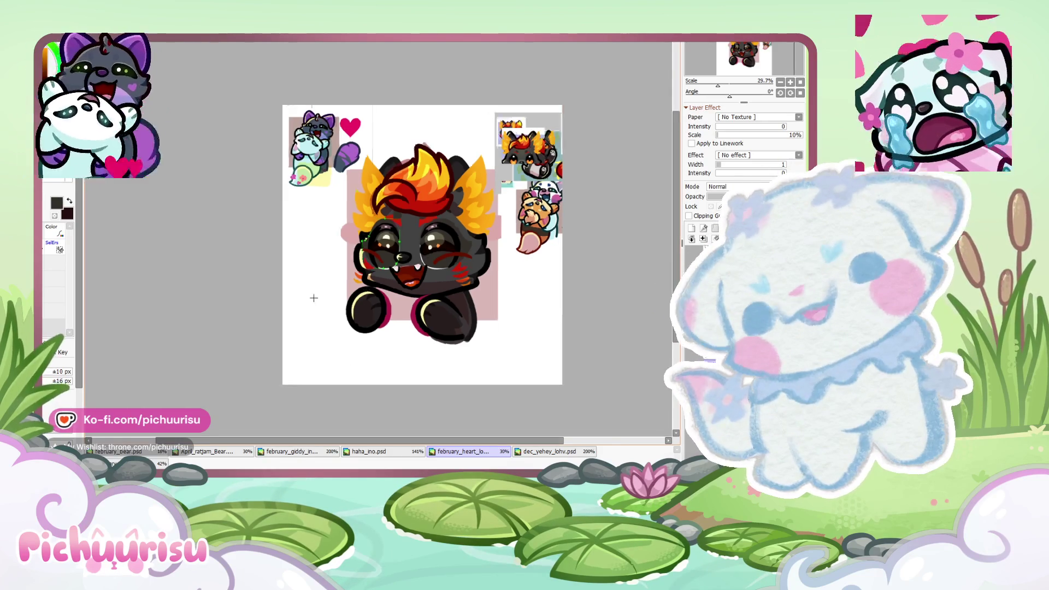
Step: Scroll the view over the February heart sheet
scroll(547, 225, down, 1)
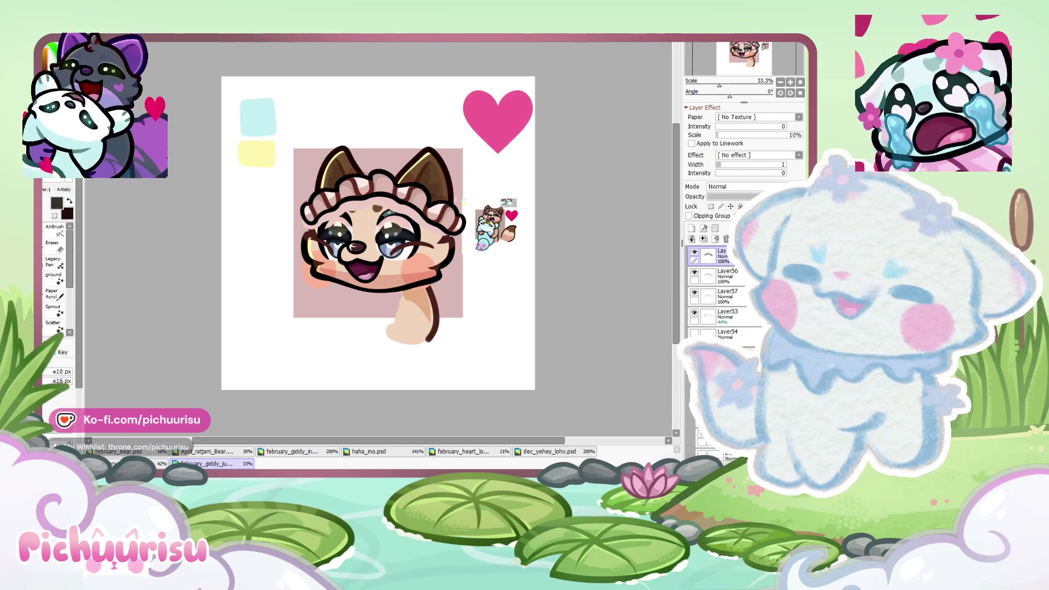
Step: Paste the fox emote into the cat file, shrink it to about two-thirds, and place it top-left
scroll(377, 235, down, 1)
scroll(377, 235, up, 2)
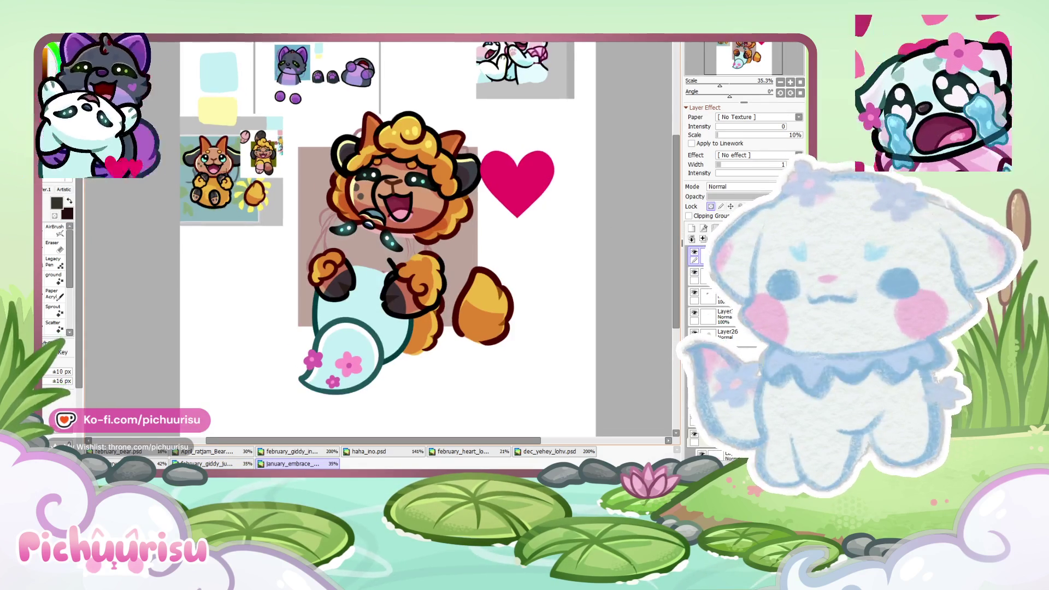
scroll(250, 215, up, 1)
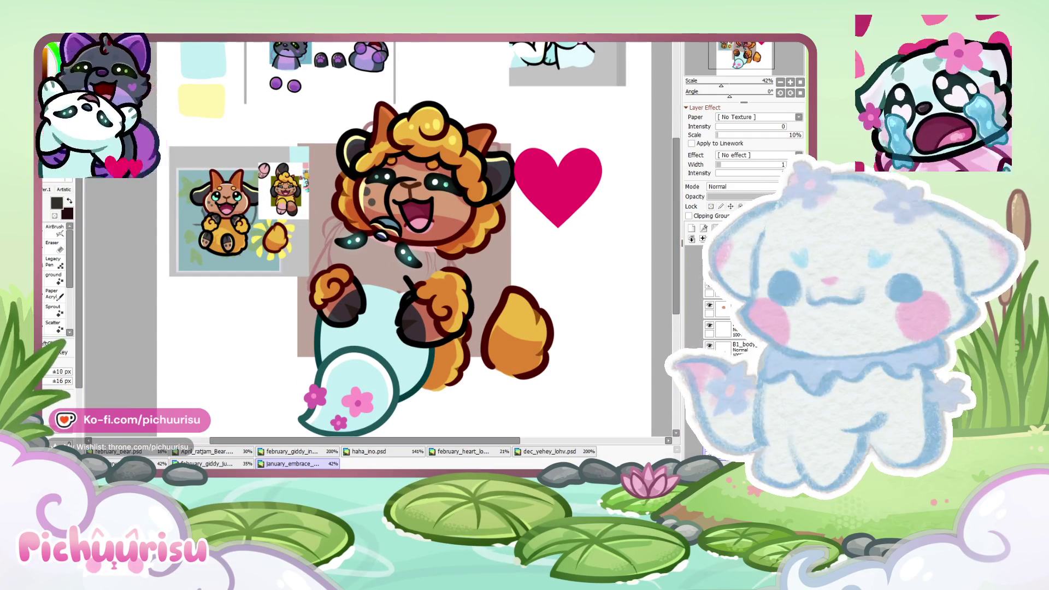
key(ctrl+minus)
key(ctrl+minus)
key(ctrl+minus)
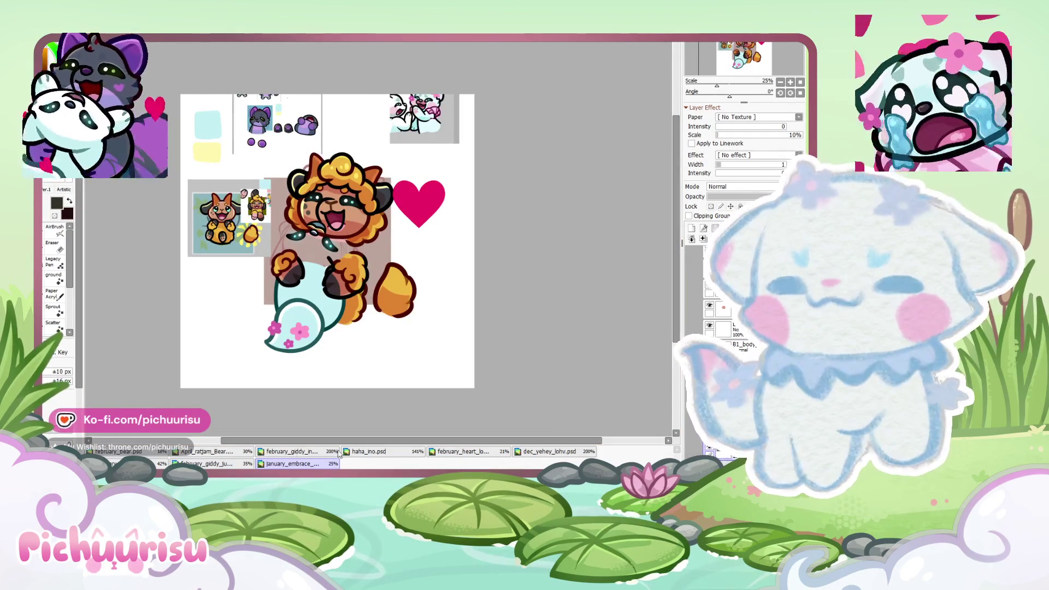
click(175, 463)
key(ctrl+v)
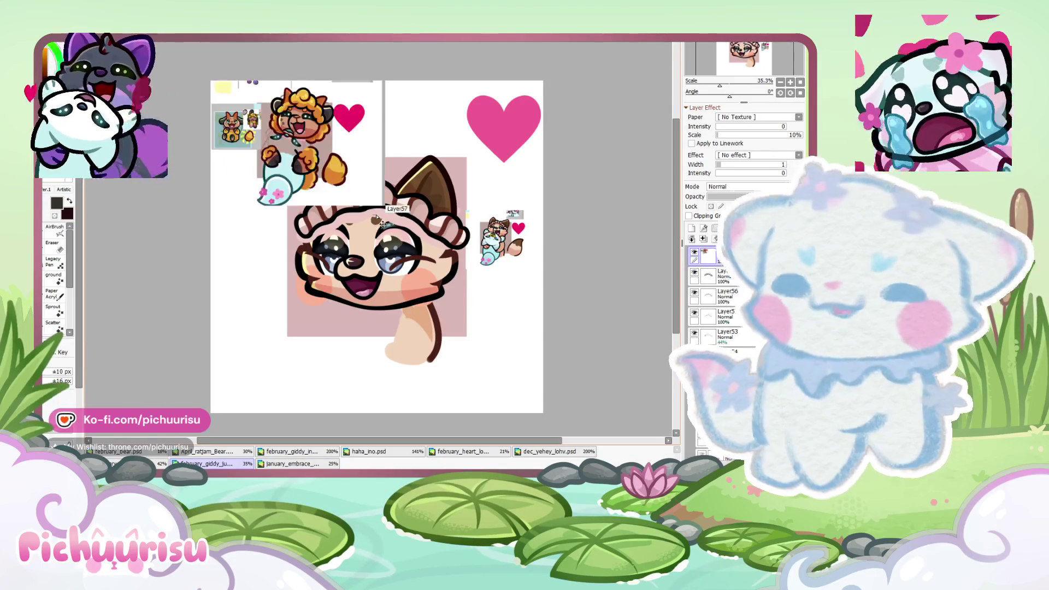
drag(364, 192, 382, 352)
key(ctrl+plus)
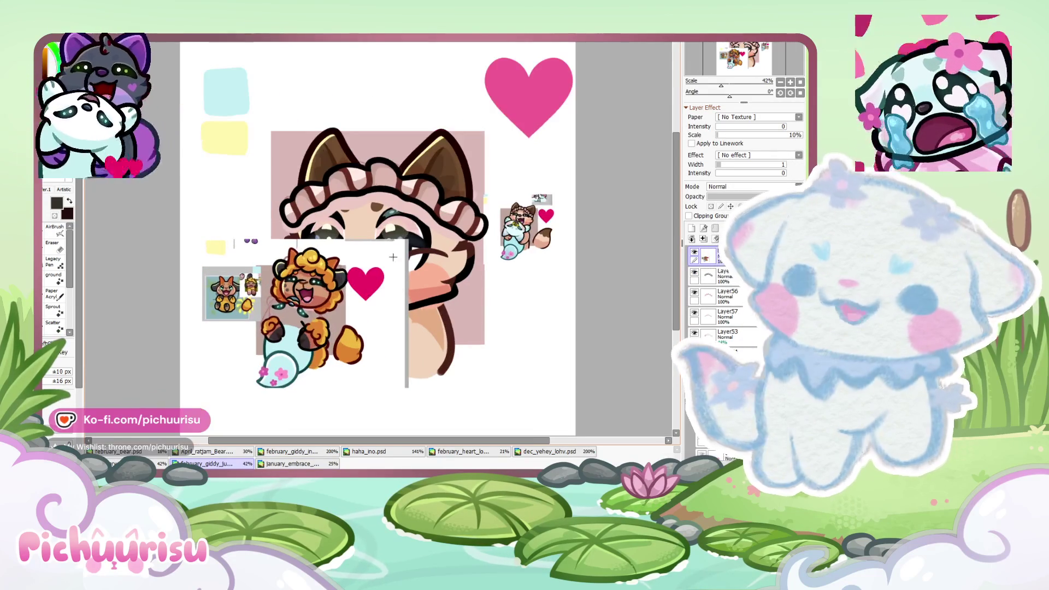
drag(411, 251, 334, 283)
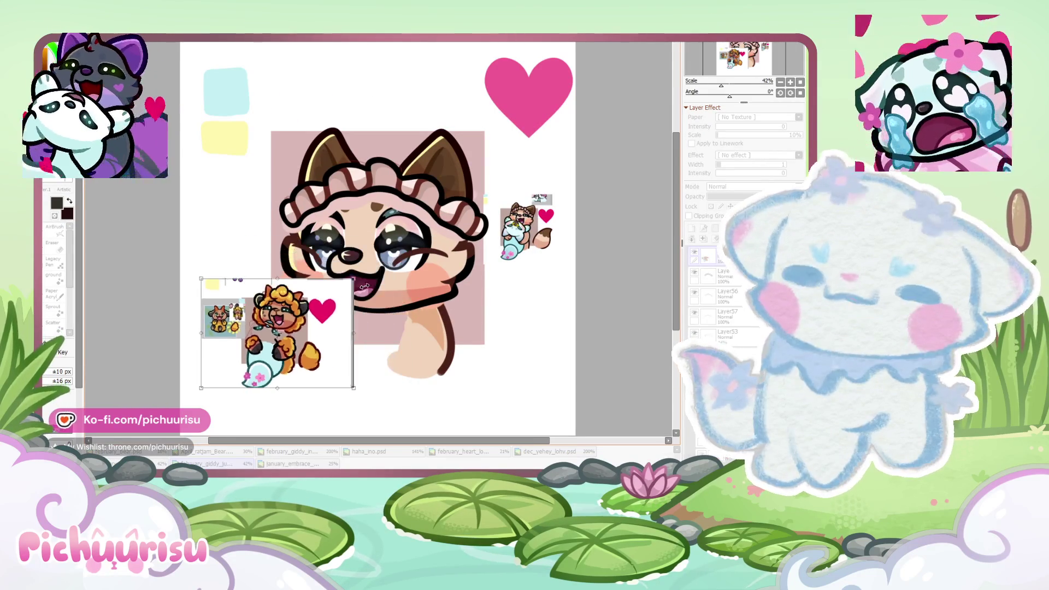
mouse_move(292, 345)
mouse_down()
mouse_move(272, 108)
mouse_move(280, 130)
mouse_up()
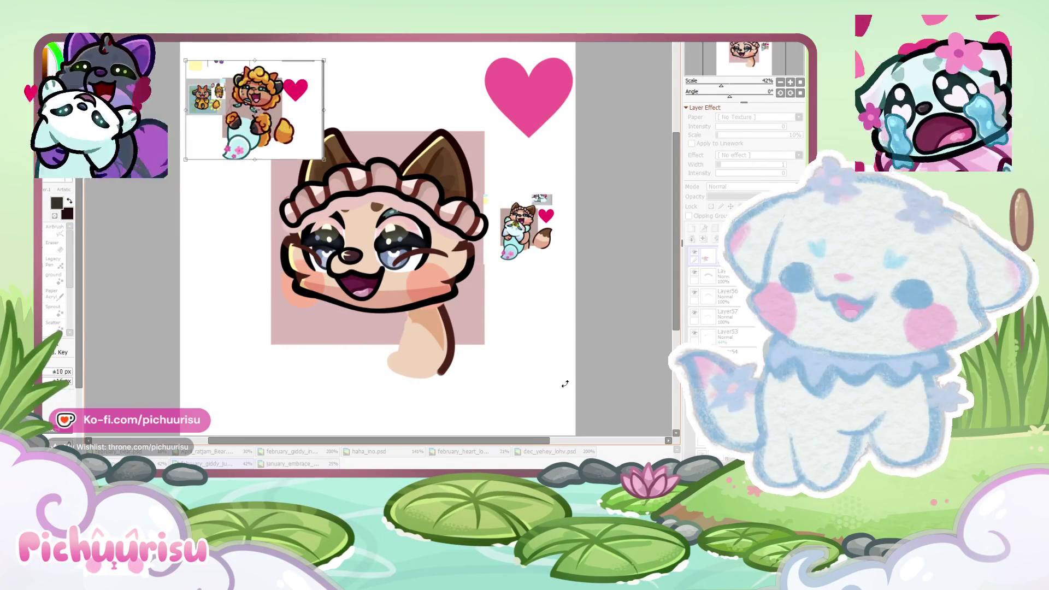
key(Return)
scroll(440, 341, up, 1)
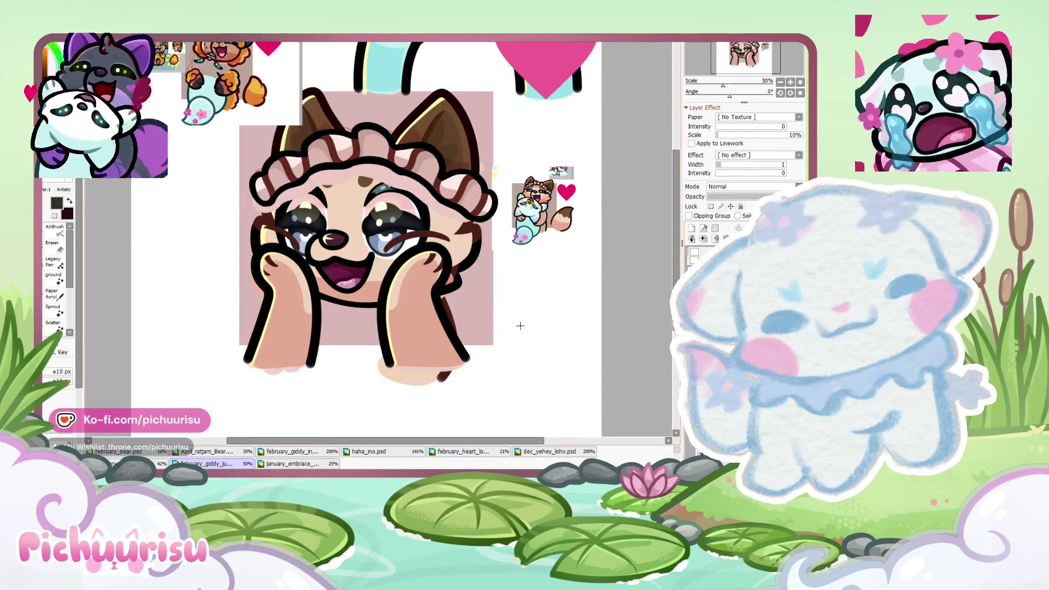
Step: Hide the pink heart layer to reveal the cat's arm piece beneath it
scroll(405, 368, up, 1)
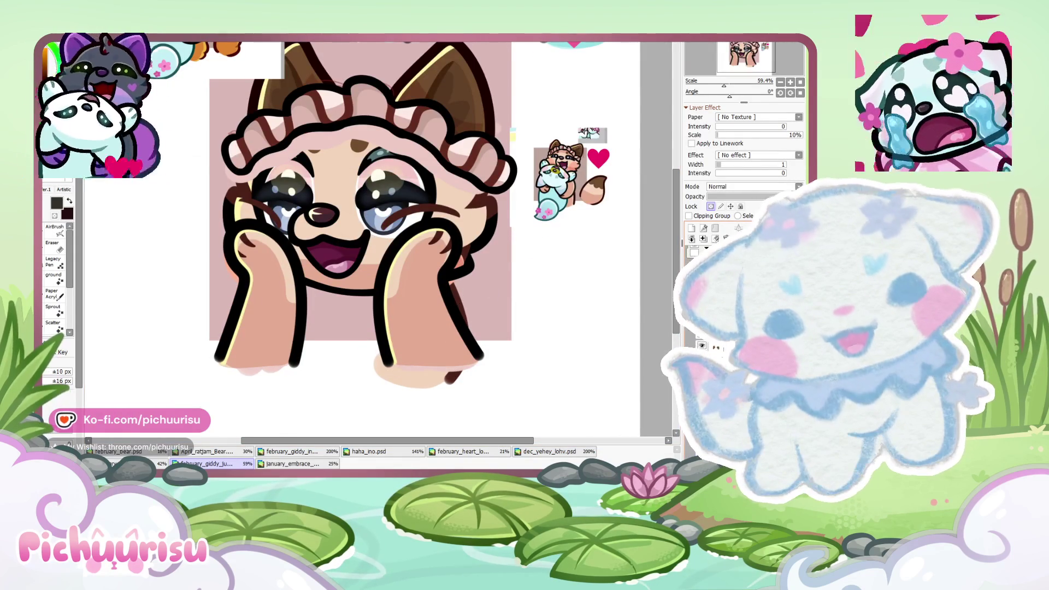
scroll(431, 305, down, 4)
scroll(432, 304, up, 3)
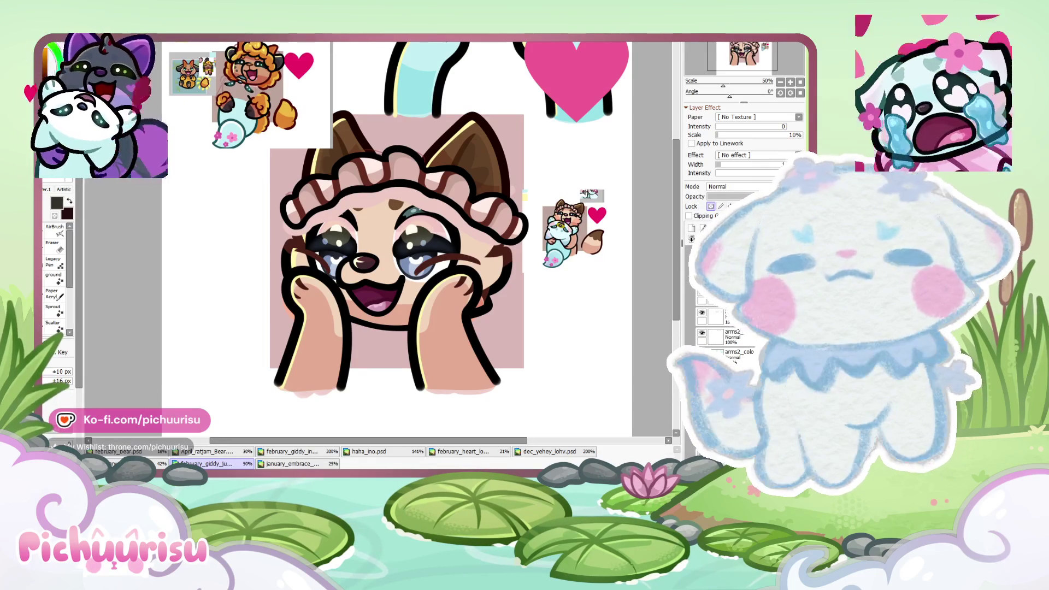
scroll(311, 137, up, 2)
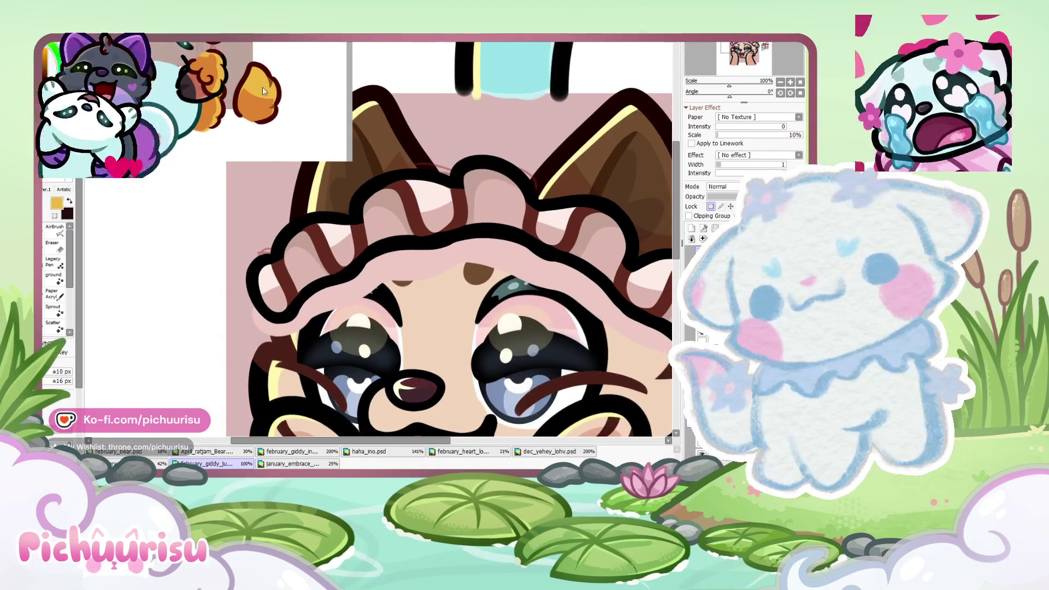
scroll(263, 91, down, 3)
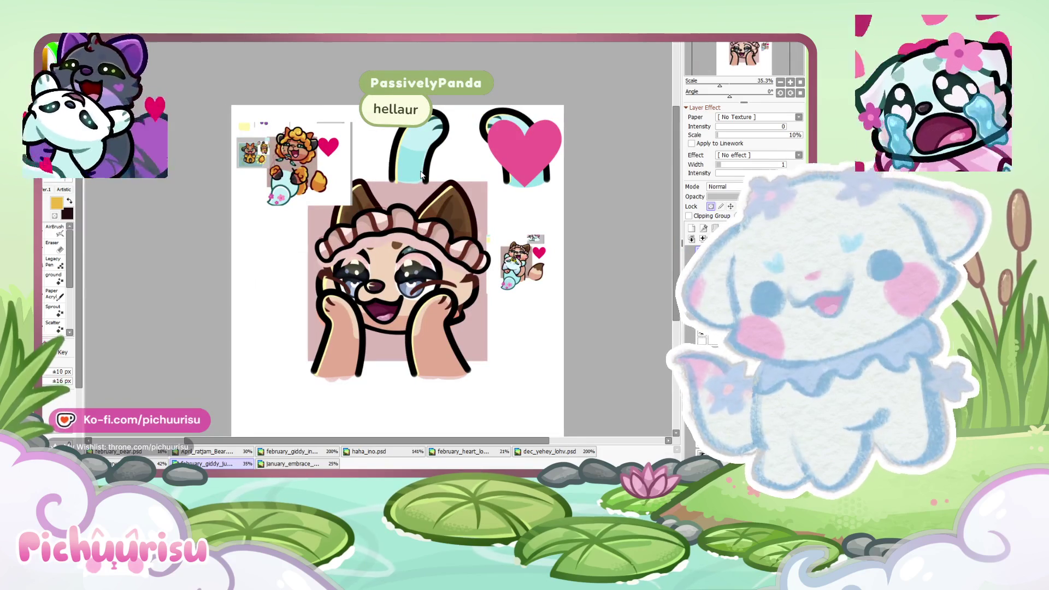
scroll(464, 257, up, 1)
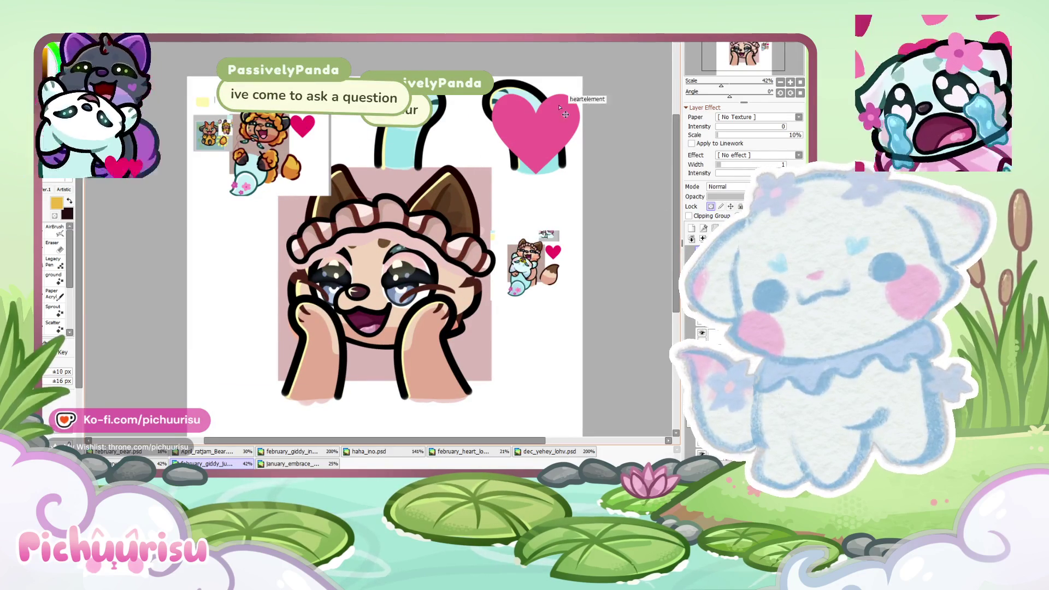
key(Delete)
scroll(543, 112, up, 2)
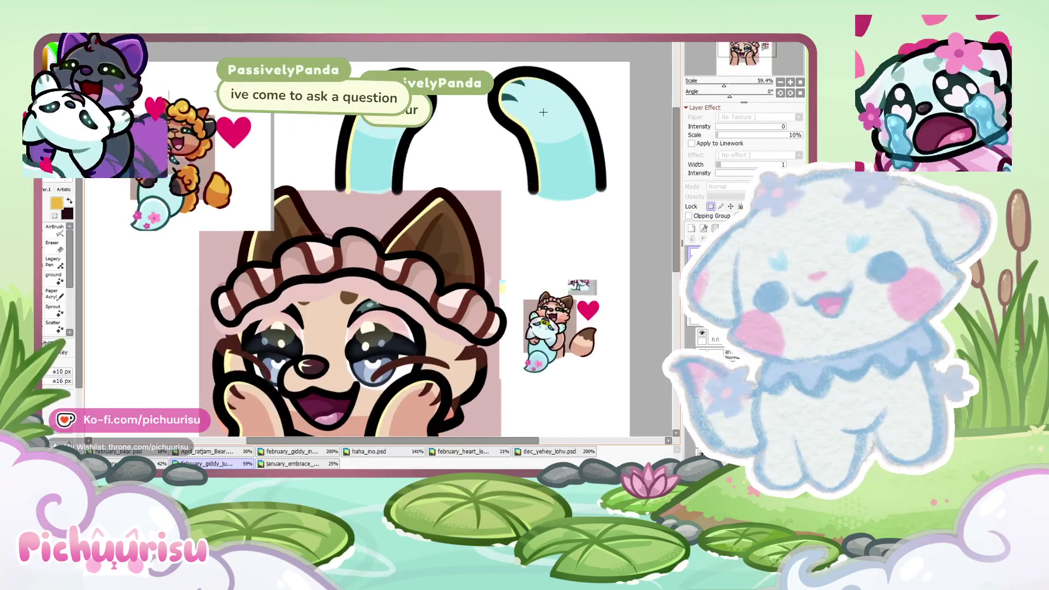
scroll(543, 112, down, 1)
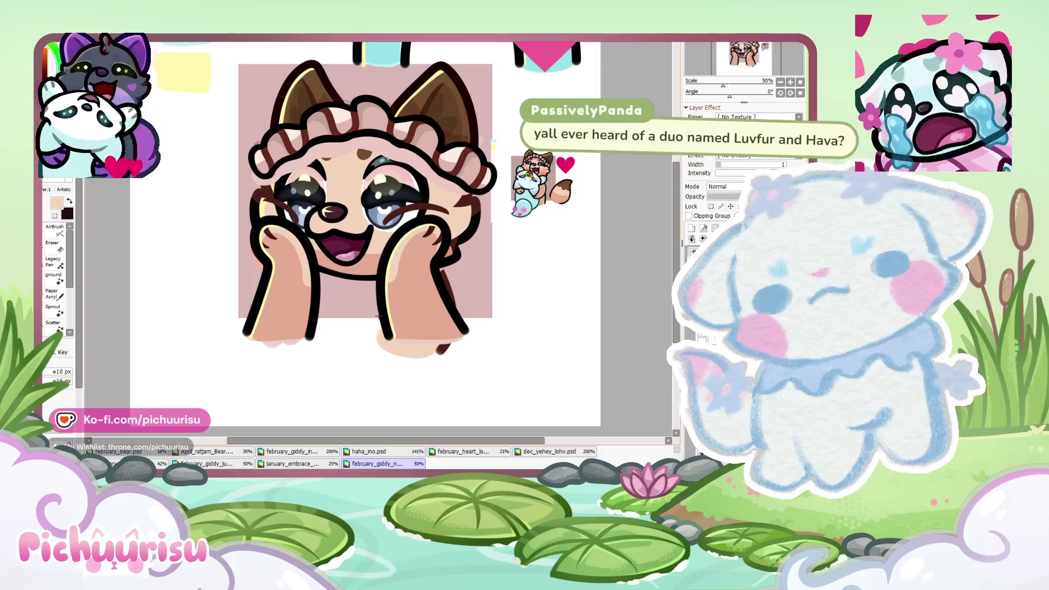
scroll(379, 315, up, 3)
scroll(474, 137, up, 1)
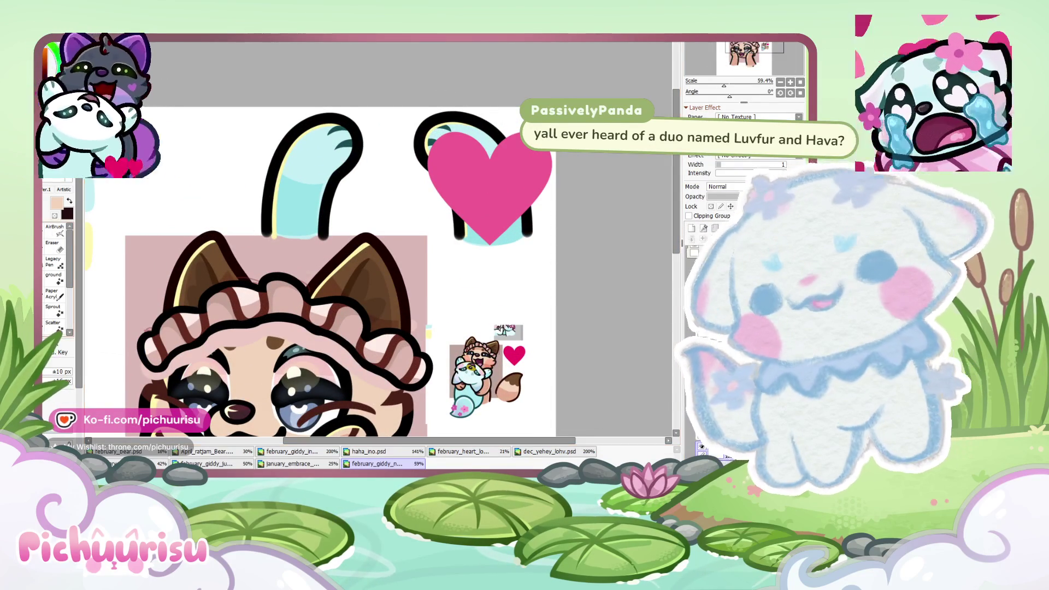
Step: Brush the two light-blue arm pieces peach with their transparency locked
key(b)
click(711, 206)
drag(306, 180, 475, 164)
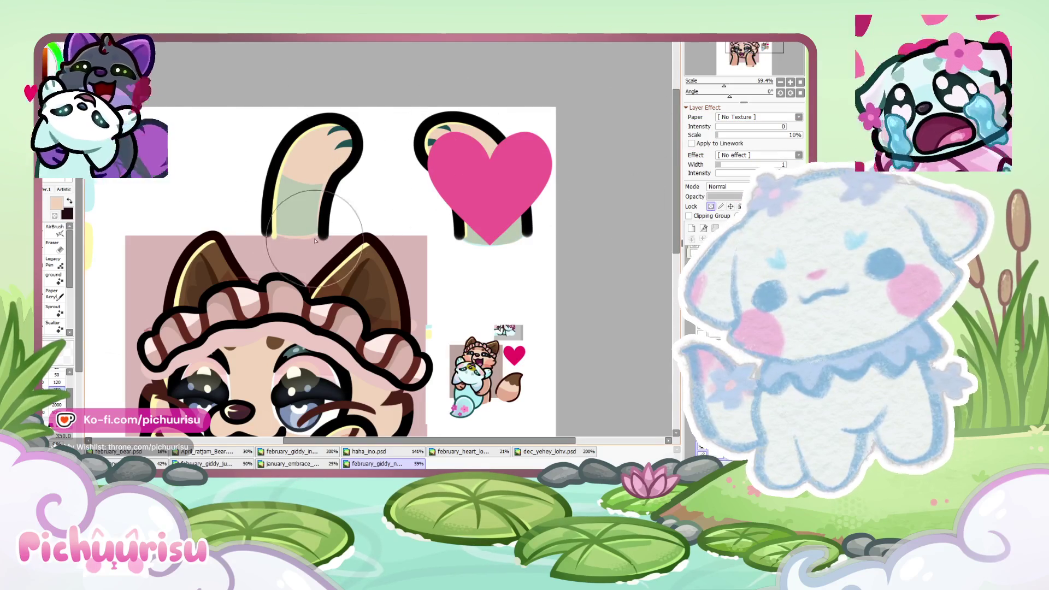
scroll(350, 279, down, 3)
scroll(387, 318, up, 5)
key(bracketright)
key(bracketright)
key(bracketright)
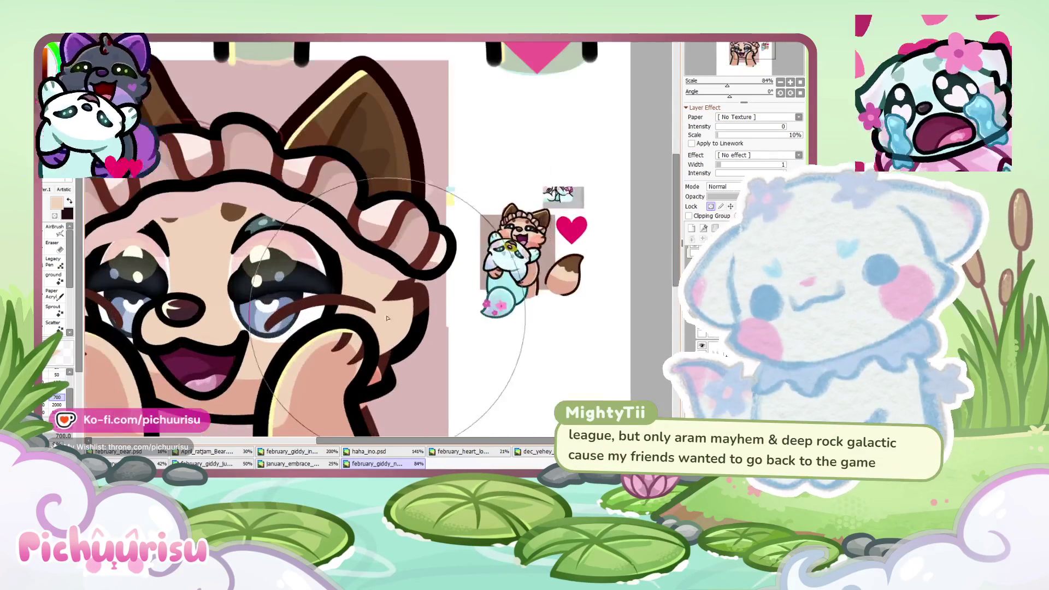
scroll(385, 125, down, 2)
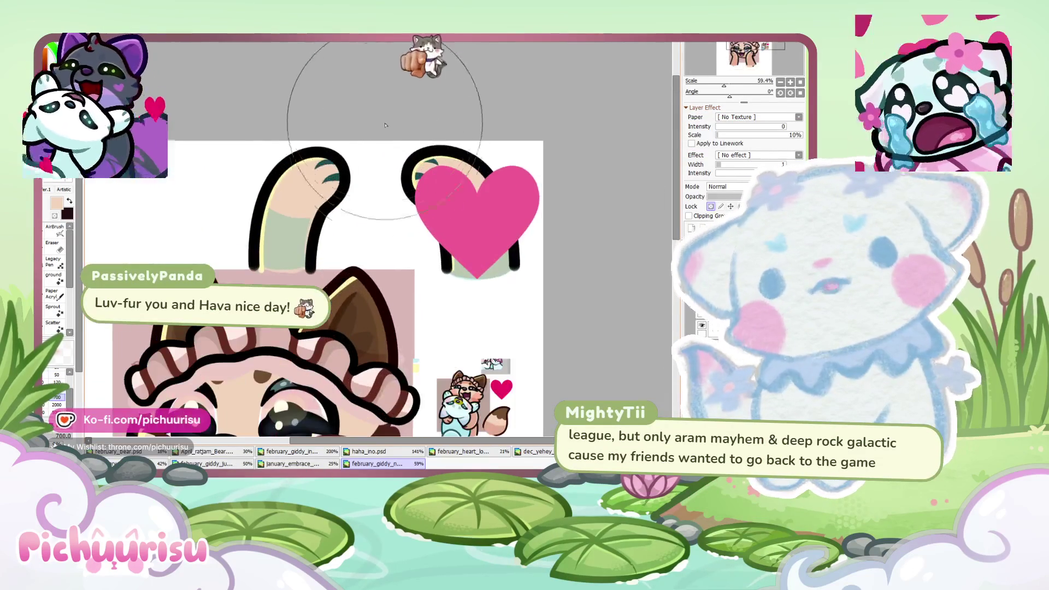
scroll(431, 162, up, 2)
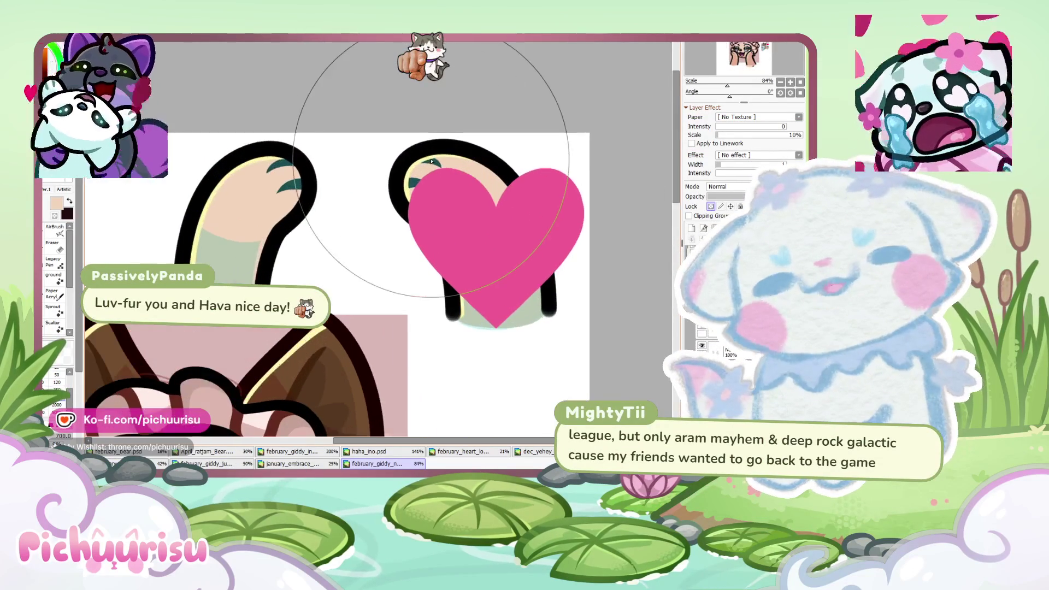
scroll(434, 163, down, 3)
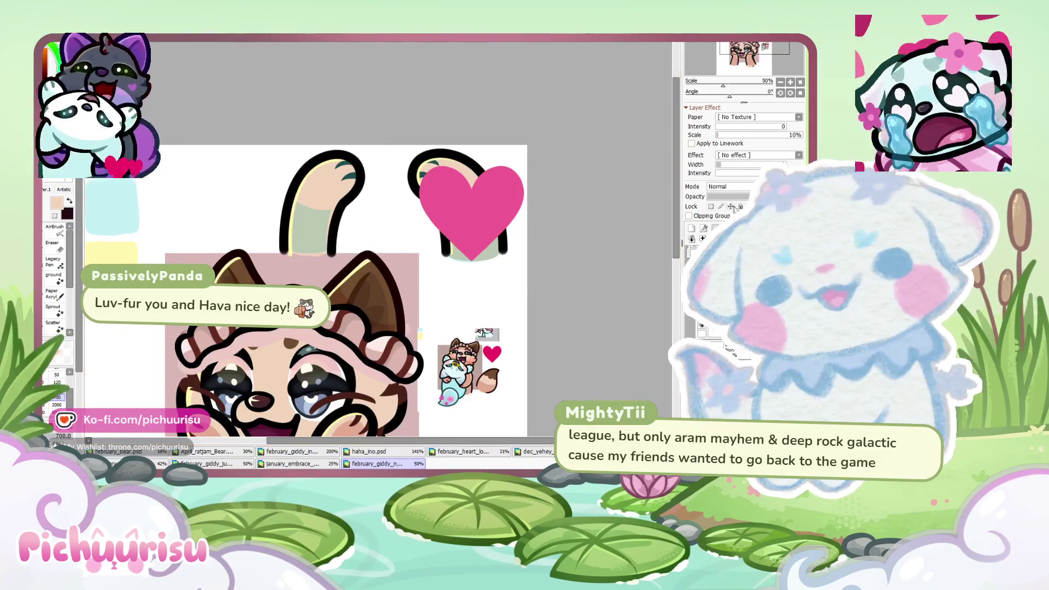
Step: Lock transparency on the marking shapes so they can be recoloured brown
click(710, 206)
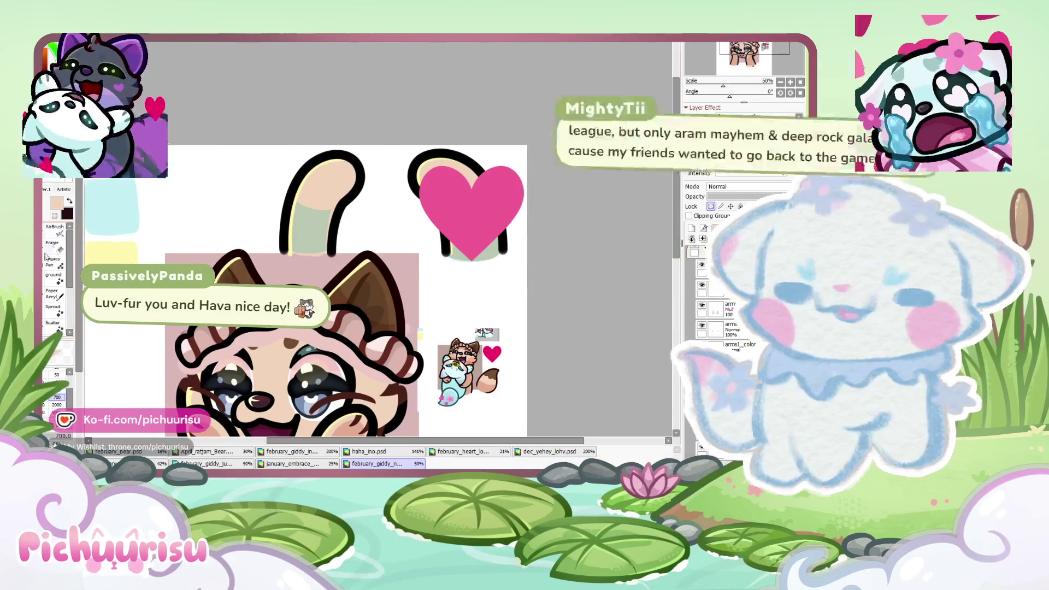
scroll(341, 411, up, 3)
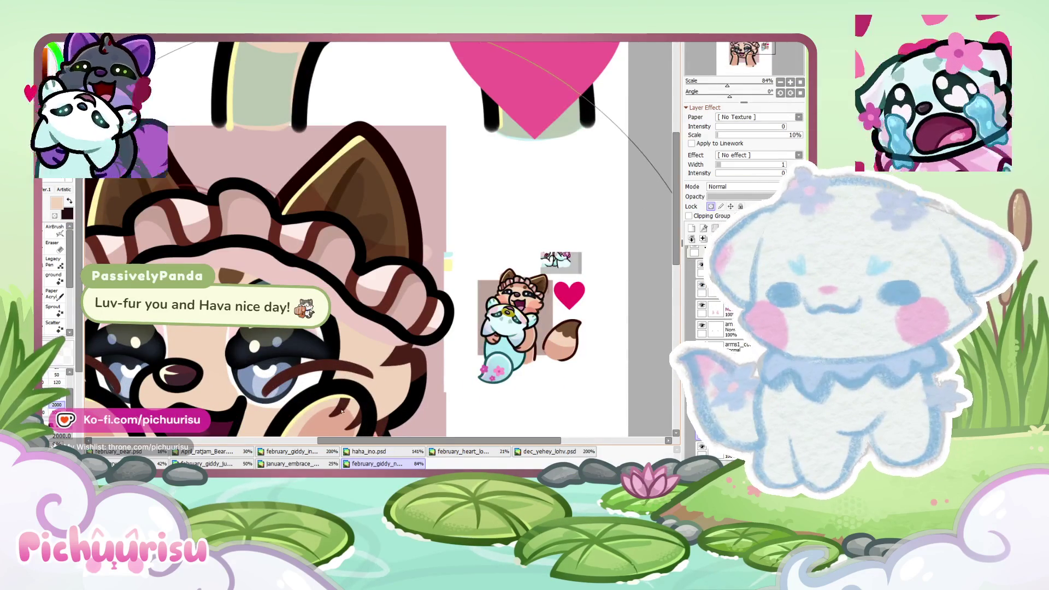
scroll(342, 411, down, 4)
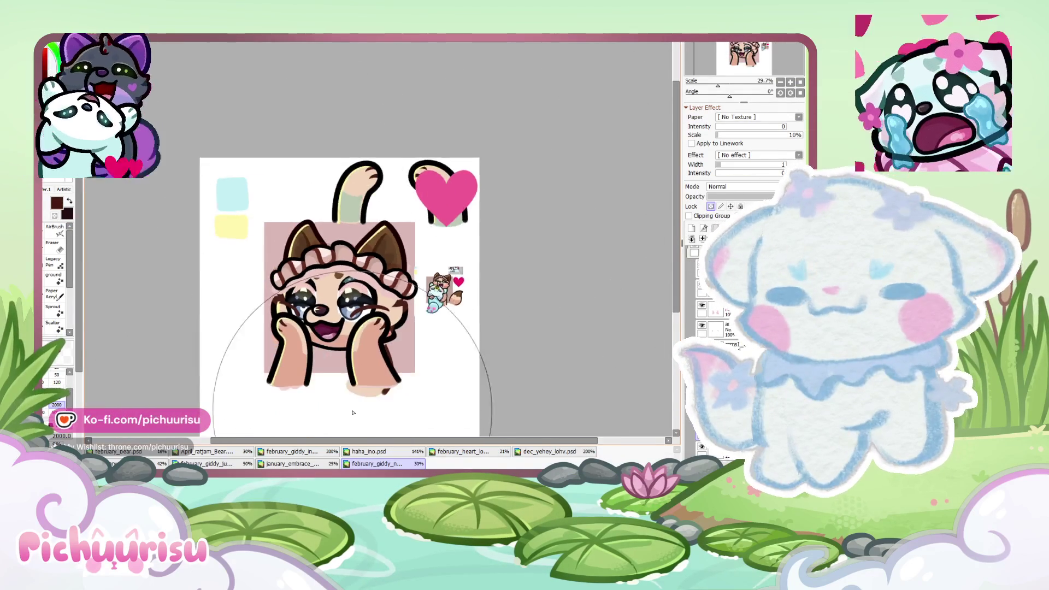
scroll(352, 413, up, 4)
scroll(366, 393, up, 5)
scroll(380, 373, up, 2)
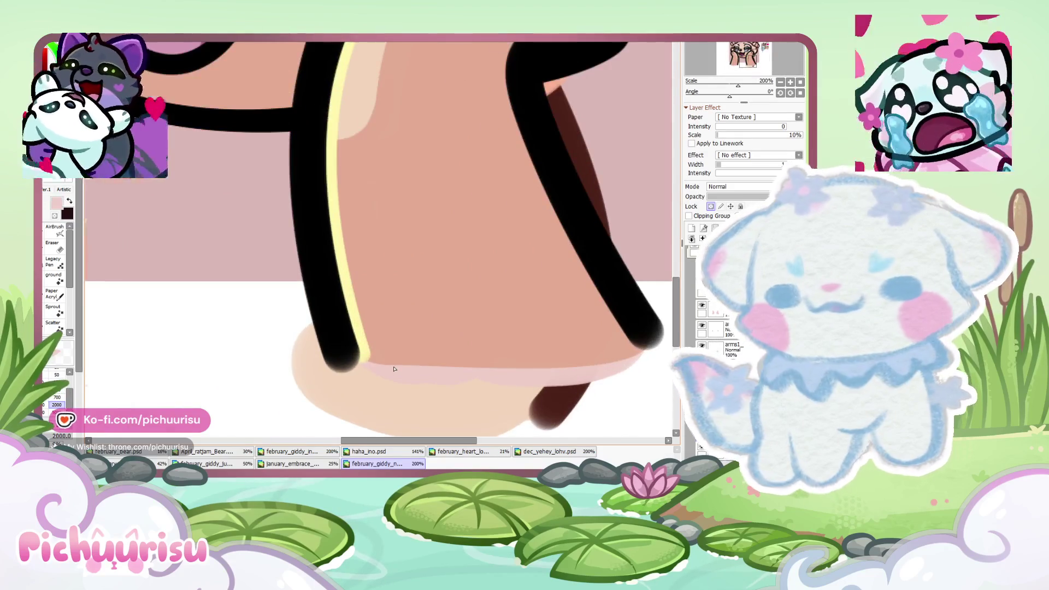
scroll(383, 355, down, 6)
scroll(422, 235, up, 1)
scroll(422, 229, up, 1)
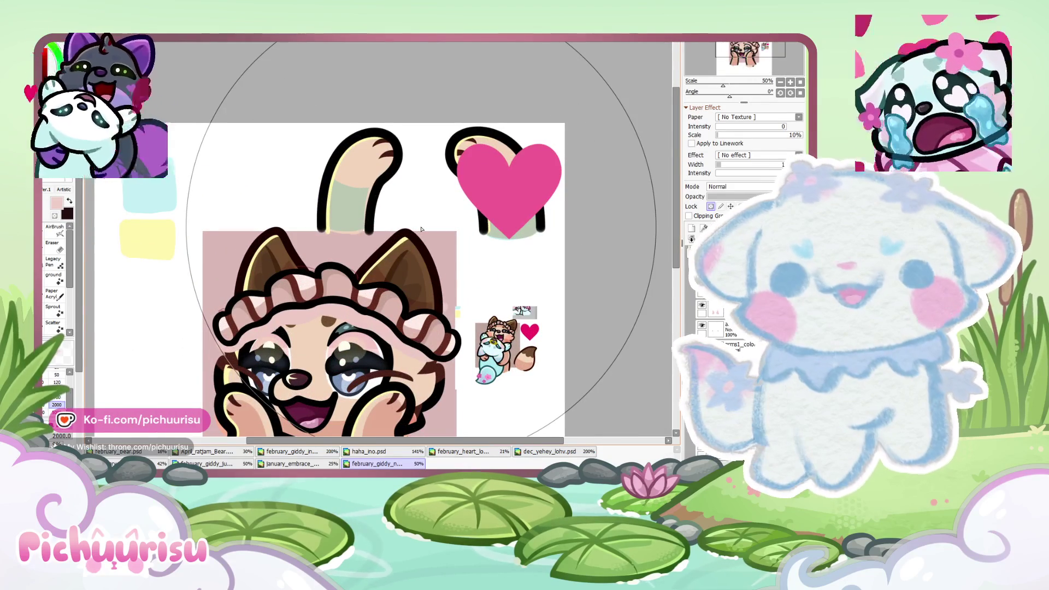